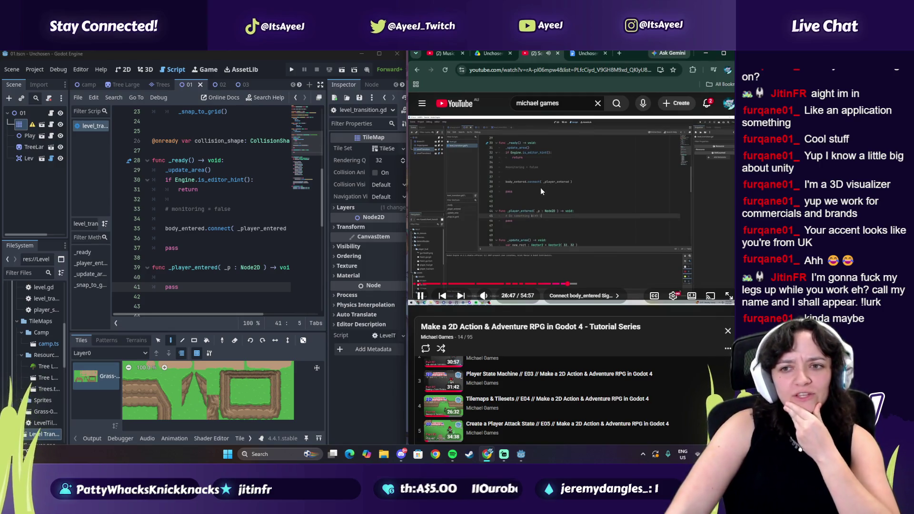
- Pause the tutorial and look over the _ready function in level_transition.gd
click(501, 224)
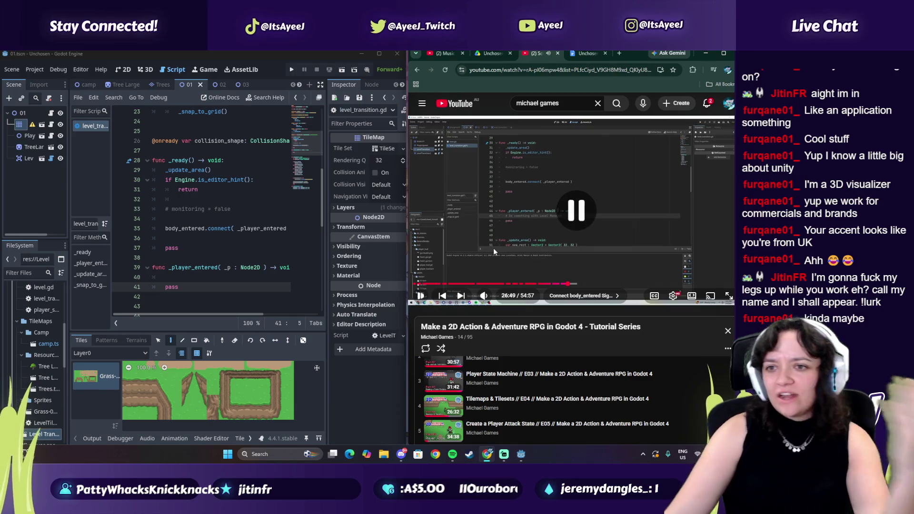
click(187, 278)
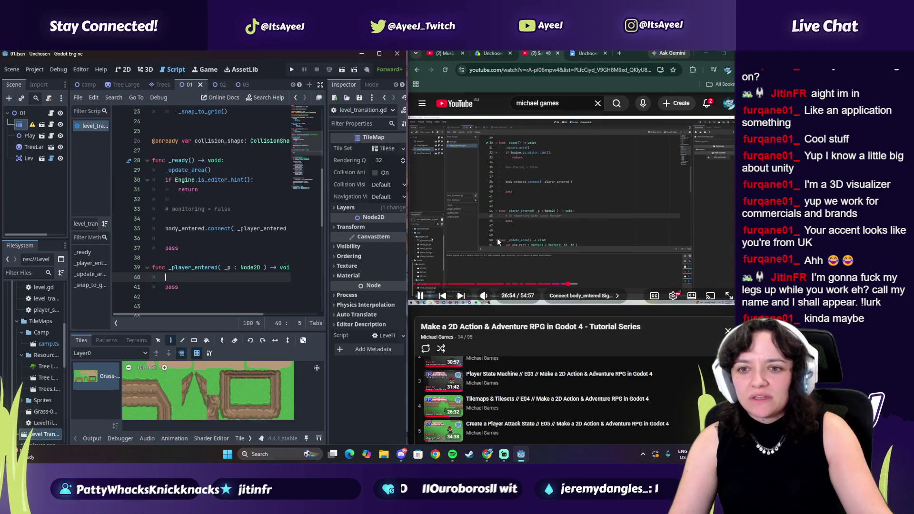
click(200, 199)
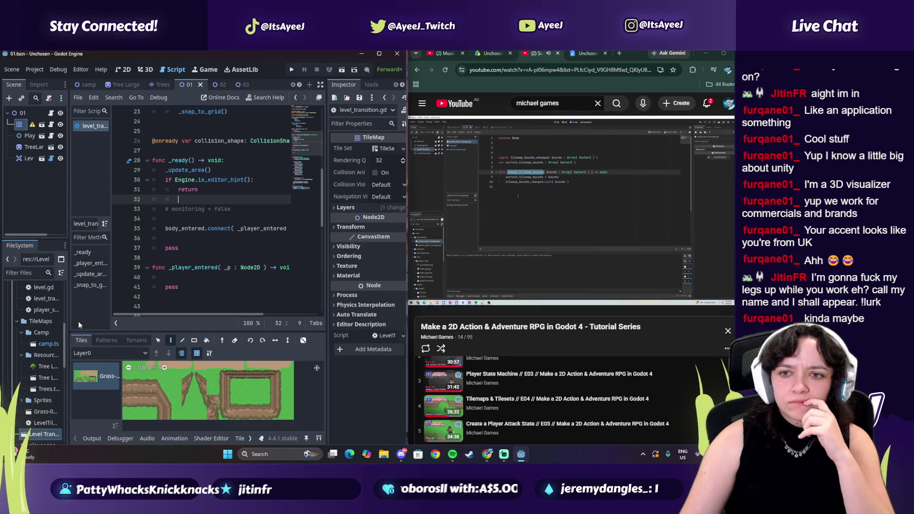
click(571, 210)
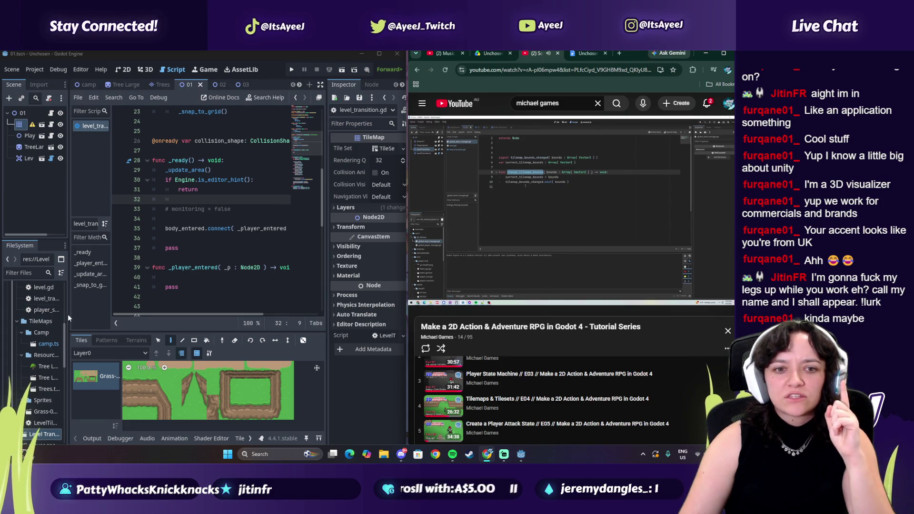
scroll(66, 312, up, 5)
scroll(67, 310, up, 1)
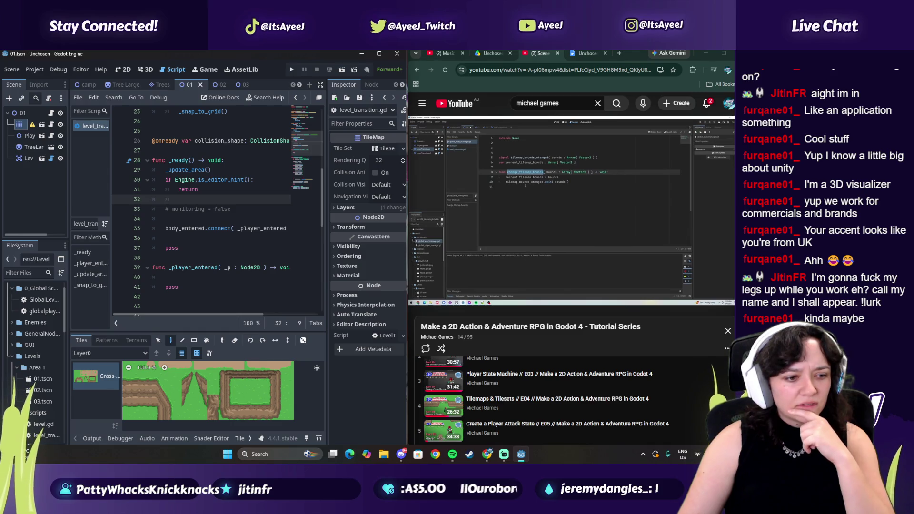
key(alt+Tab)
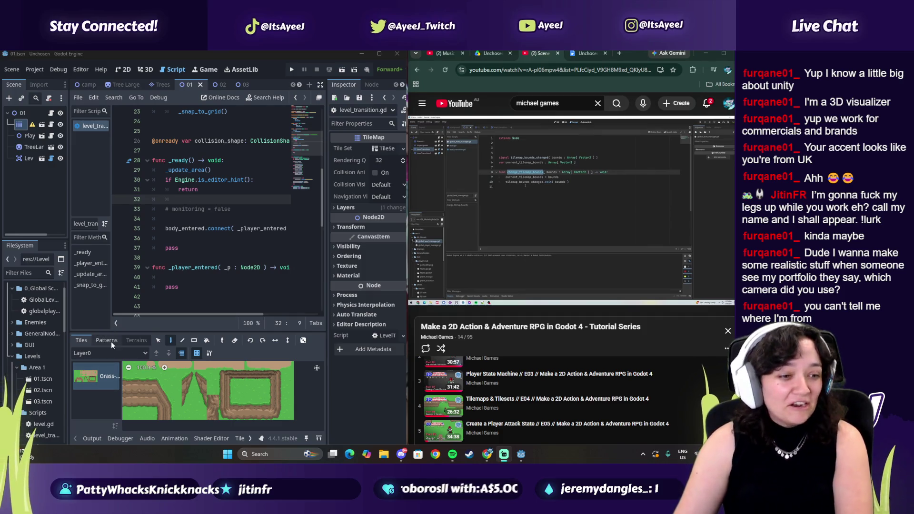
click(519, 211)
click(519, 212)
- Drag the script list and scene/file dock splitters right to widen both panels
drag(113, 207, 141, 207)
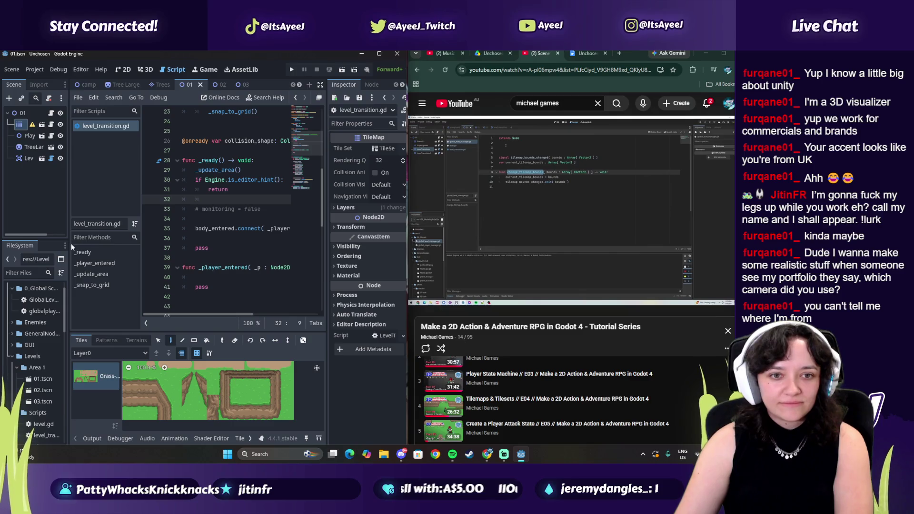
drag(69, 238, 94, 238)
scroll(44, 339, up, 2)
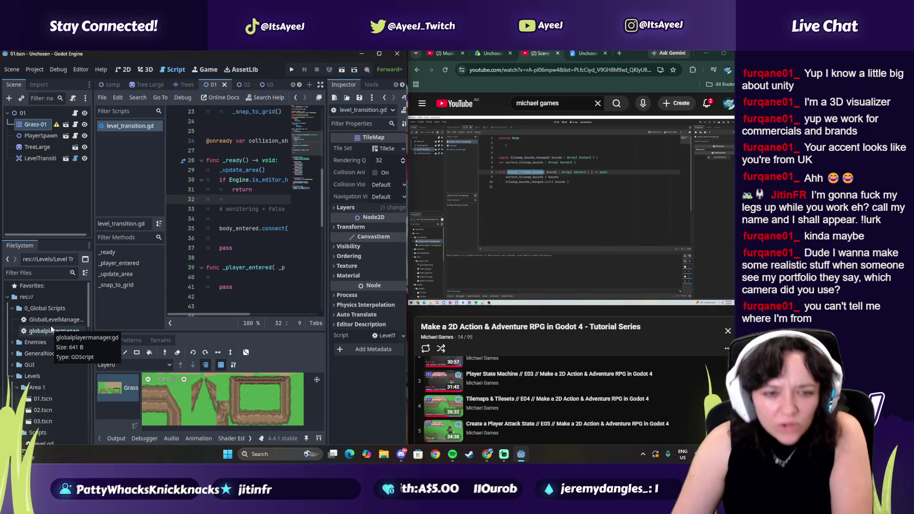
- Open GlobalLevelManager.gd, narrow the dock back, and reposition the Godot window beside the tutorial
double_click(50, 320)
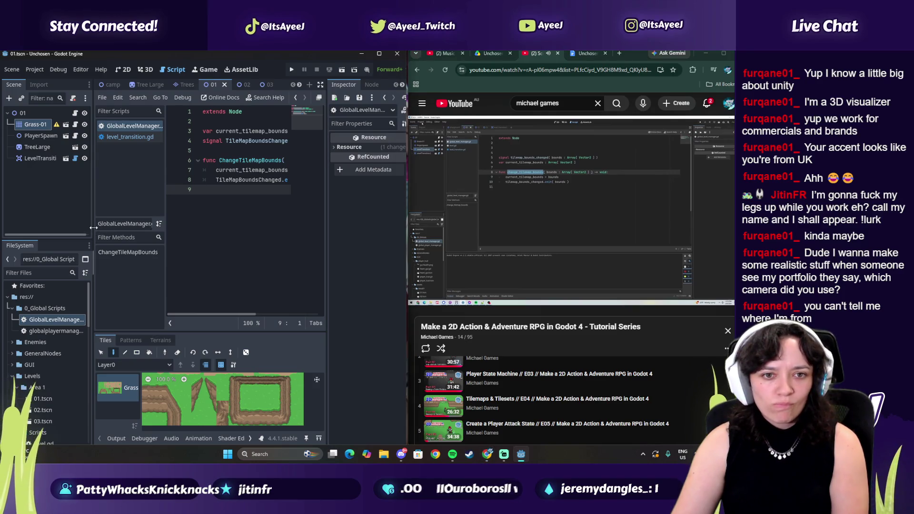
drag(94, 227, 69, 227)
click(485, 226)
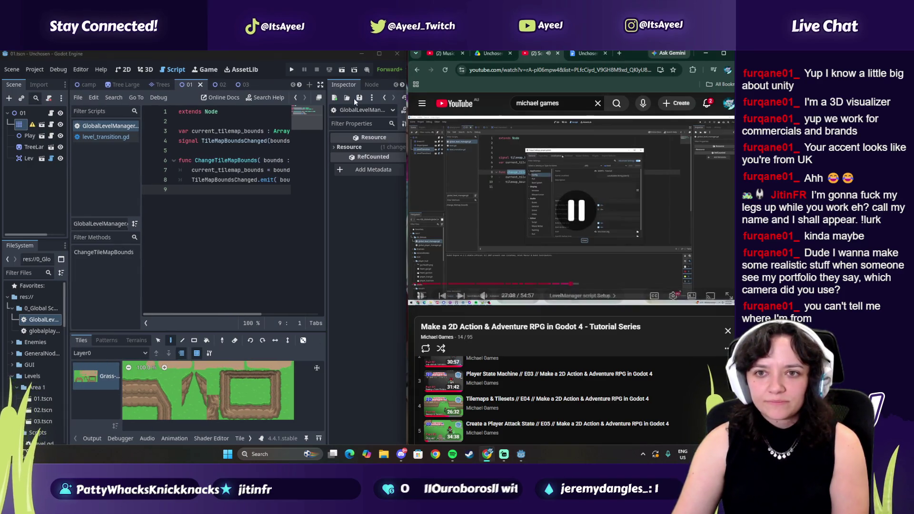
mouse_move(325, 56)
mouse_down()
mouse_move(302, 208)
mouse_move(347, 56)
mouse_move(327, 57)
mouse_up()
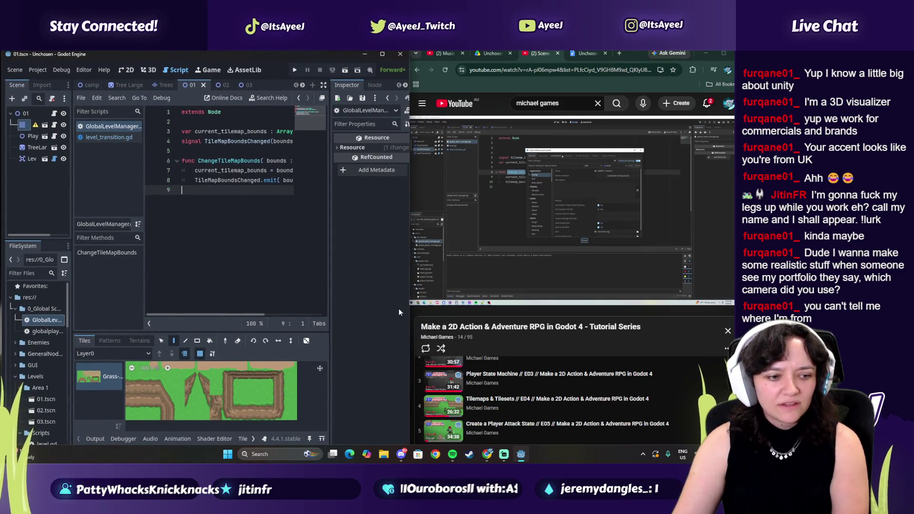
click(621, 53)
text(jupitar)
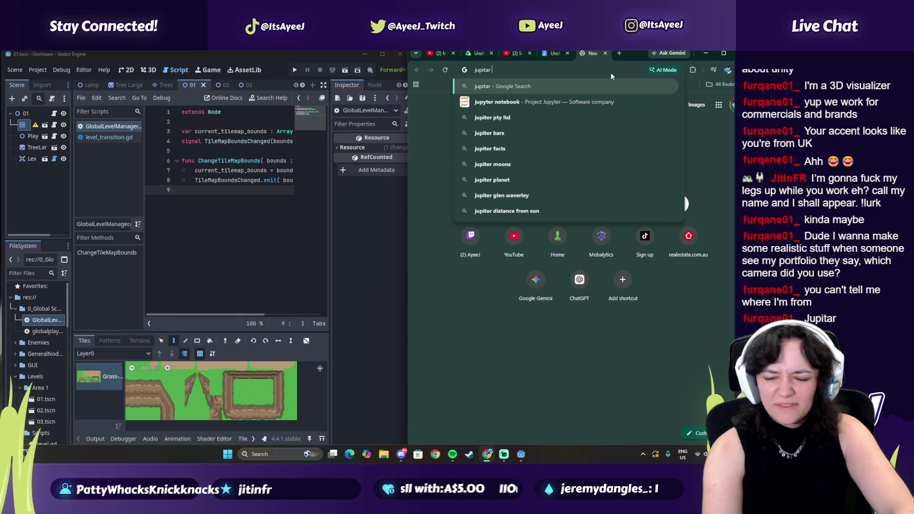
text(google maps)
key(Return)
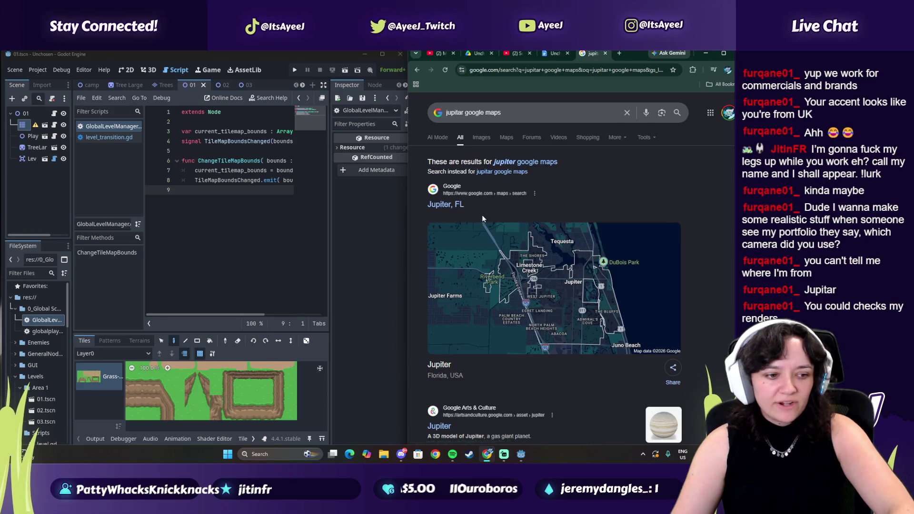
scroll(524, 166, down, 1)
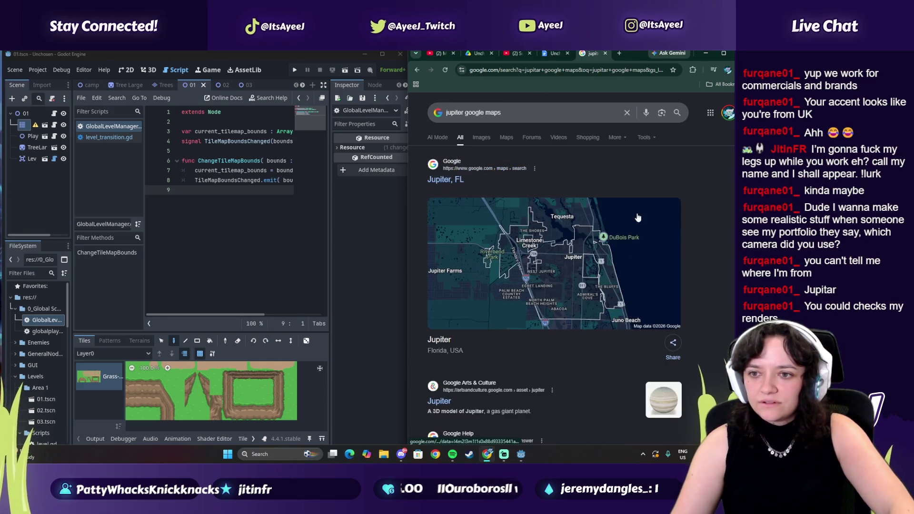
scroll(444, 279, down, 2)
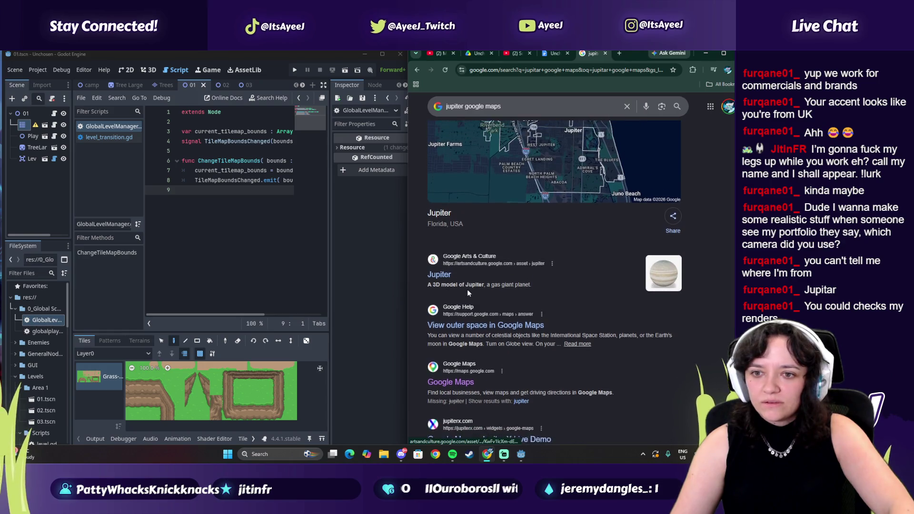
click(656, 288)
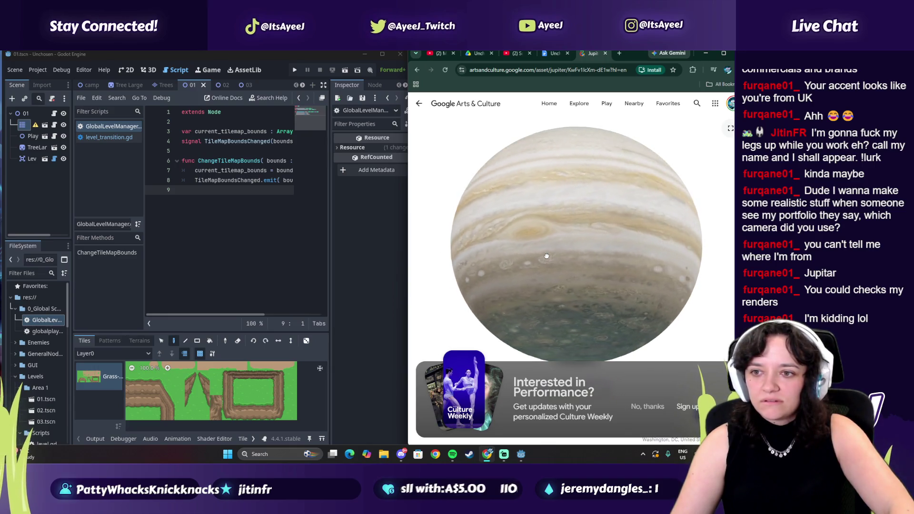
scroll(583, 253, up, 5)
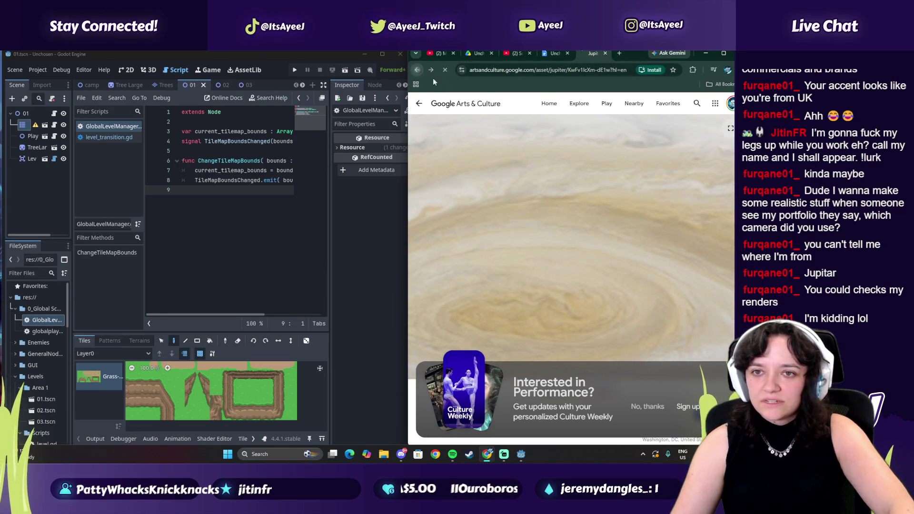
click(418, 70)
scroll(548, 200, up, 1)
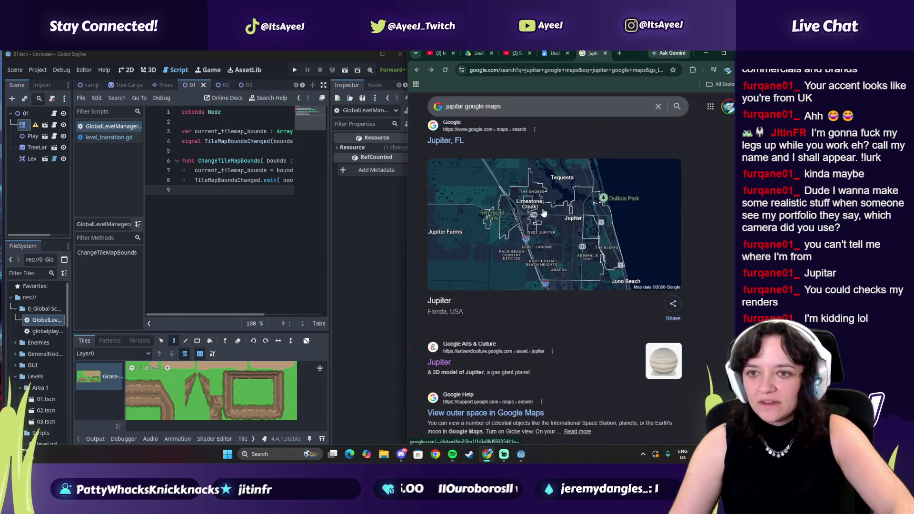
click(459, 144)
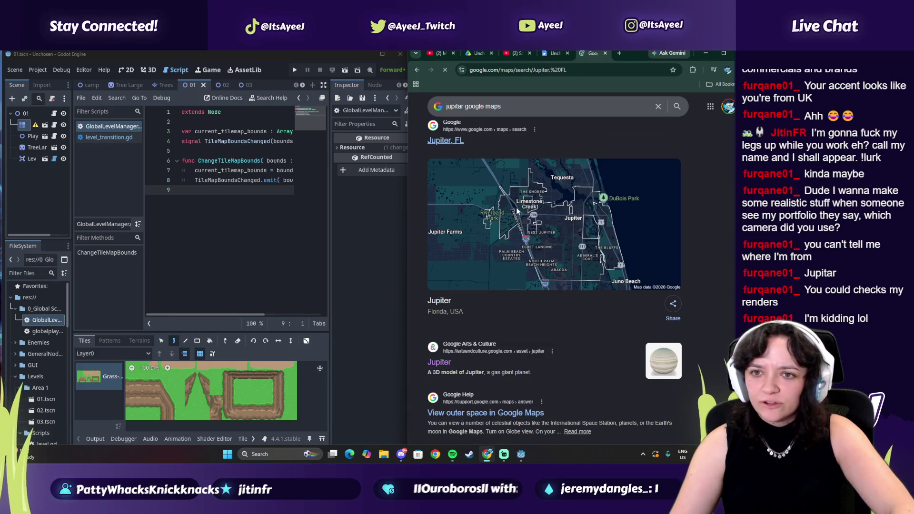
click(603, 66)
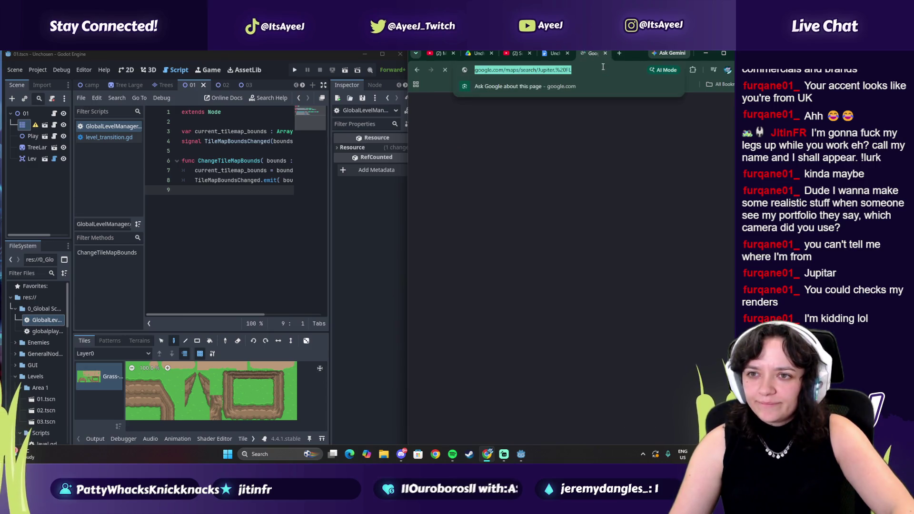
click(606, 53)
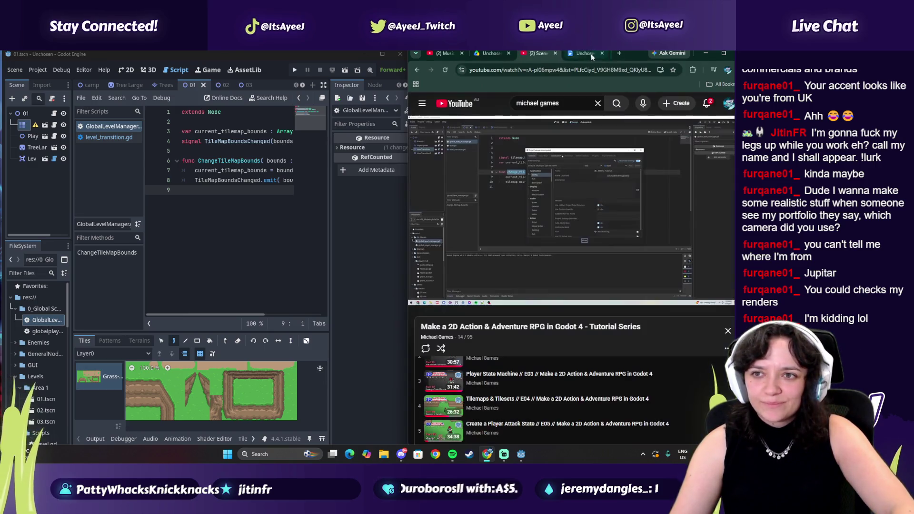
- Search the web for the viewer's ArtStation page and open their profile
key(ctrl+t)
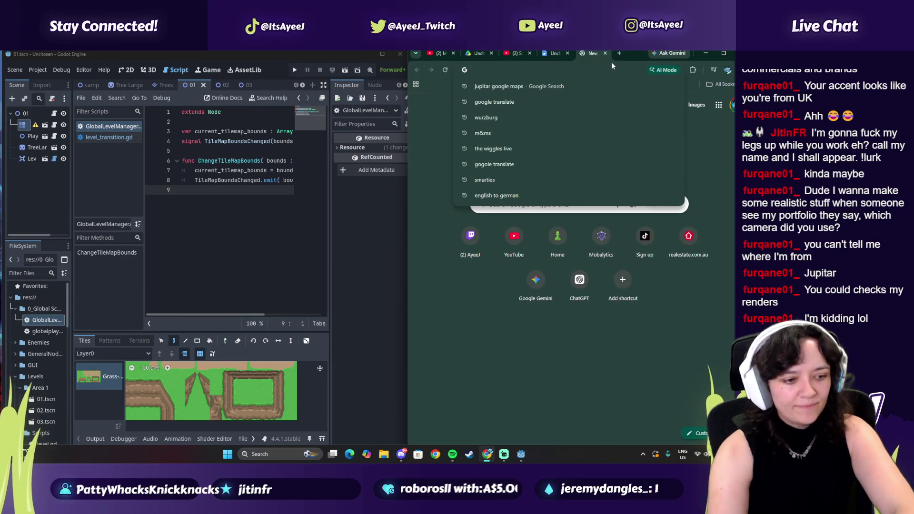
text(furq)
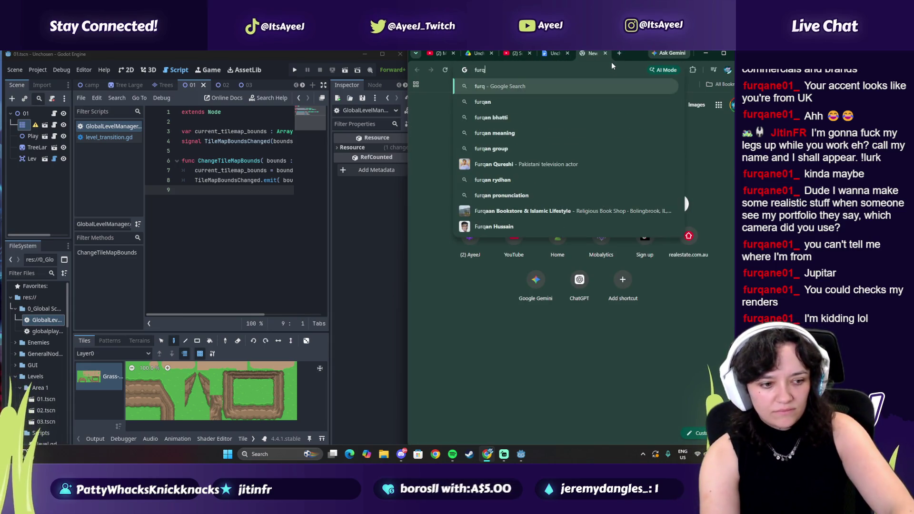
text(ane ar)
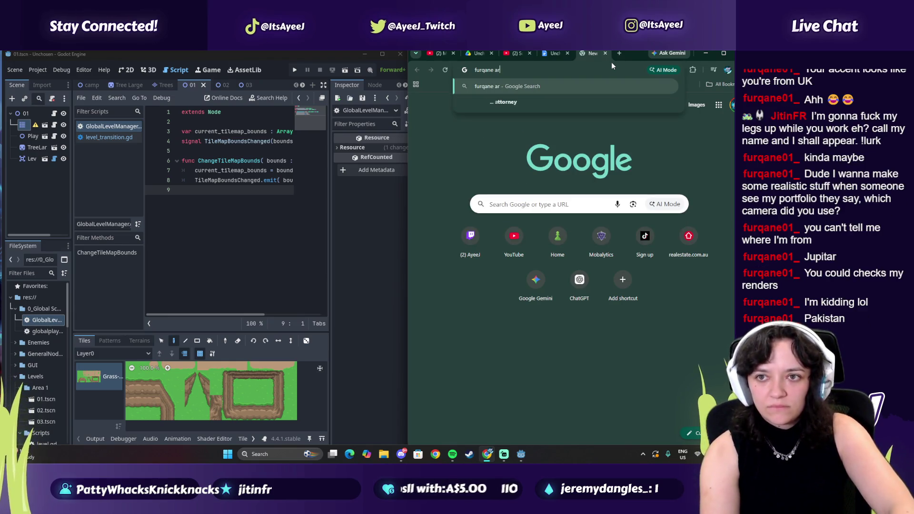
text(t station)
key(Return)
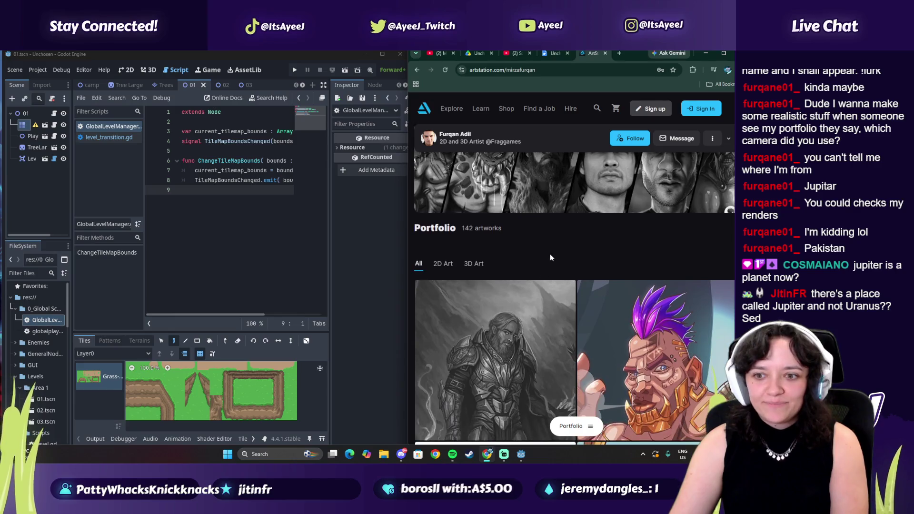
scroll(550, 253, down, 7)
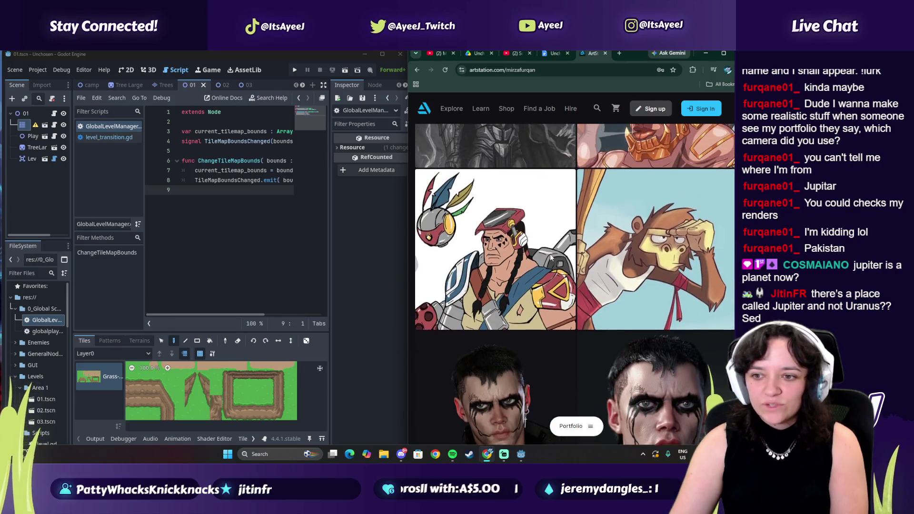
scroll(551, 258, down, 3)
scroll(551, 257, up, 6)
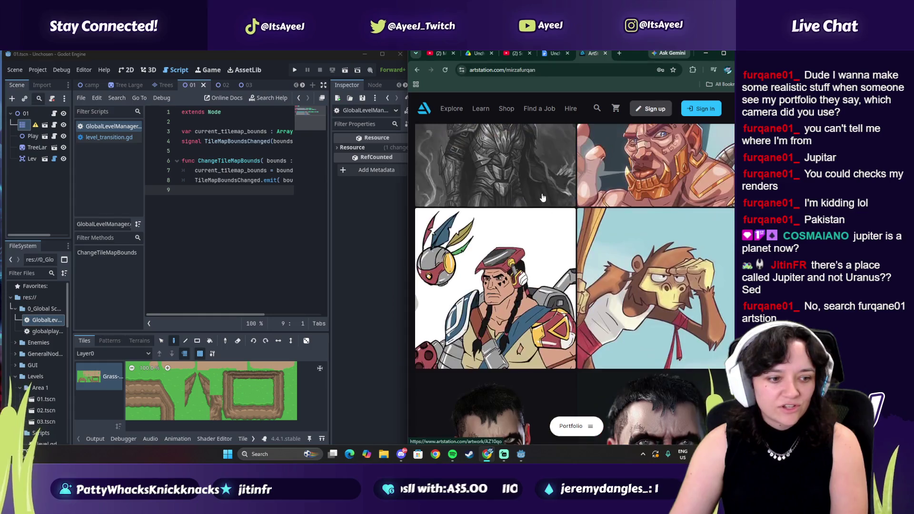
click(418, 70)
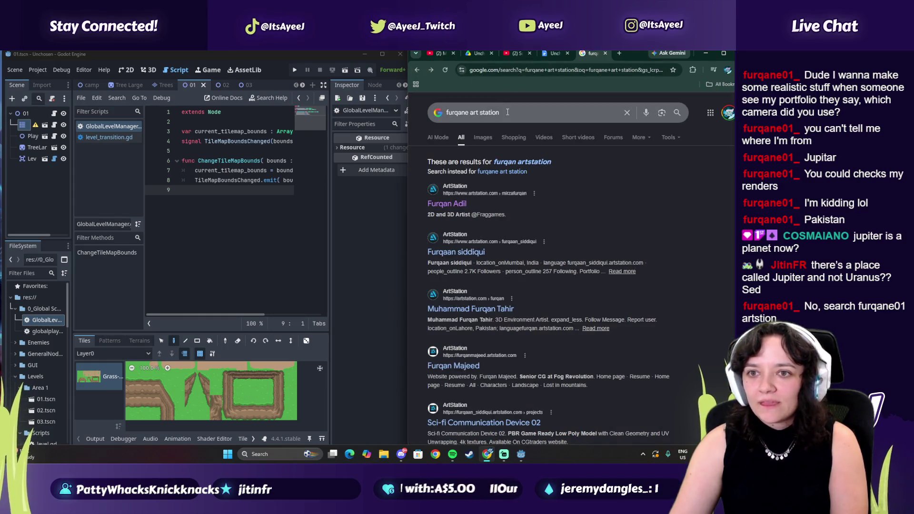
click(473, 112)
text(01)
key(Return)
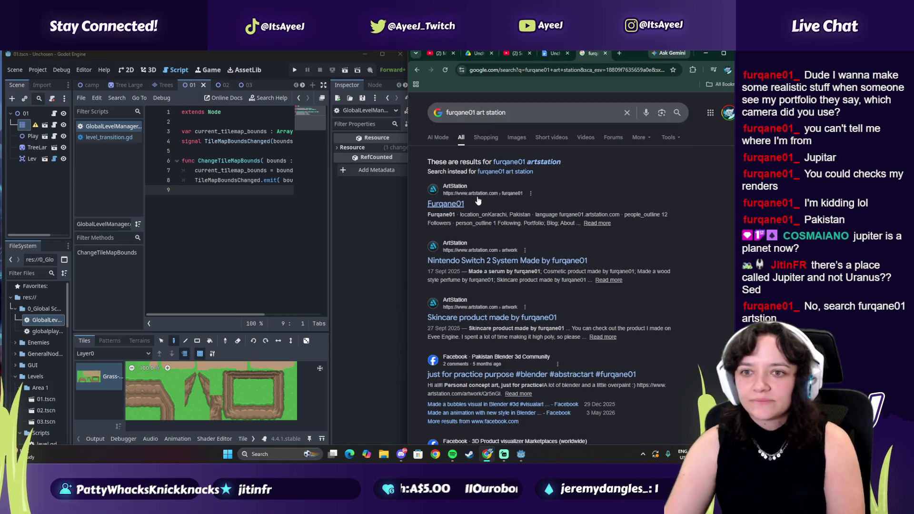
click(448, 205)
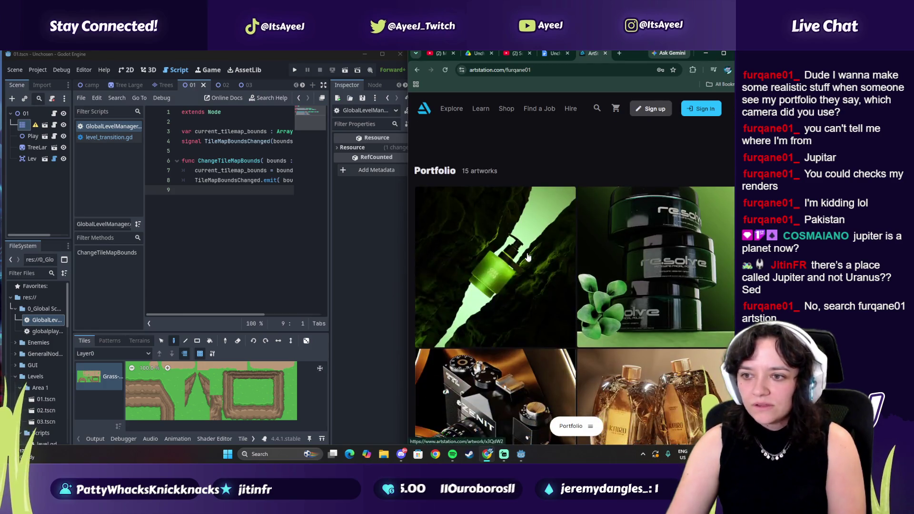
- Scroll through the portfolio grid and maximize the browser with Win+Up
scroll(528, 257, down, 3)
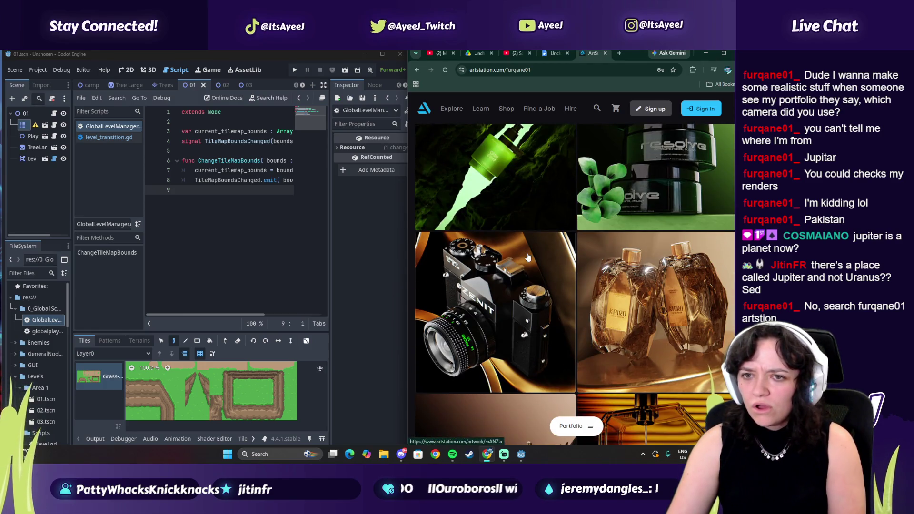
scroll(528, 257, up, 3)
scroll(528, 257, down, 5)
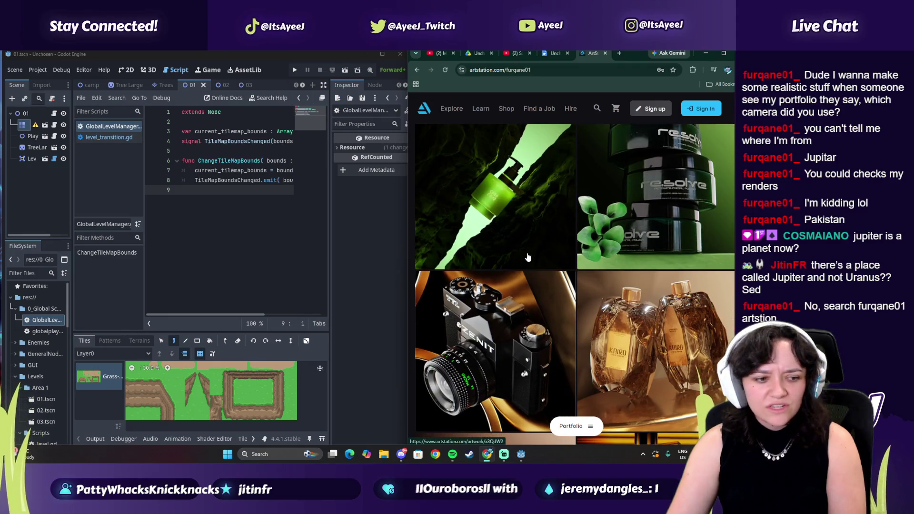
scroll(528, 257, down, 6)
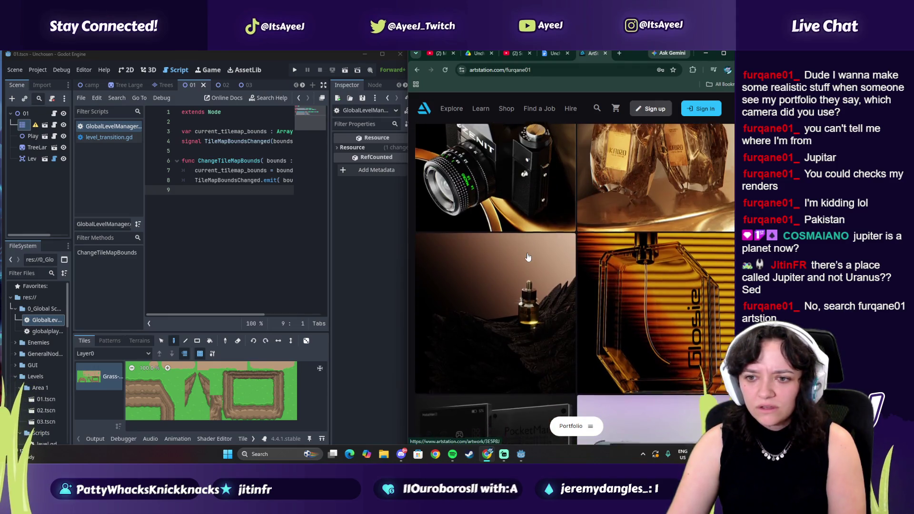
scroll(527, 258, down, 5)
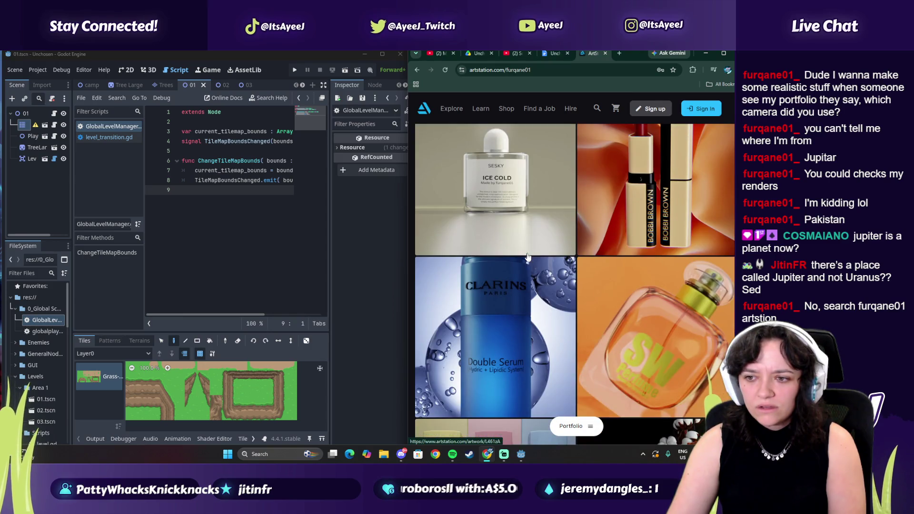
scroll(528, 258, down, 6)
scroll(528, 257, up, 6)
scroll(528, 255, up, 10)
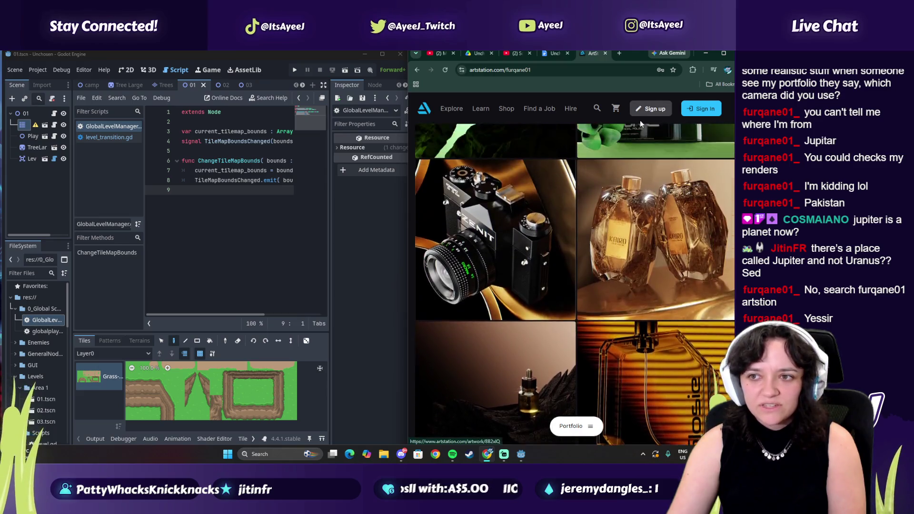
key(super+Up)
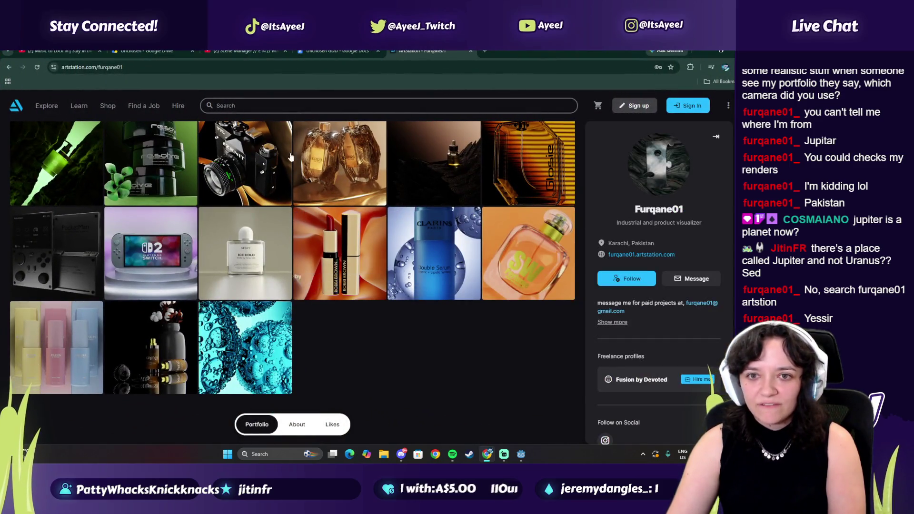
- View the golden perfume bottles artwork and resume the music playback
click(322, 154)
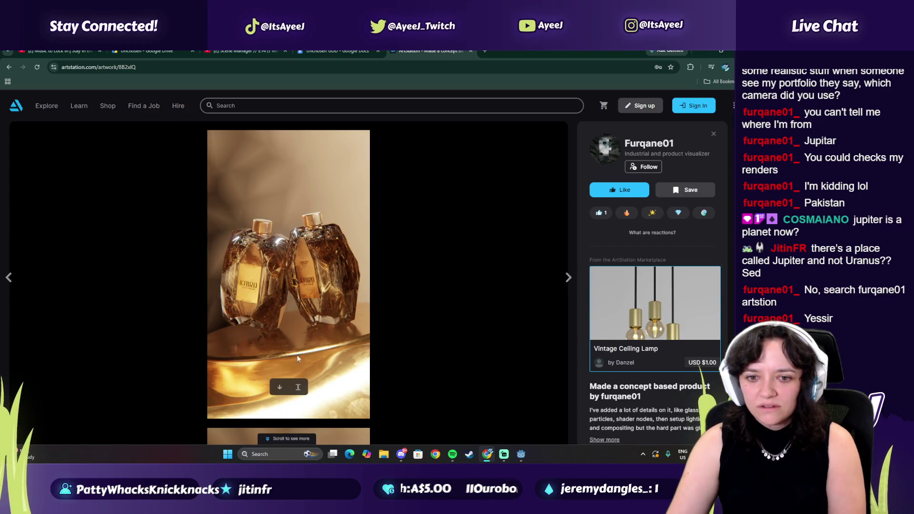
scroll(298, 358, down, 10)
scroll(293, 304, down, 8)
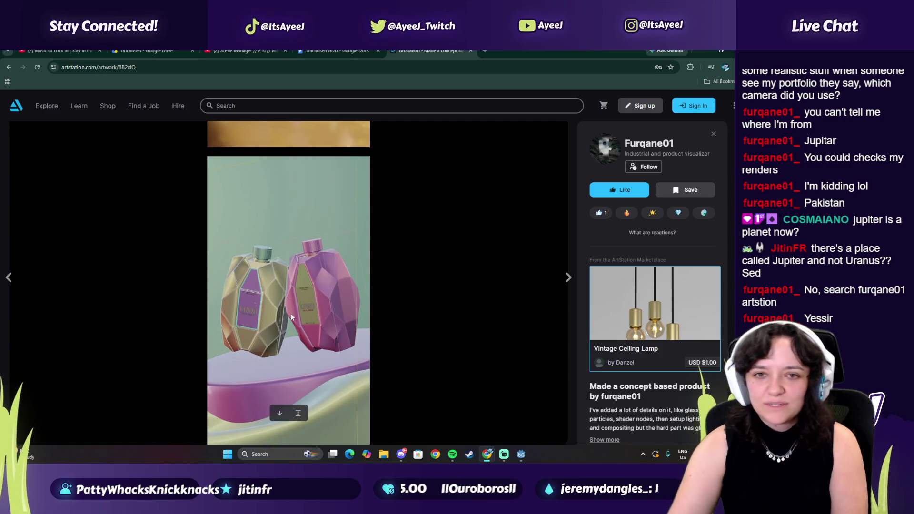
click(453, 454)
click(600, 280)
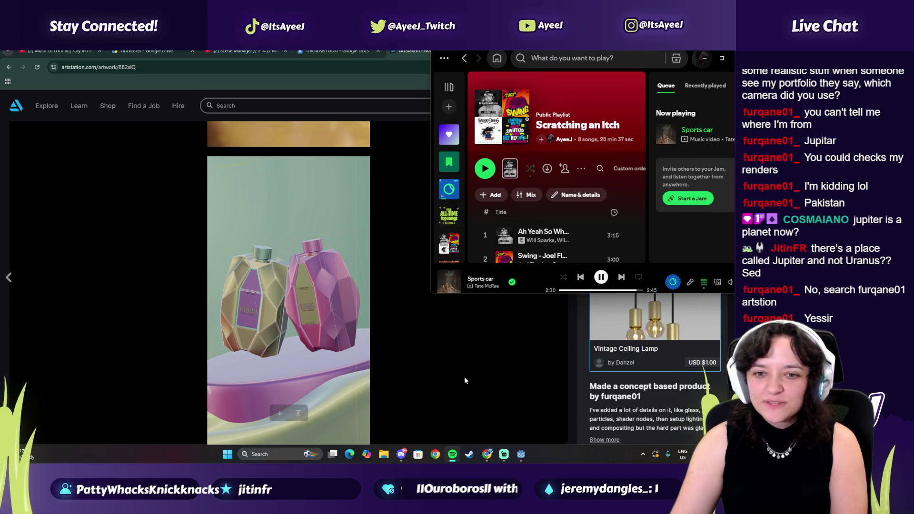
click(465, 380)
scroll(306, 267, up, 1)
scroll(330, 272, up, 15)
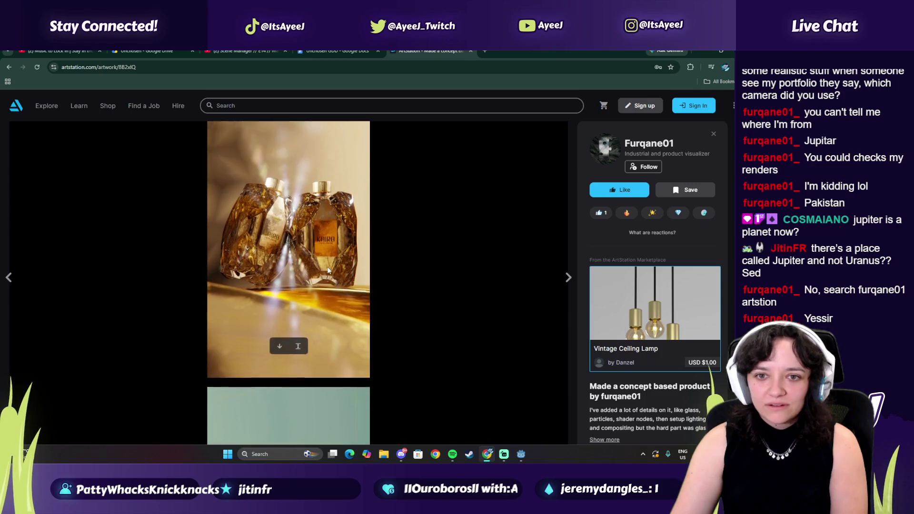
scroll(312, 270, up, 4)
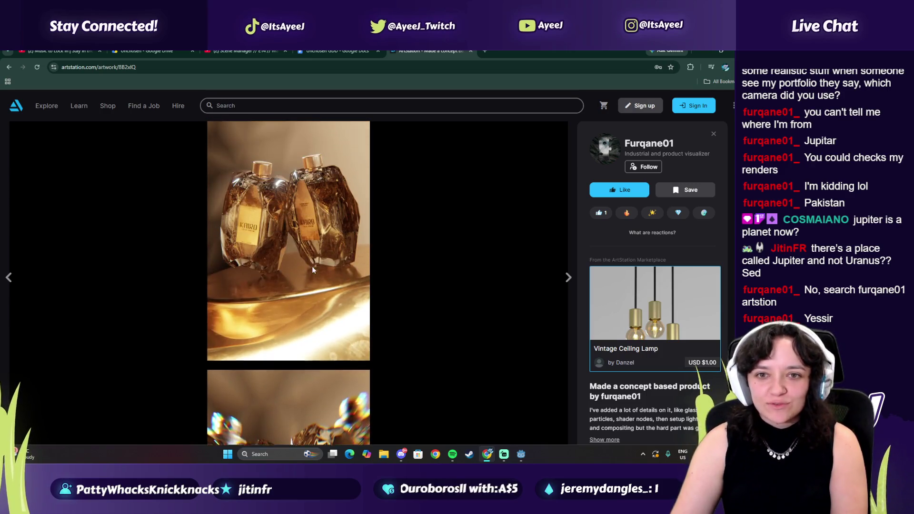
click(9, 67)
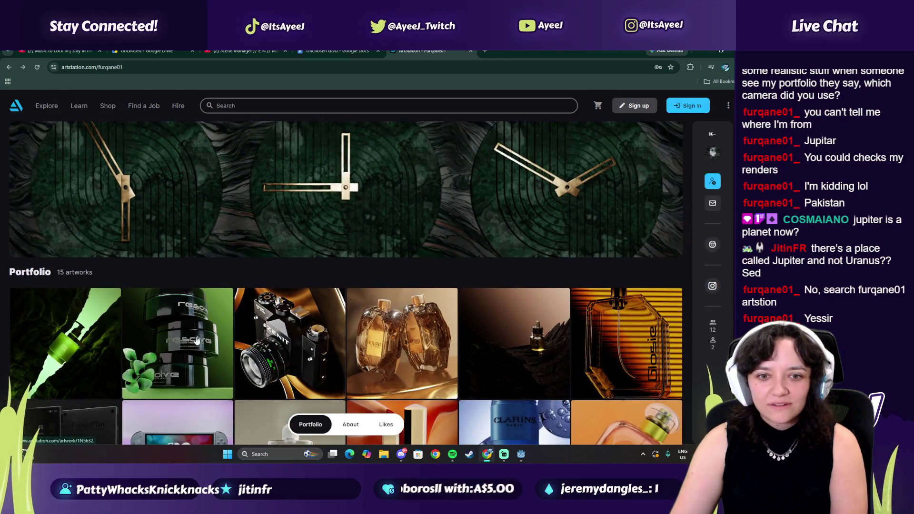
- View the green face scrub jars artwork and return to the portfolio grid
click(205, 337)
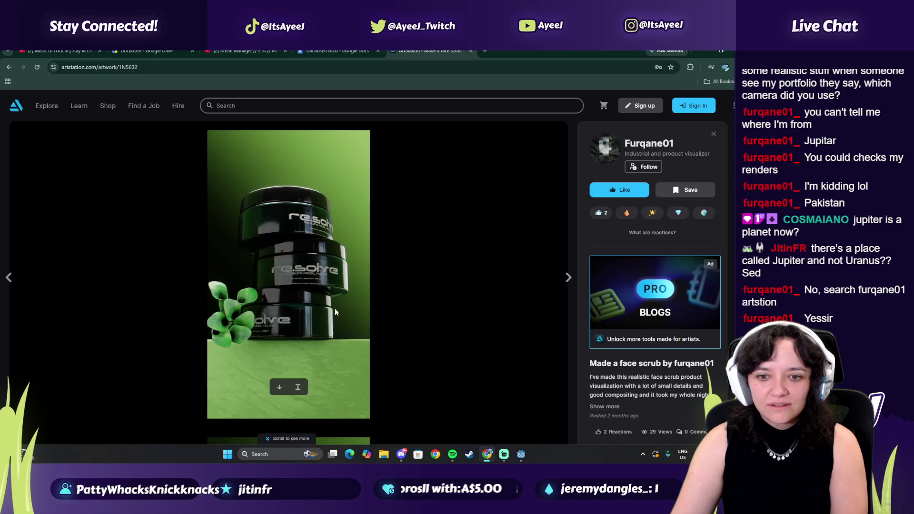
scroll(304, 296, down, 10)
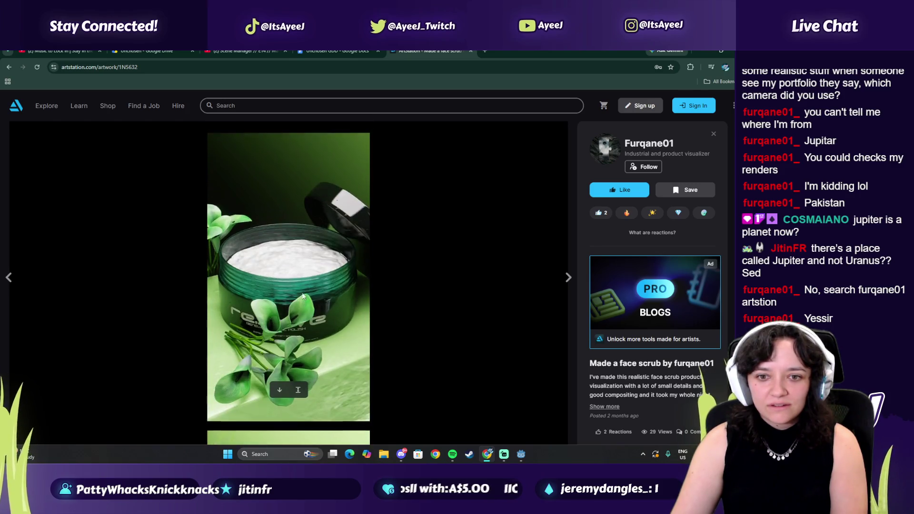
scroll(303, 296, down, 10)
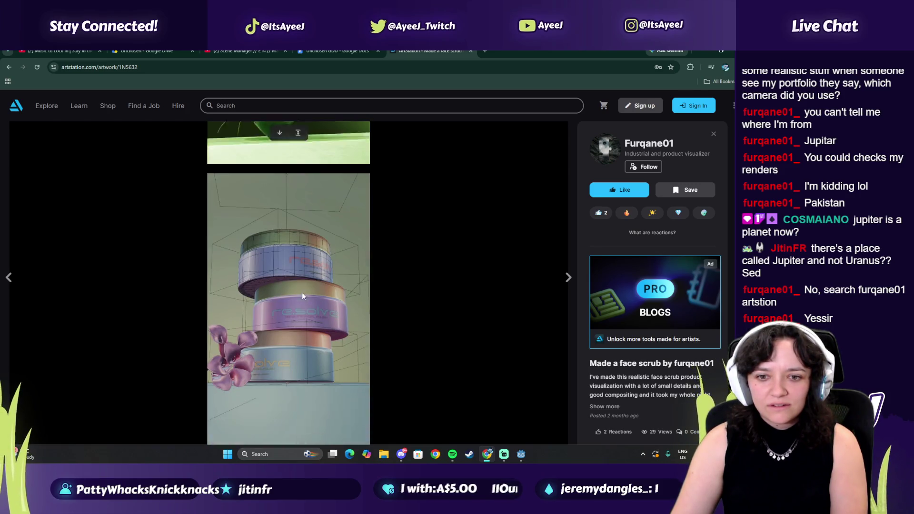
scroll(465, 245, up, 8)
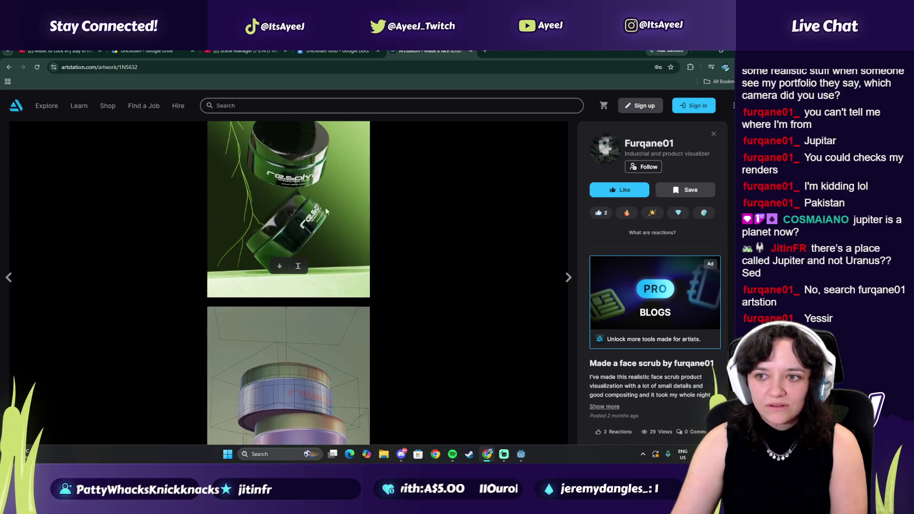
scroll(248, 203, up, 10)
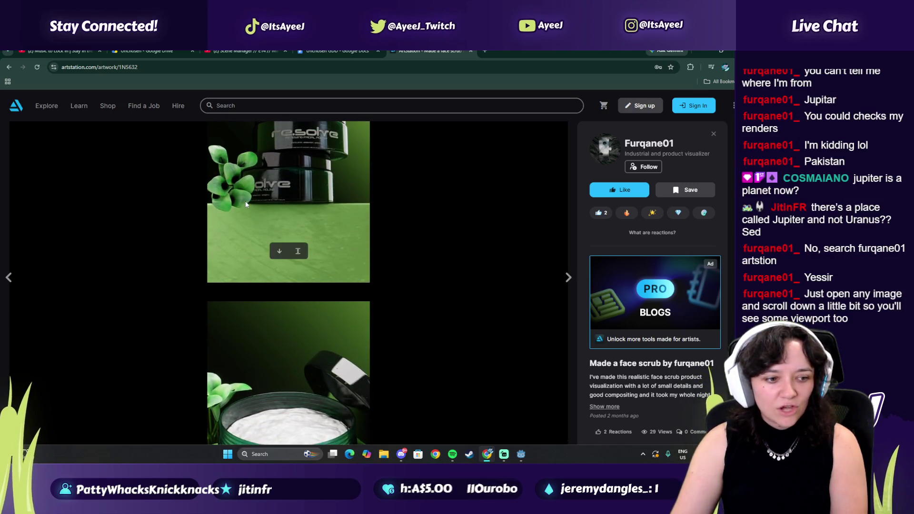
scroll(246, 204, up, 2)
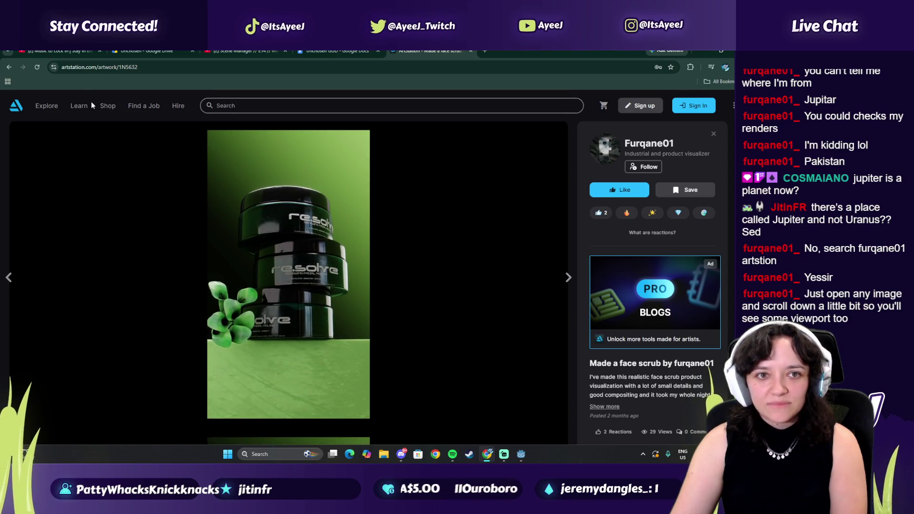
click(8, 70)
- View the branded camera and Nintendo Switch 2 artworks
click(298, 268)
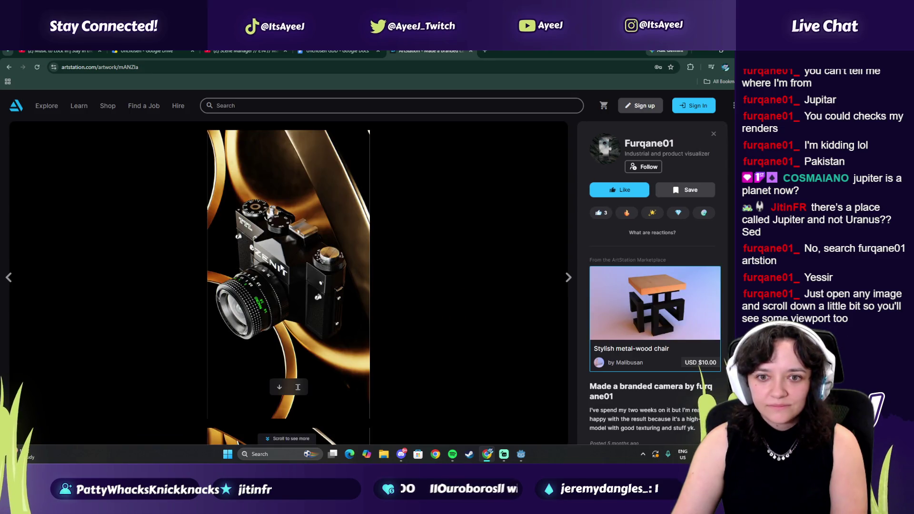
scroll(282, 270, down, 5)
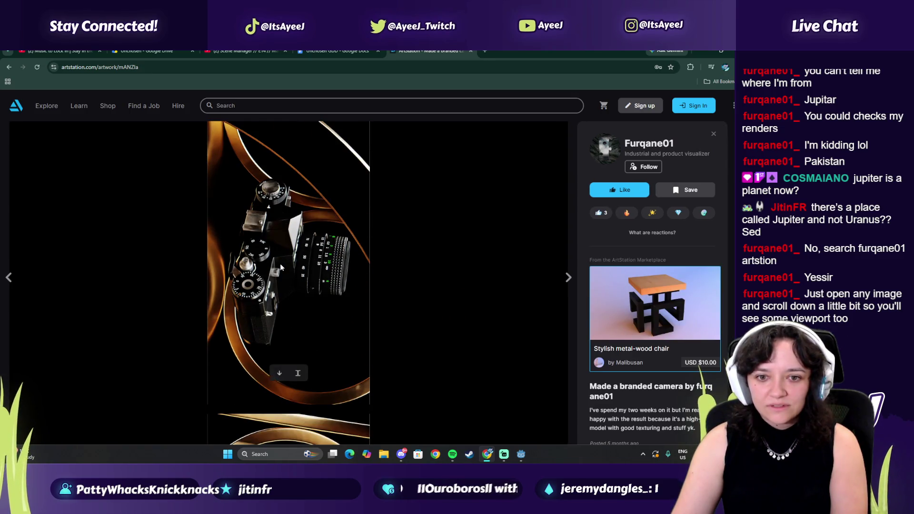
scroll(281, 268, down, 3)
scroll(281, 268, down, 5)
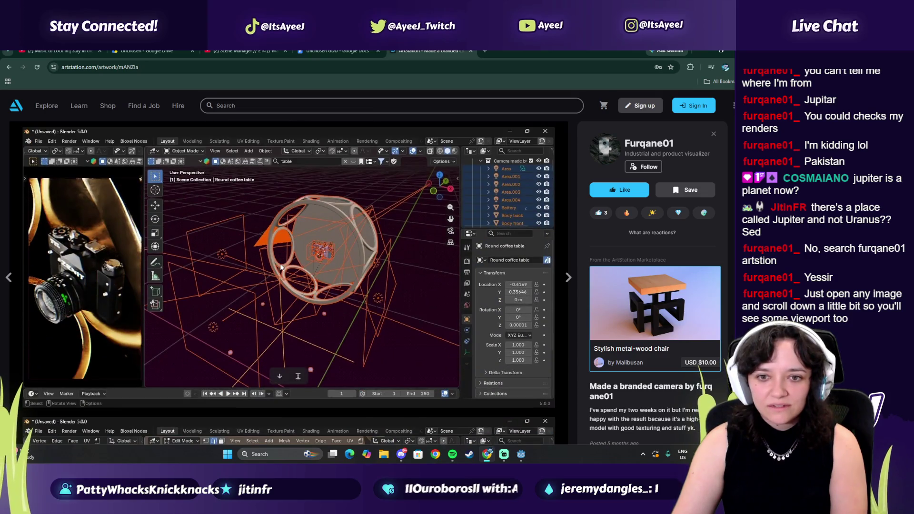
scroll(290, 263, down, 5)
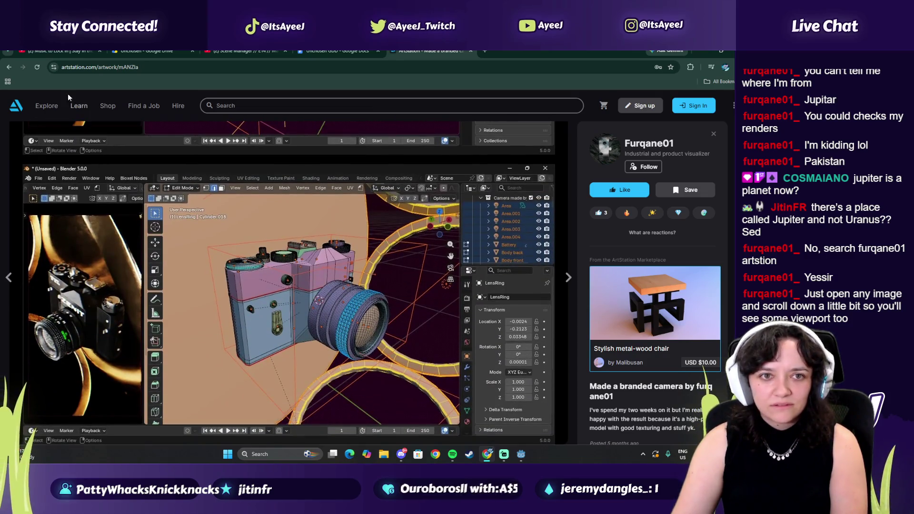
click(9, 67)
scroll(191, 285, down, 2)
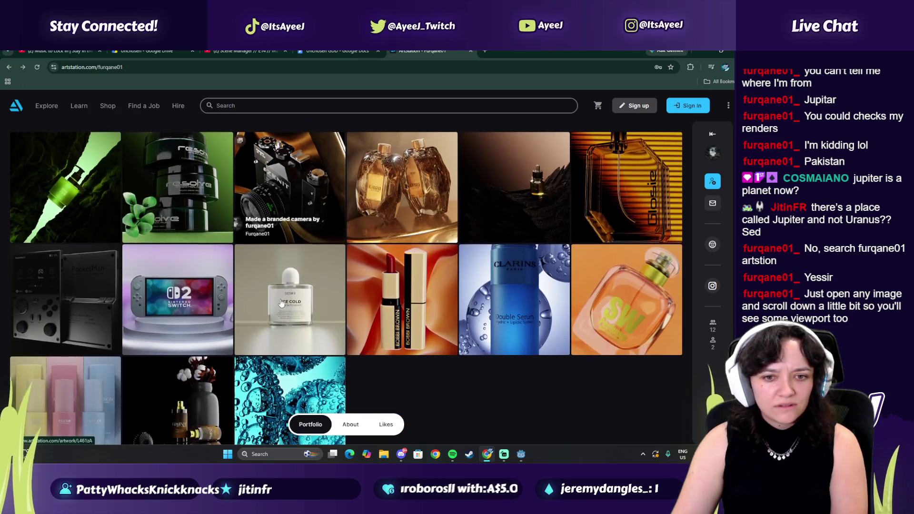
click(198, 299)
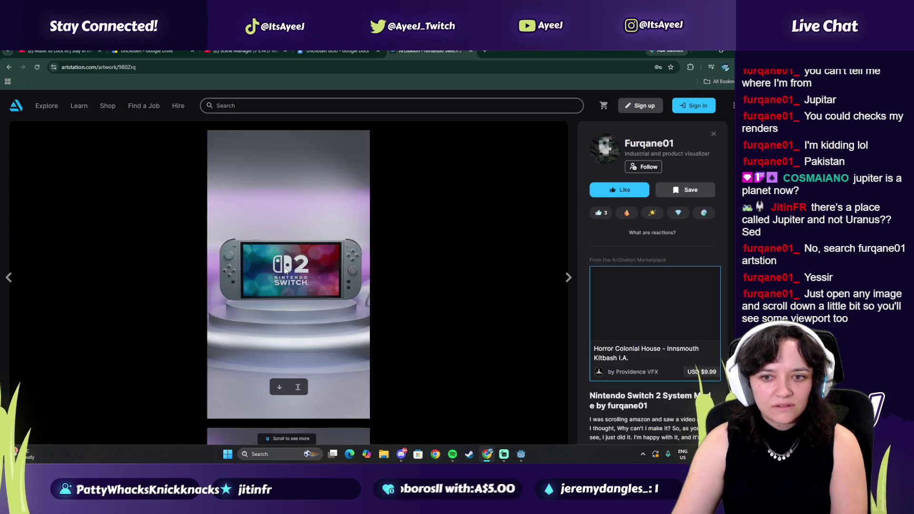
scroll(285, 270, down, 5)
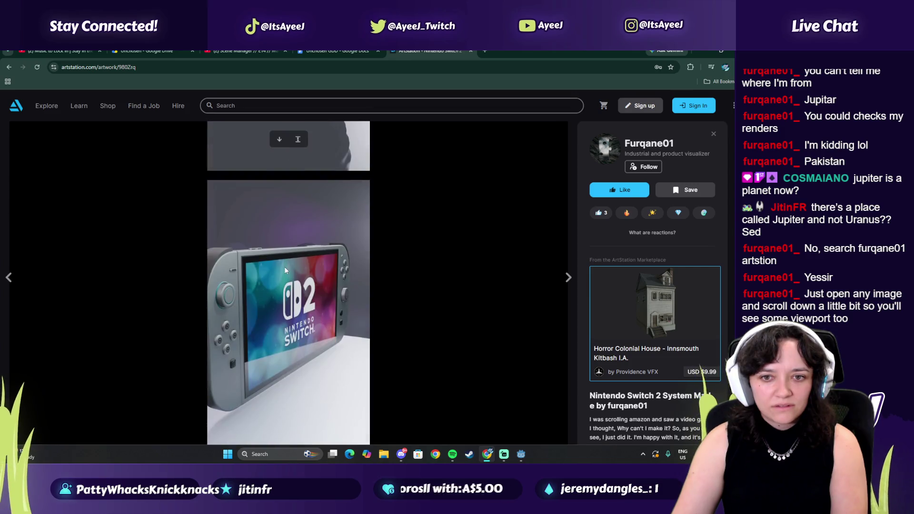
scroll(286, 271, down, 8)
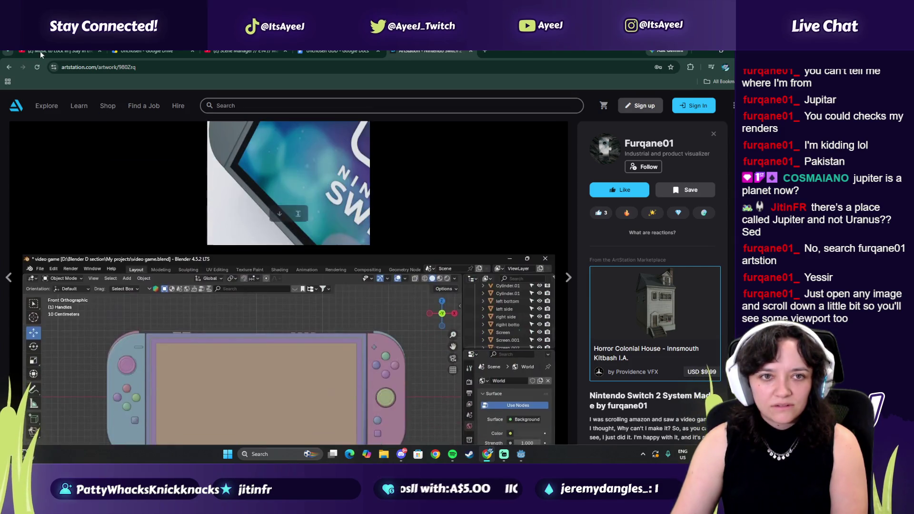
click(8, 72)
- View the Double Serum bottle artwork, then leave the portfolio for the tutorial
click(394, 272)
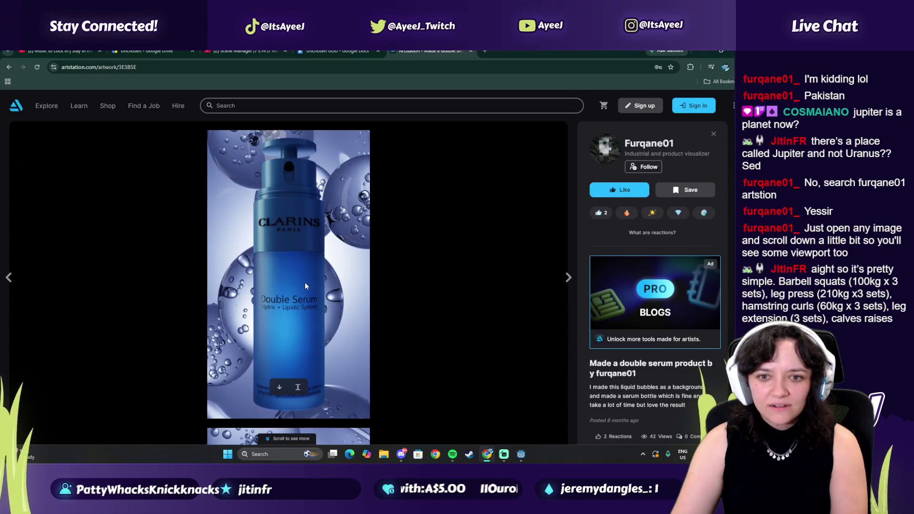
scroll(269, 222, down, 10)
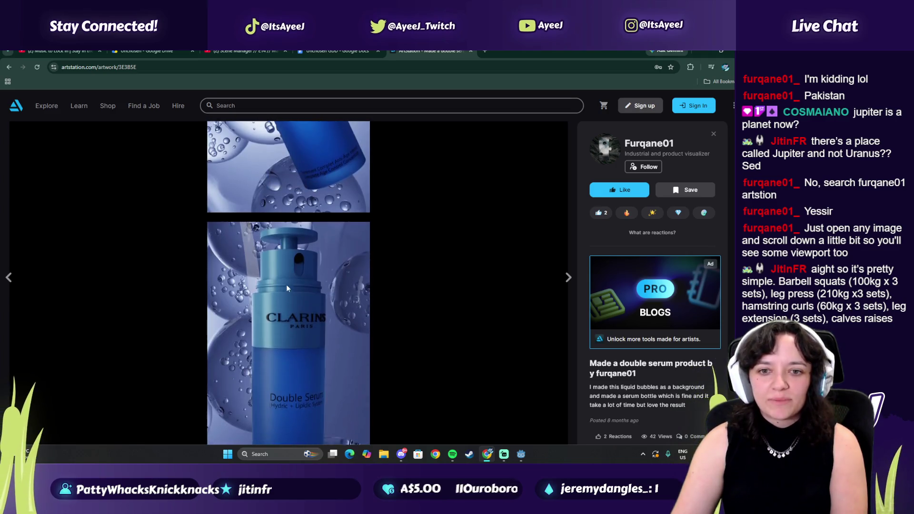
scroll(286, 284, up, 4)
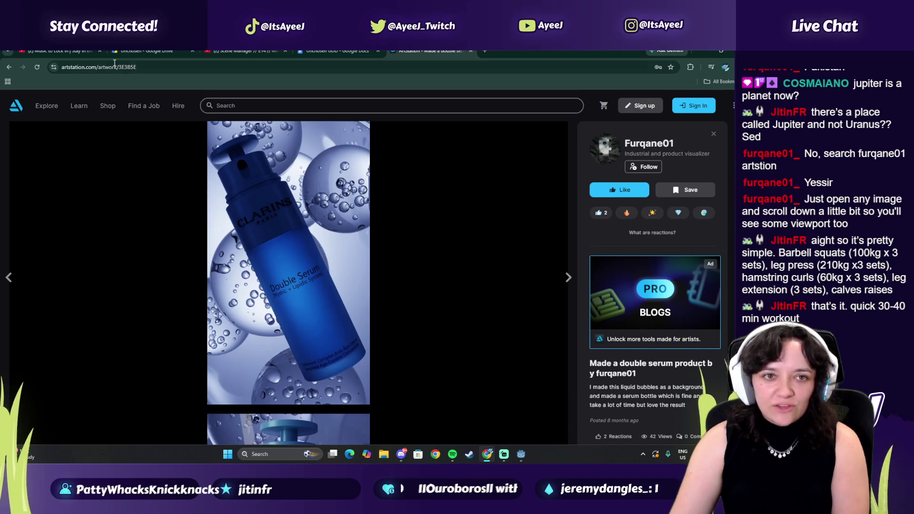
click(9, 67)
scroll(342, 237, up, 3)
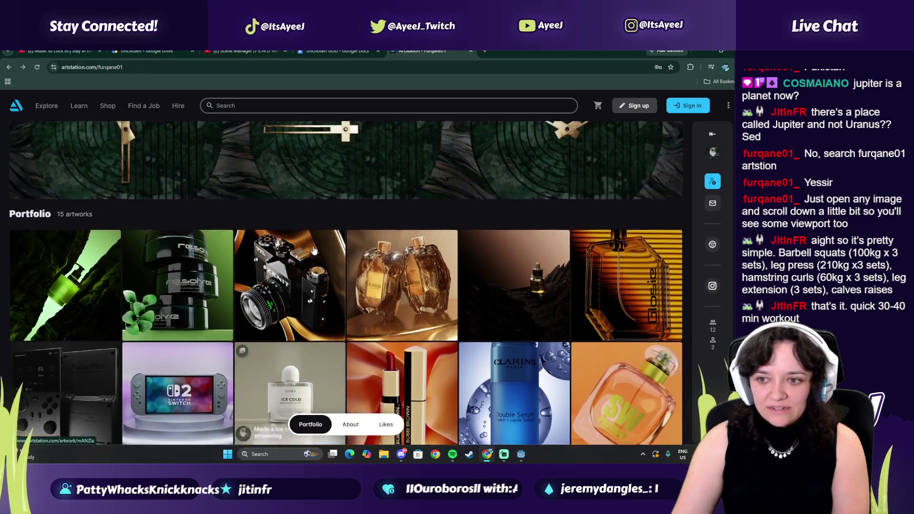
scroll(156, 248, down, 4)
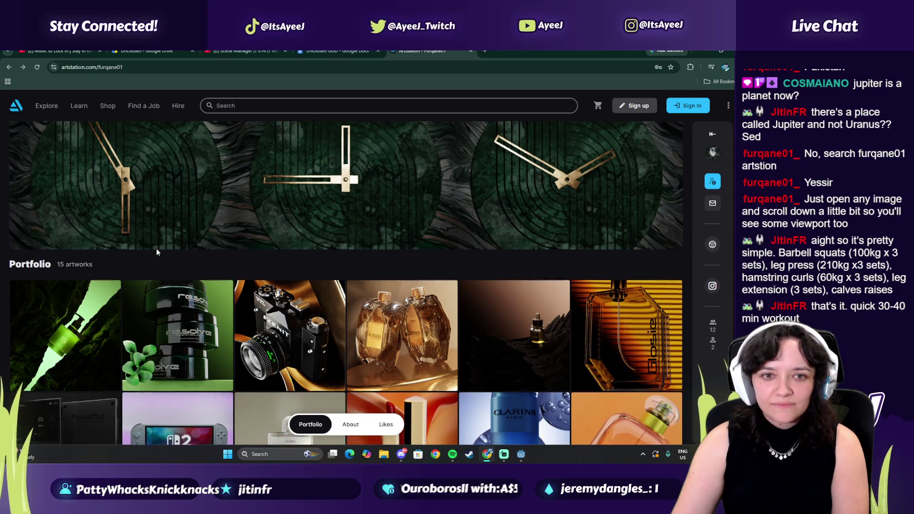
scroll(51, 213, down, 1)
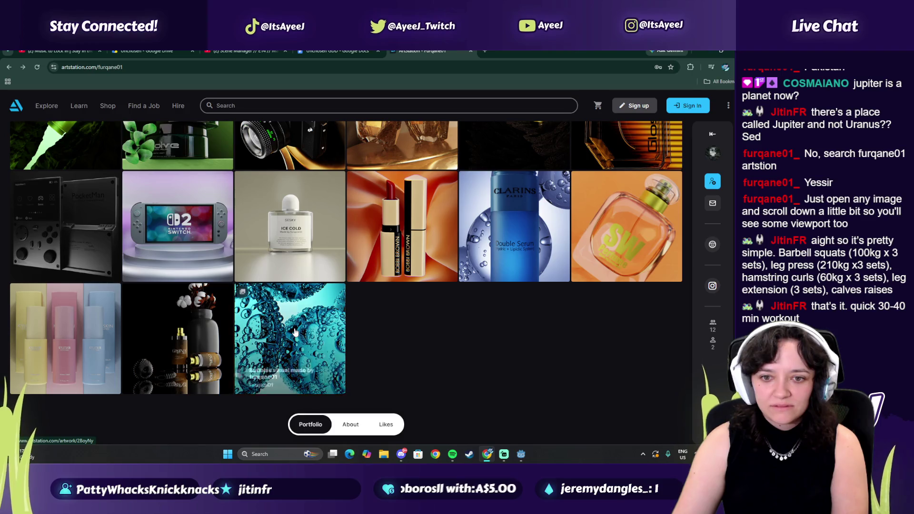
click(470, 51)
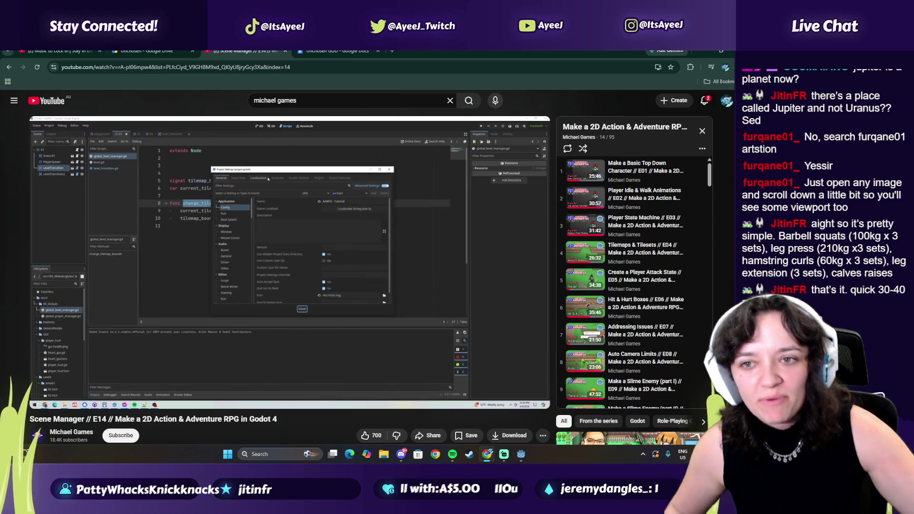
- Resume playing the Scene Manager tutorial video on YouTube
click(333, 271)
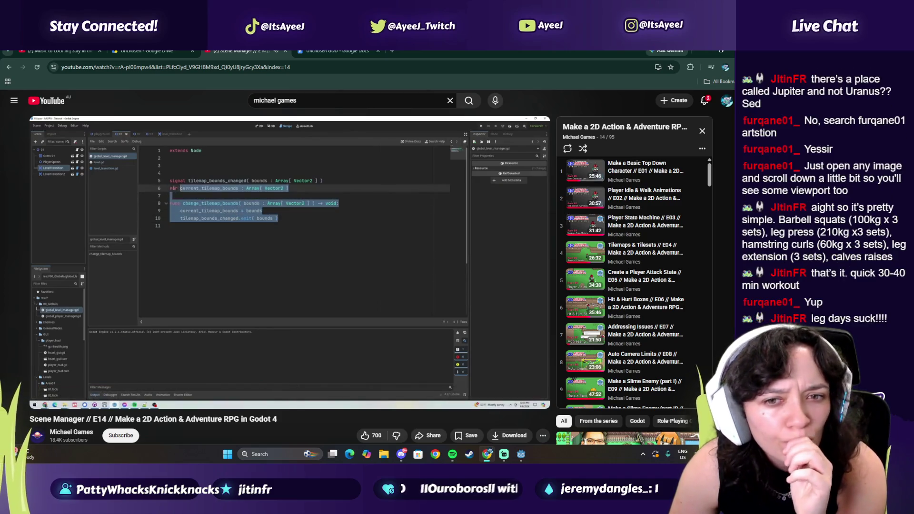
- Pause the tutorial at 27:22 and bring up Spotify playing the 'Scratching an Itch' playlist
click(361, 288)
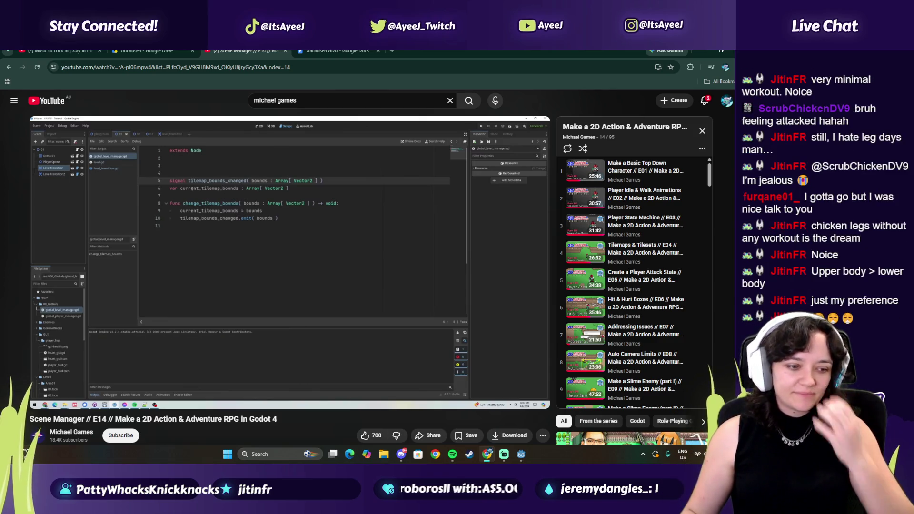
click(402, 455)
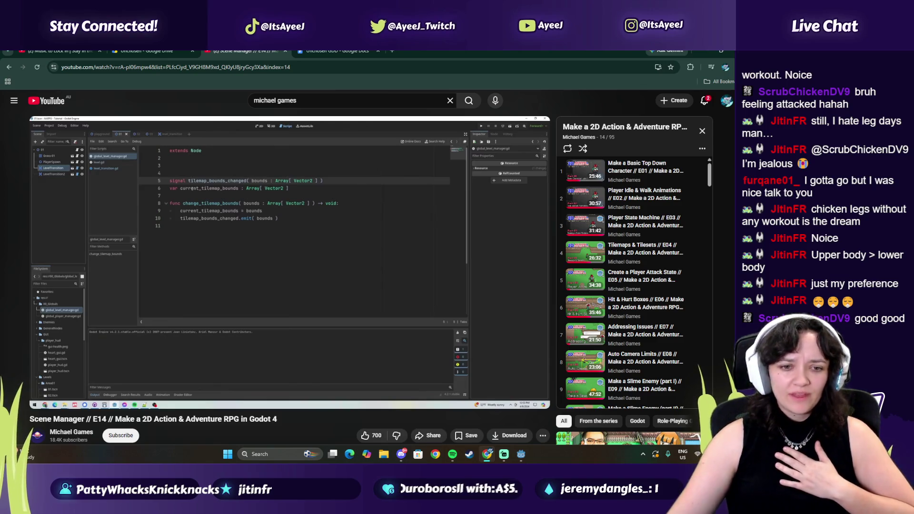
click(452, 453)
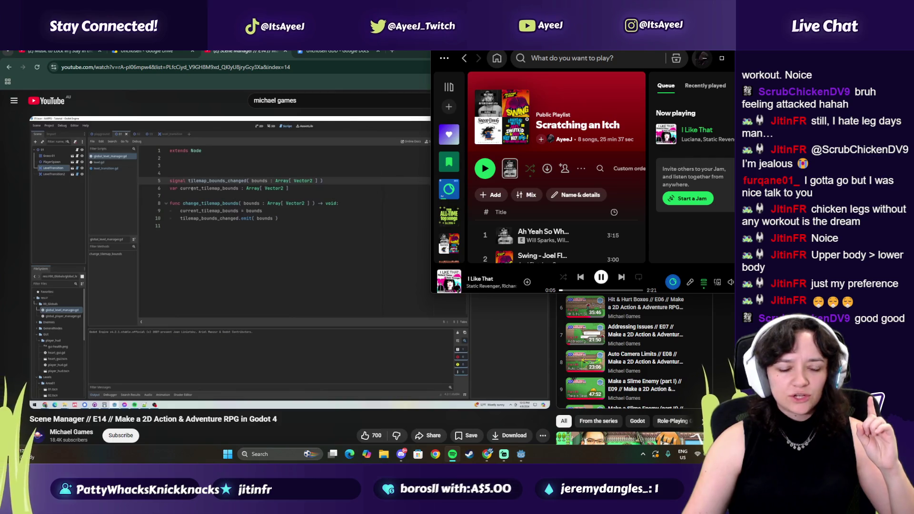
- Hide Spotify and play the tutorial until it pauses on the new level_load_started signal
click(315, 413)
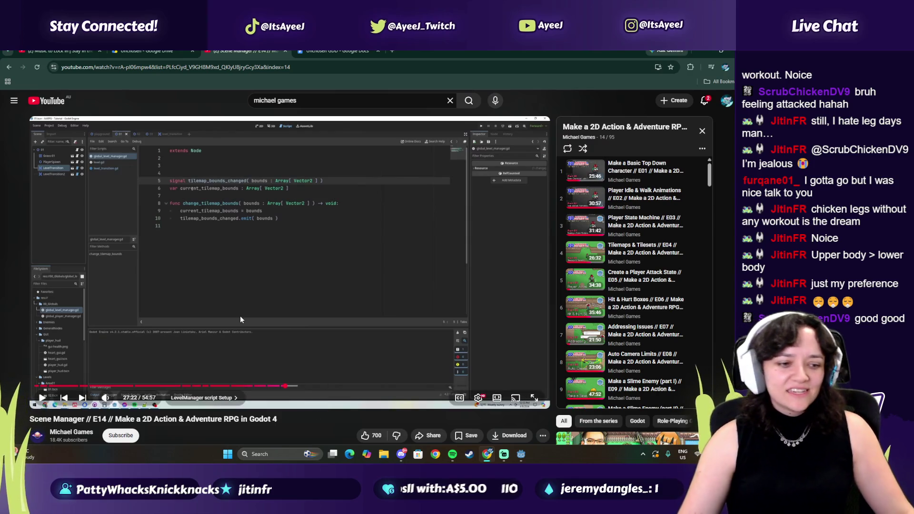
click(257, 310)
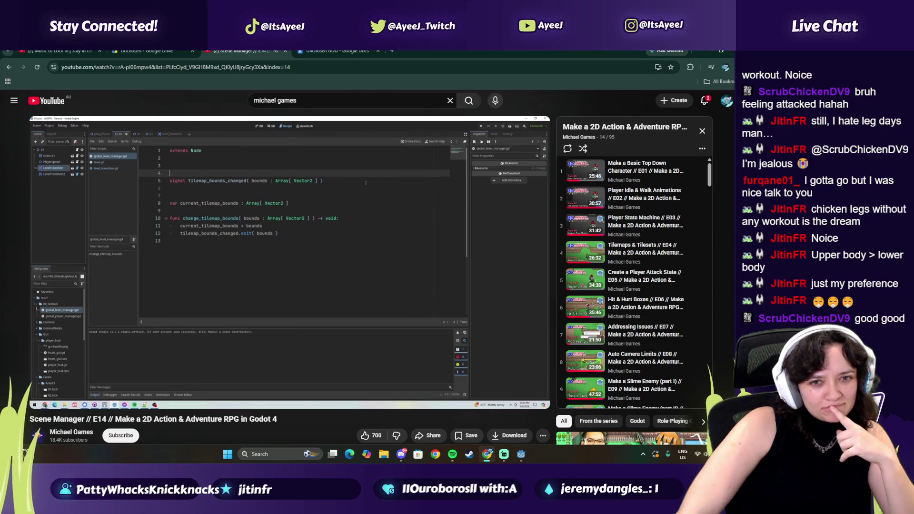
mouse_move(308, 298)
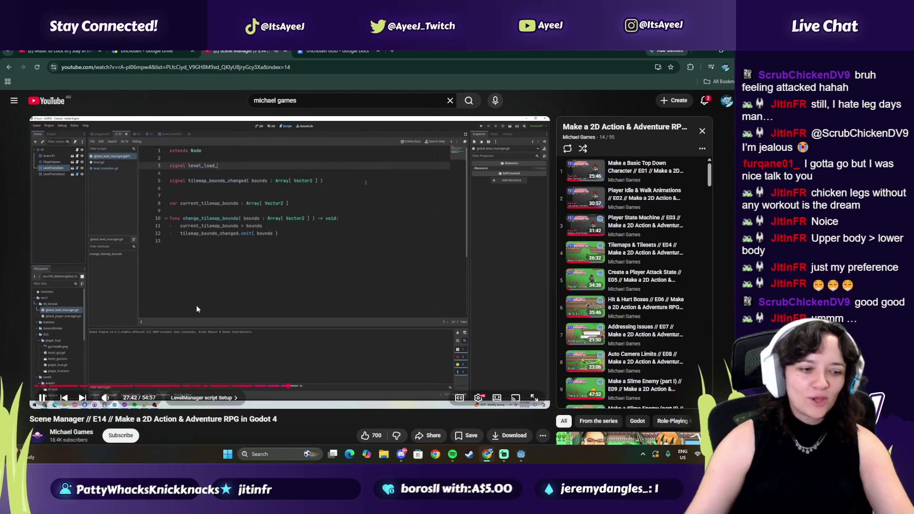
key(k)
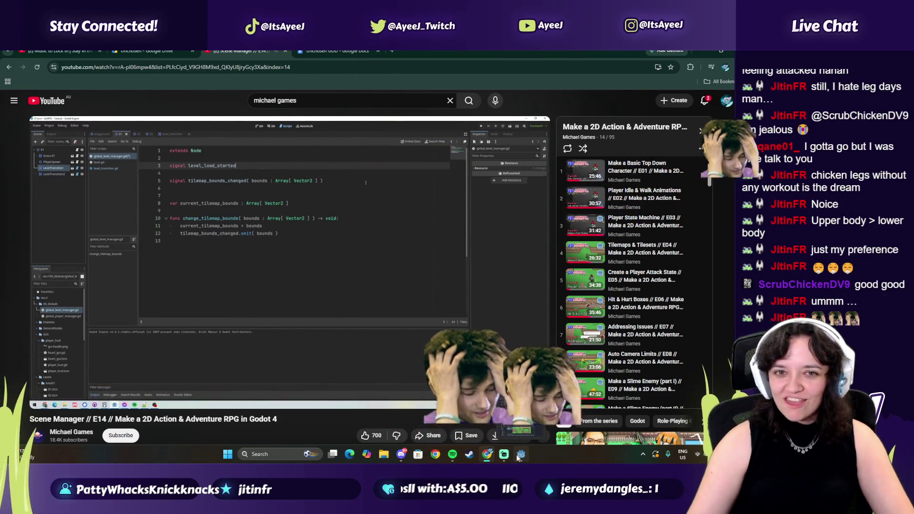
click(519, 456)
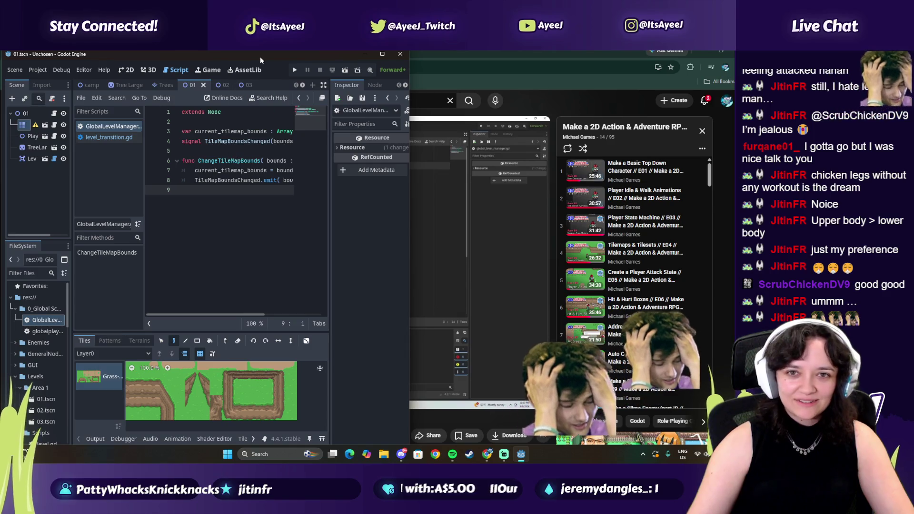
- Tile Godot beside the tutorial and declare signal level_load_started below extends Node
click(337, 75)
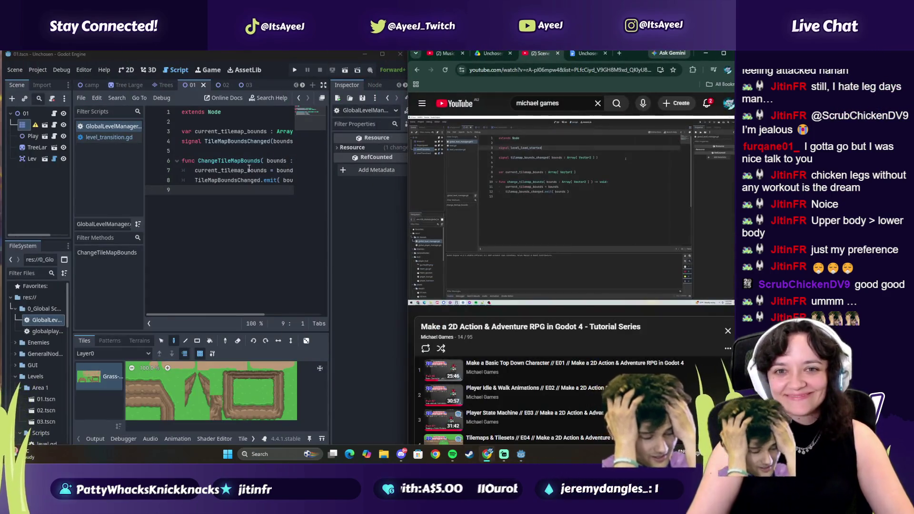
click(228, 112)
key(Return)
key(Return)
text(sig)
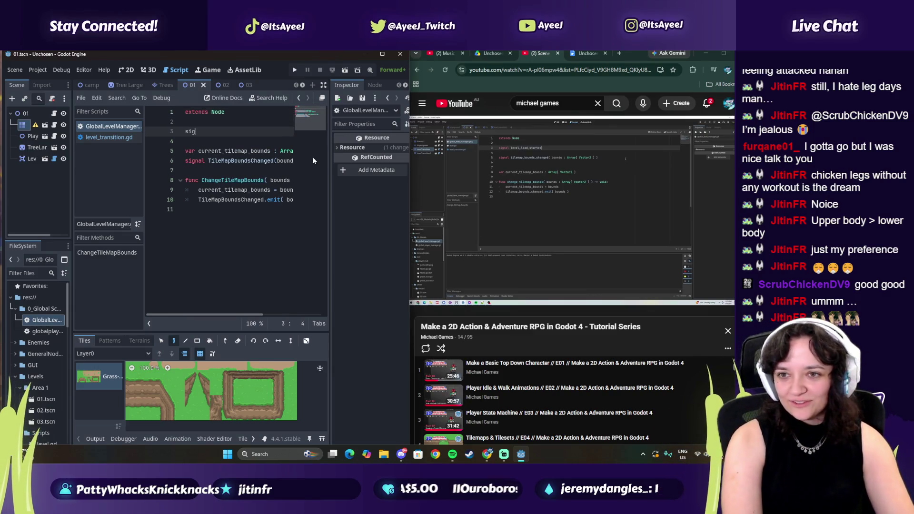
text(nal level)
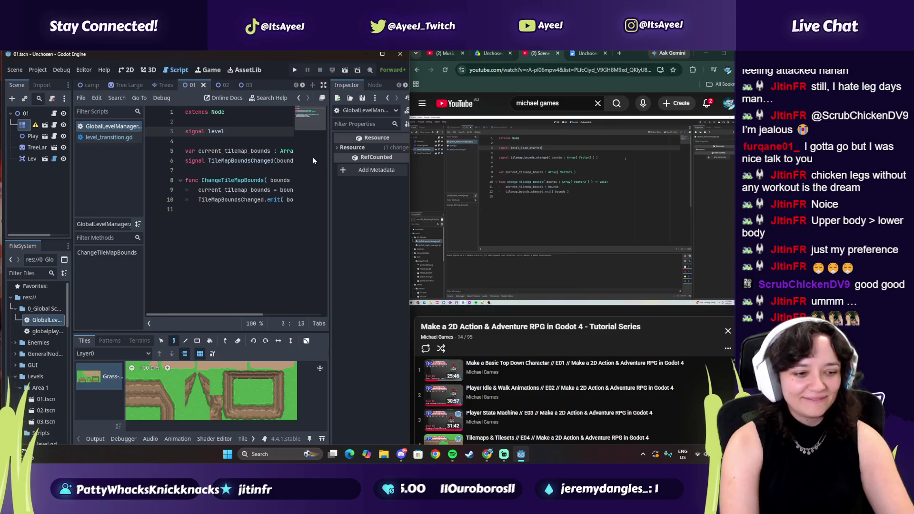
text(_load_startedf)
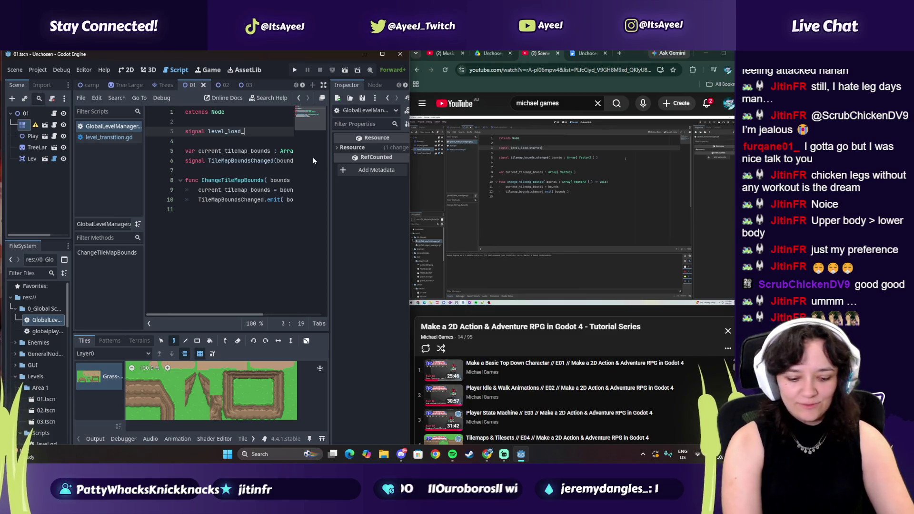
key(BackSpace)
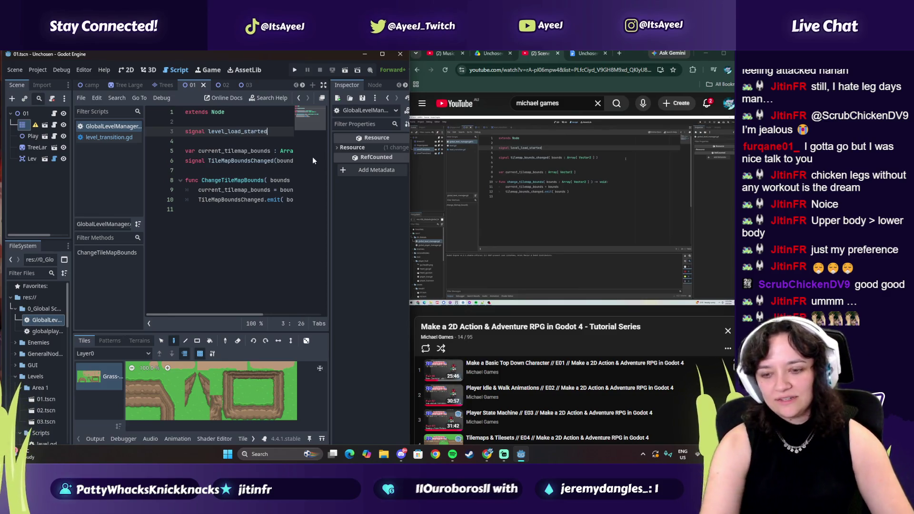
- Resume the tutorial and add signal level_loaded on the next line
click(549, 218)
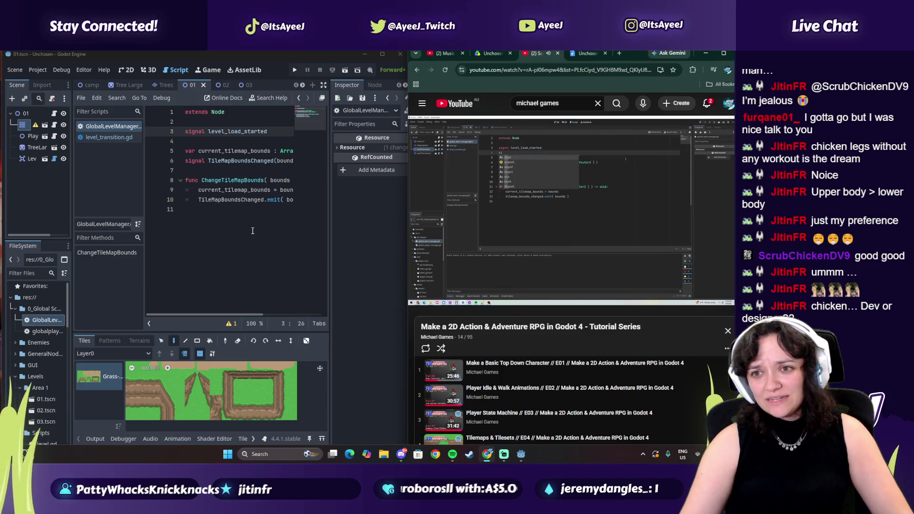
click(285, 131)
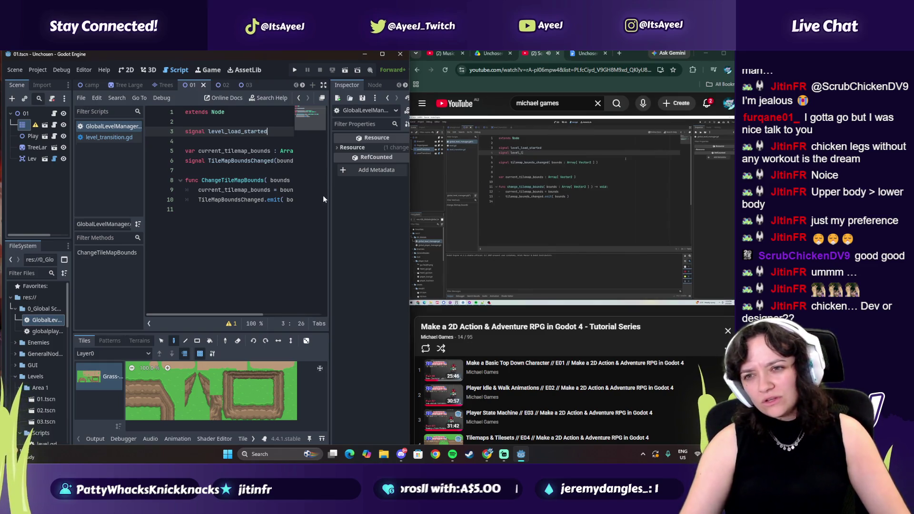
key(Return)
text(sign)
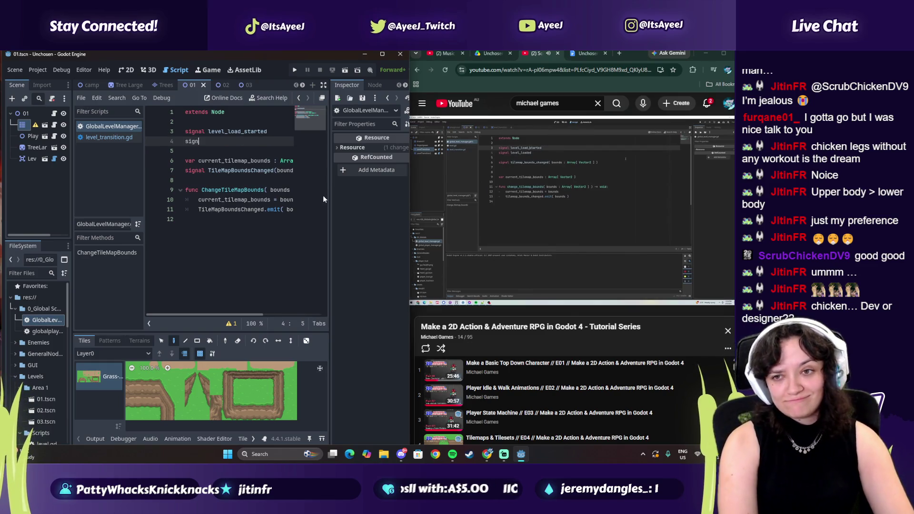
text(al level_loaded)
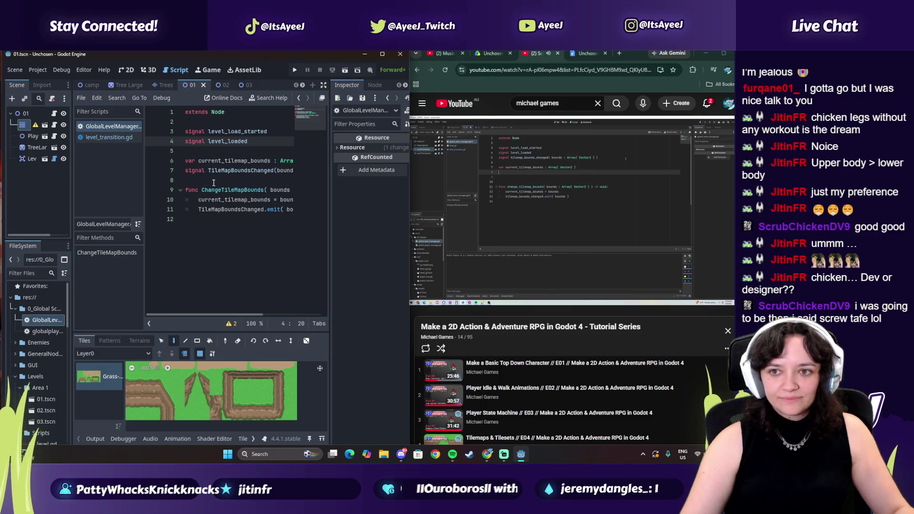
- Open blank lines above the function and pause the tutorial at 28:17
click(196, 183)
key(Return)
key(Return)
key(Up)
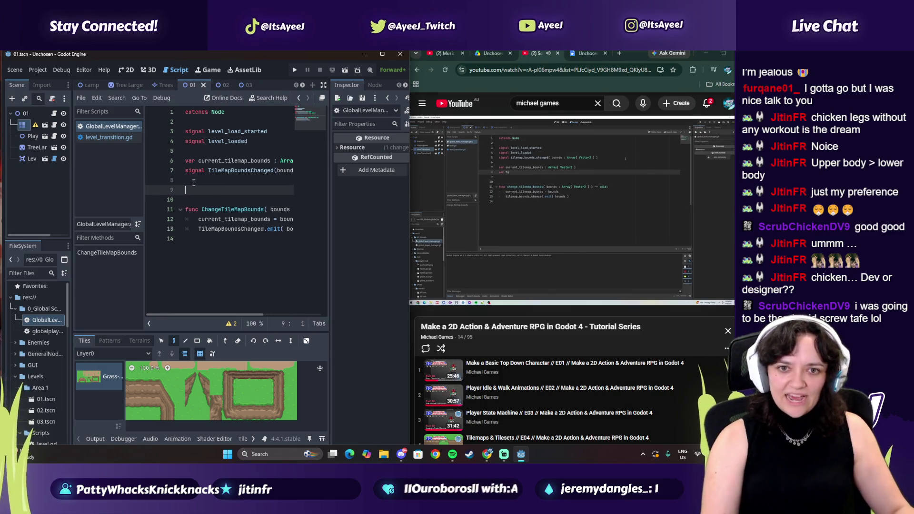
click(194, 182)
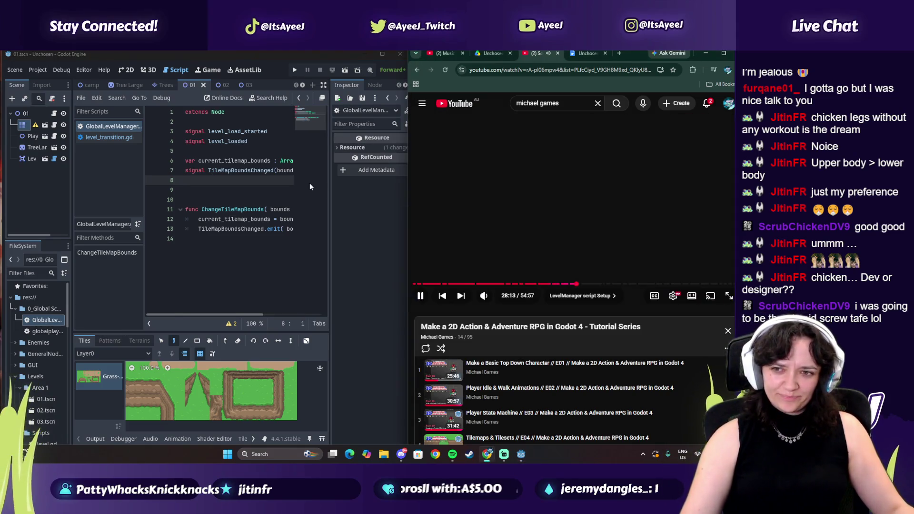
click(204, 182)
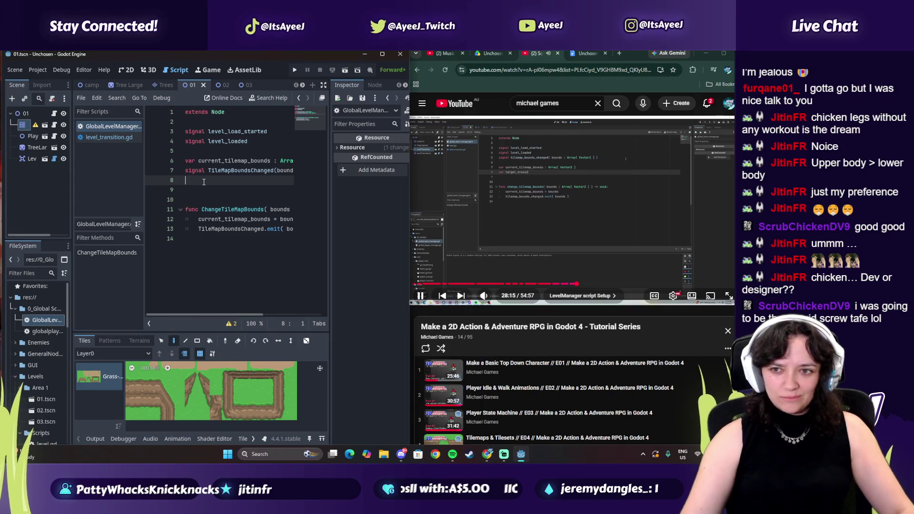
click(485, 201)
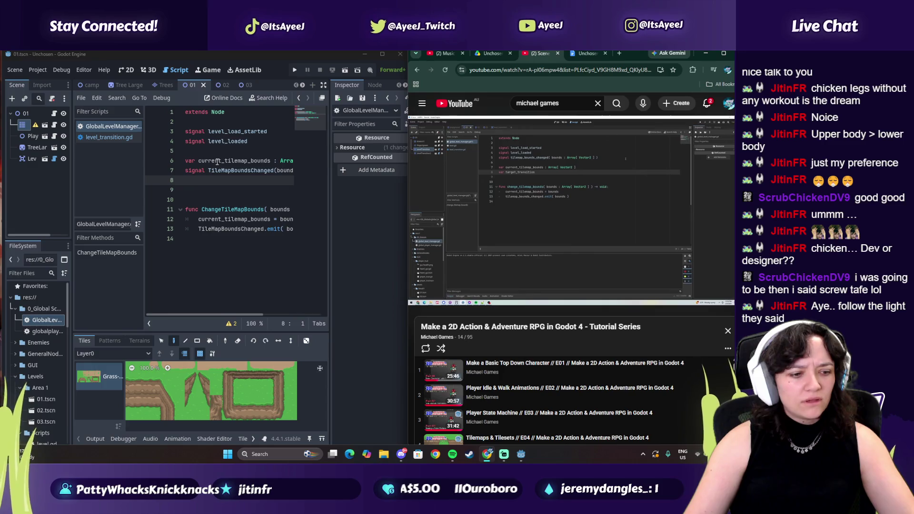
- Move the TileMapBoundsChanged signal up to sit with the other signals
mouse_move(217, 162)
mouse_down()
mouse_move(290, 167)
mouse_move(196, 170)
mouse_up()
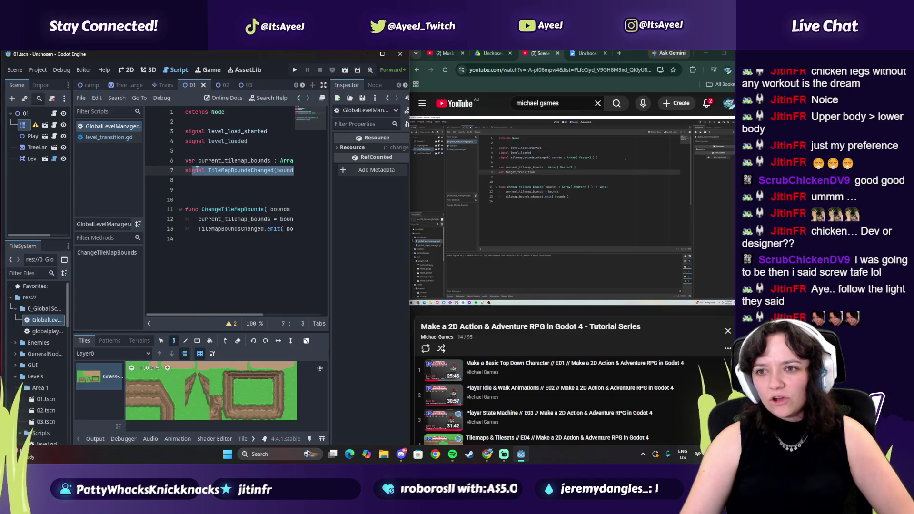
drag(192, 170, 297, 175)
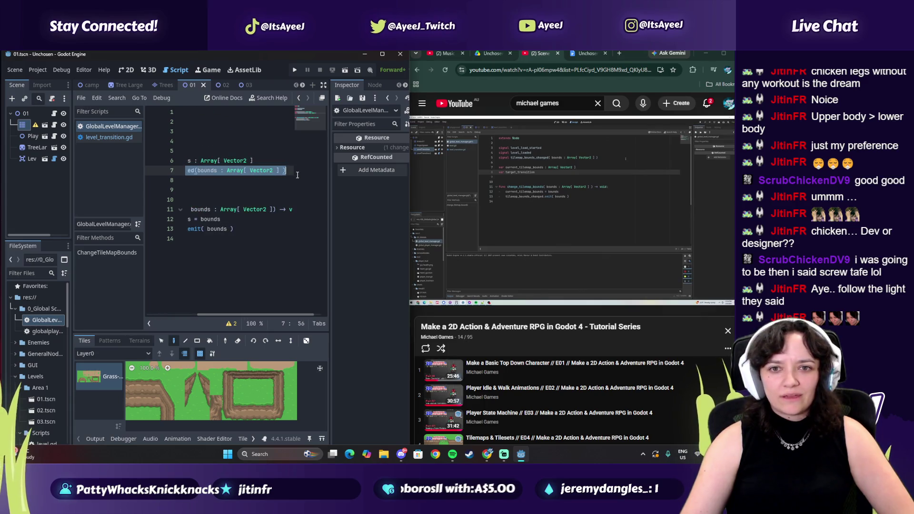
click(199, 143)
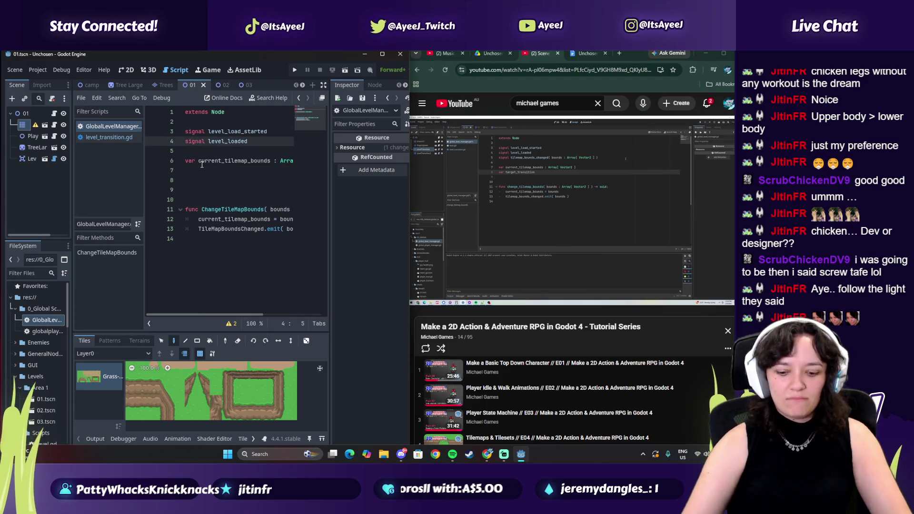
key(End)
key(Return)
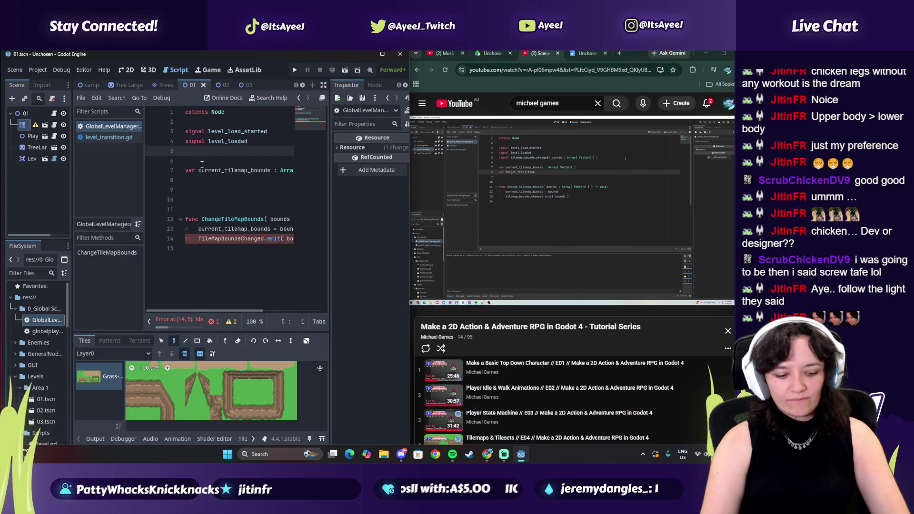
text(signal TileMapBoundsChanged(bounds : Array[ Vector2 ] ))
drag(224, 317, 197, 317)
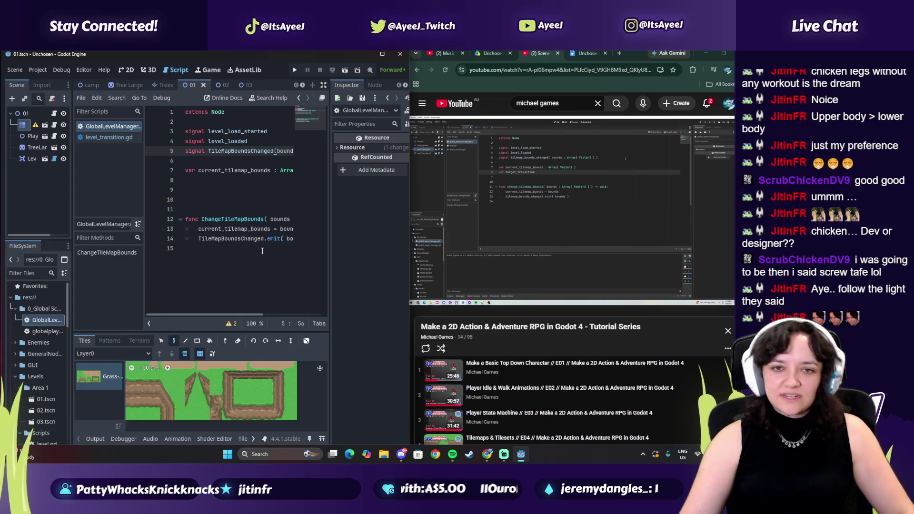
- Declare var target_transition : String and var position_offset : Vector2 on lines 8–9
click(186, 178)
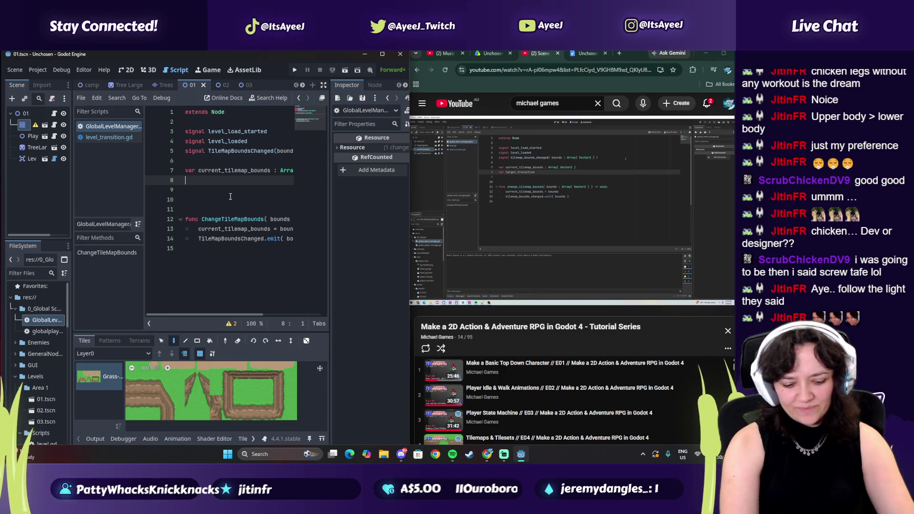
text(var)
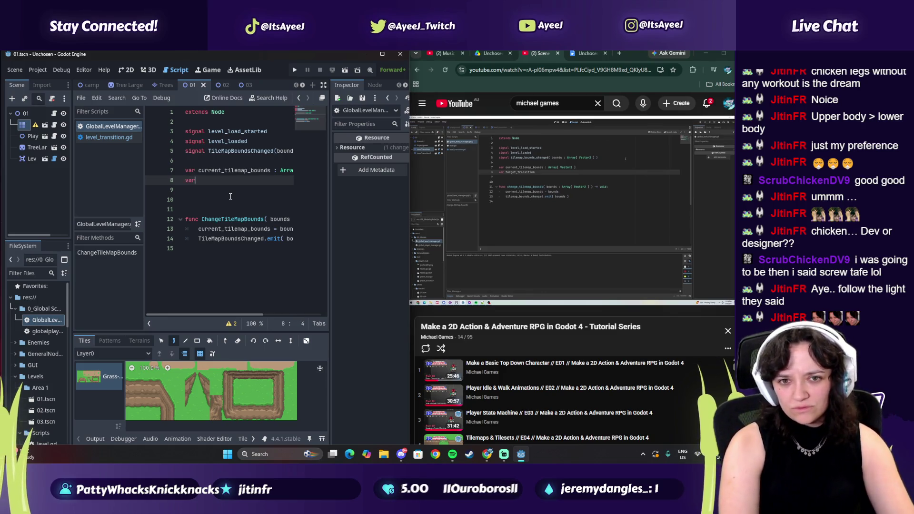
text( target_)
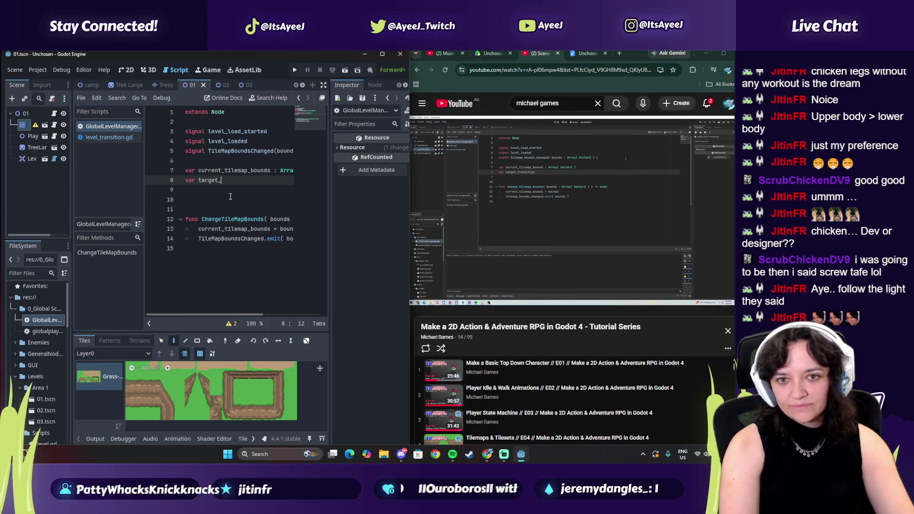
text(transition)
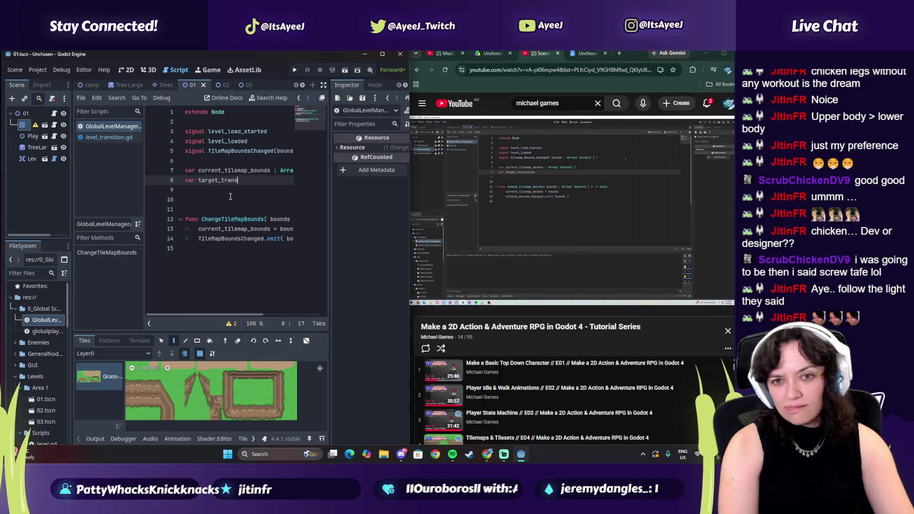
click(635, 248)
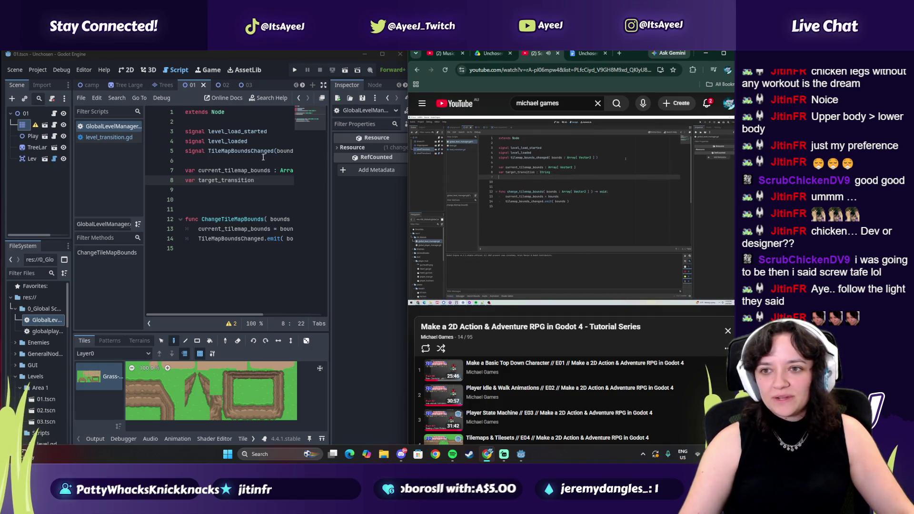
text(: String)
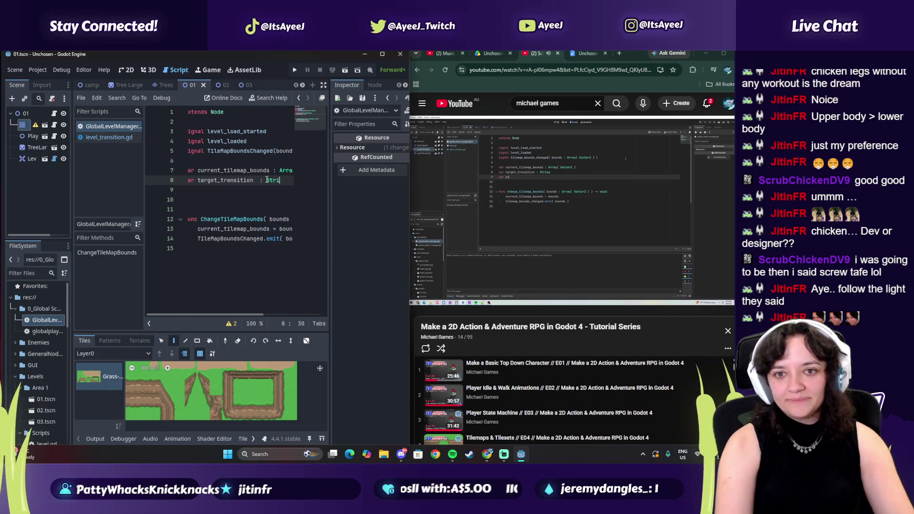
key(Return)
text(va)
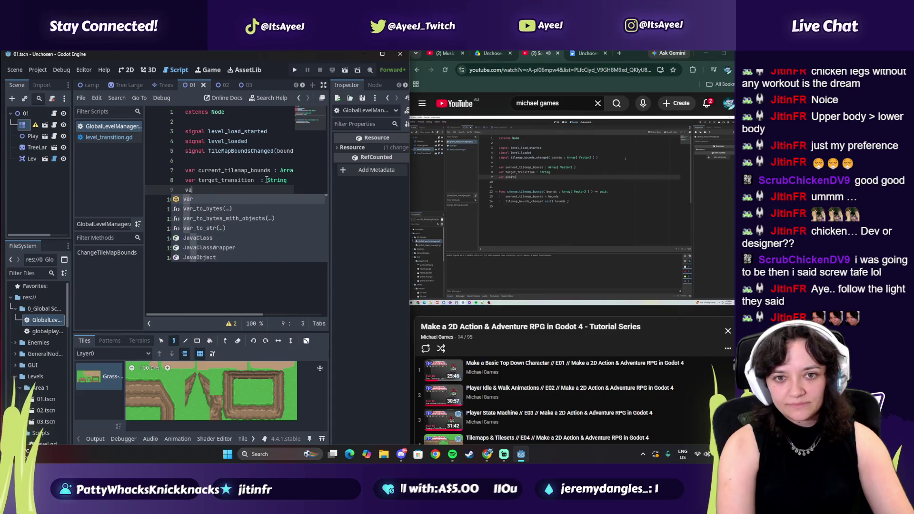
text(r posiiton)
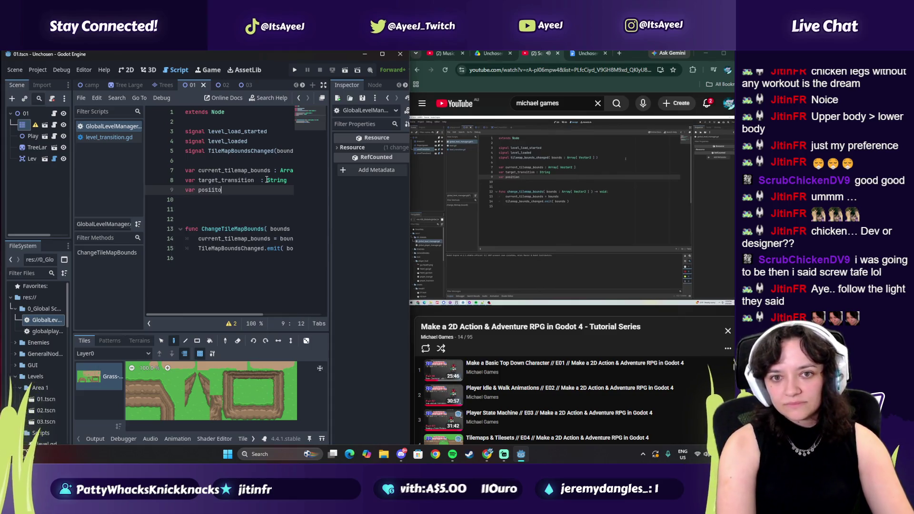
key(BackSpace)
key(BackSpace)
key(BackSpace)
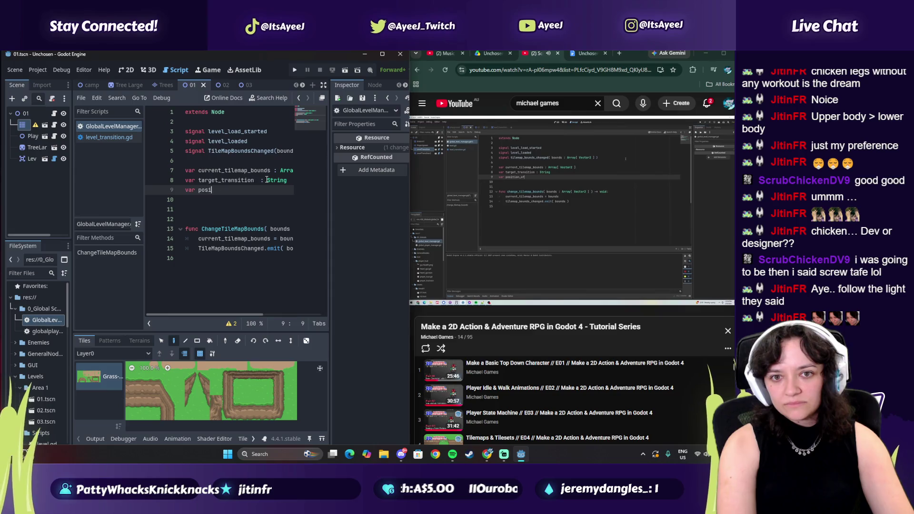
text(tion)
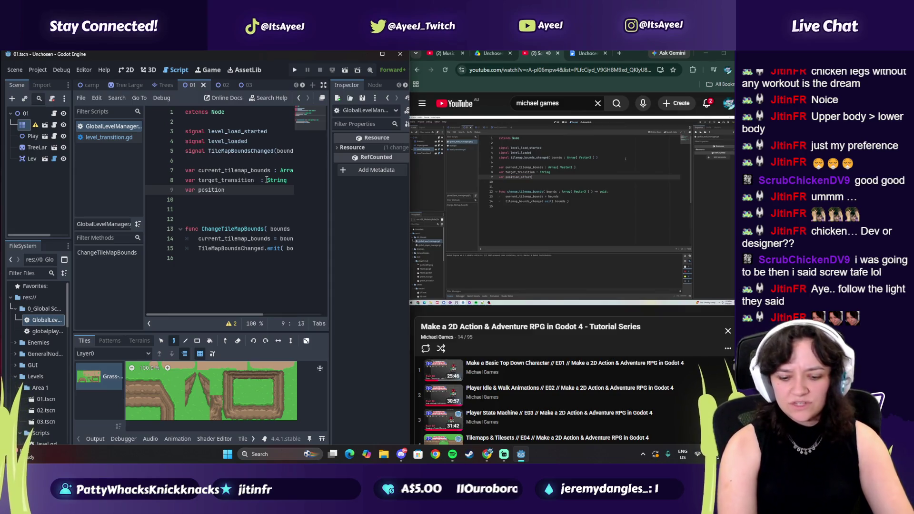
text(_offset )
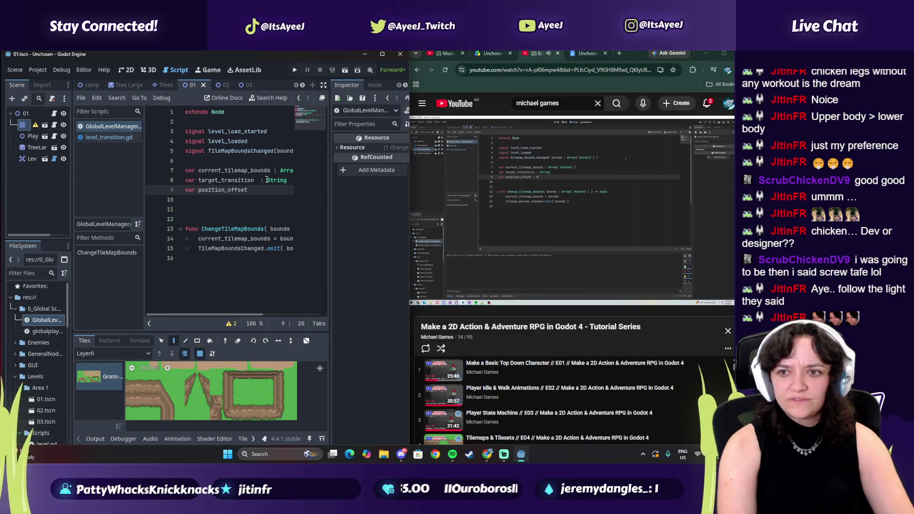
text(: Vector2)
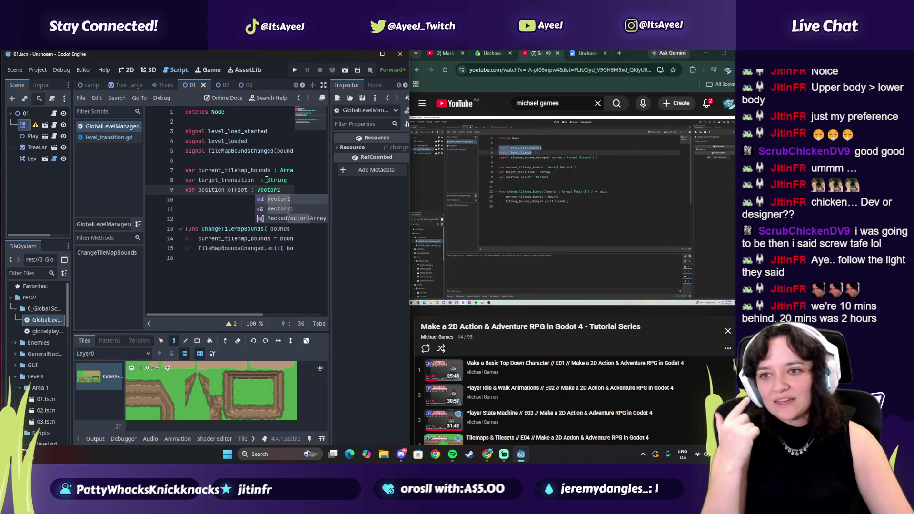
mouse_move(267, 180)
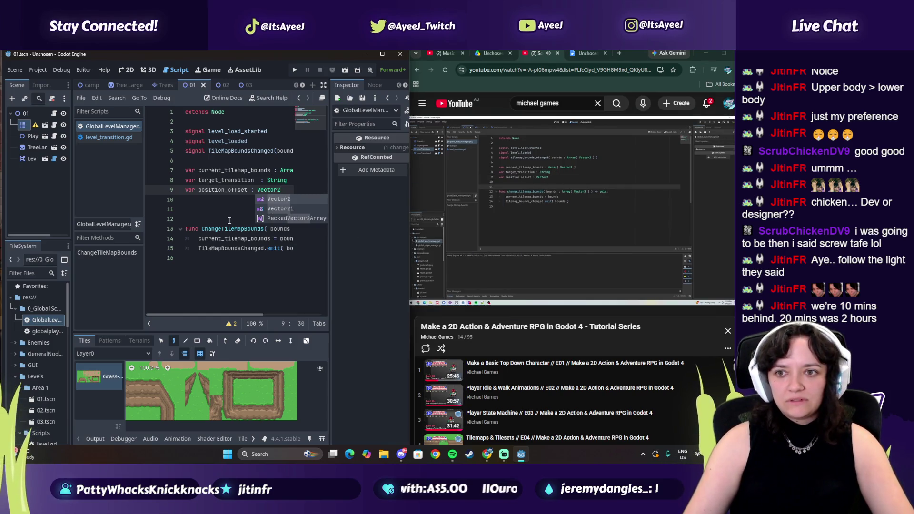
click(220, 264)
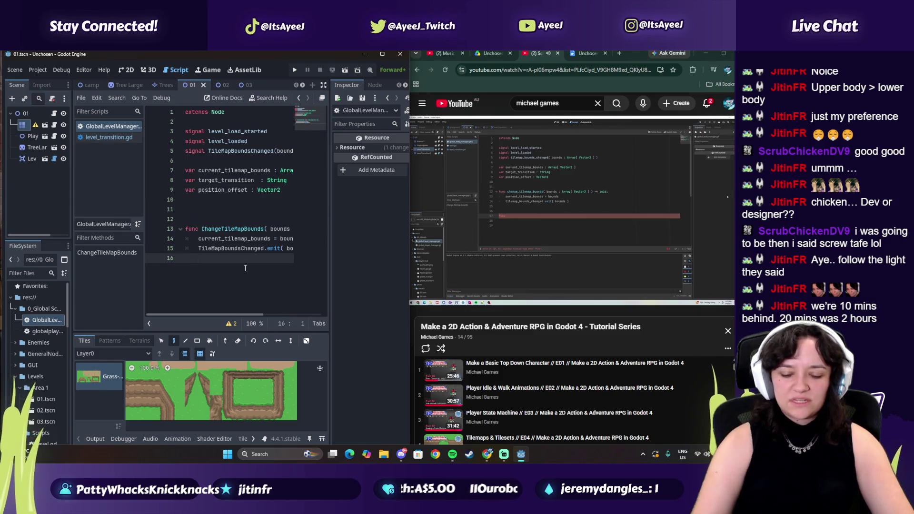
- Type the load_new_level function header with its return arrow, correcting bracket typos
key(Return)
key(Return)
text(func load_new_)level)
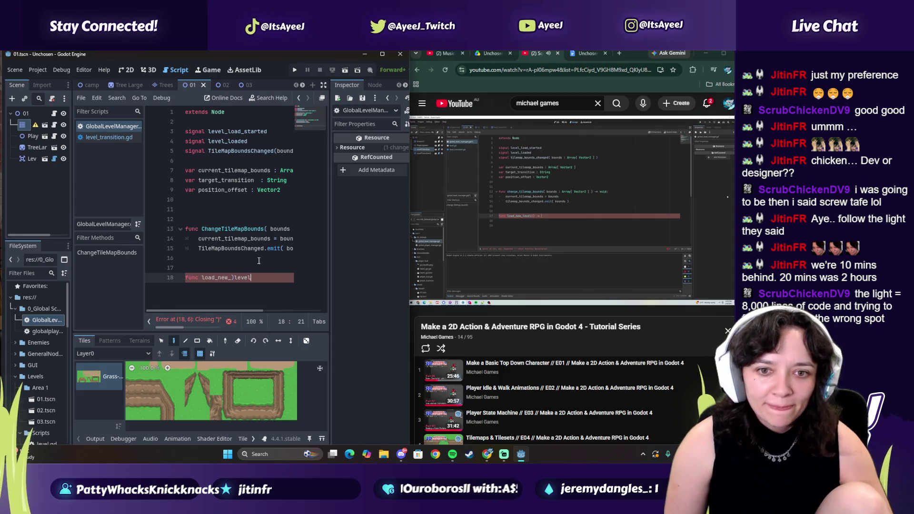
click(233, 277)
key(BackSpace)
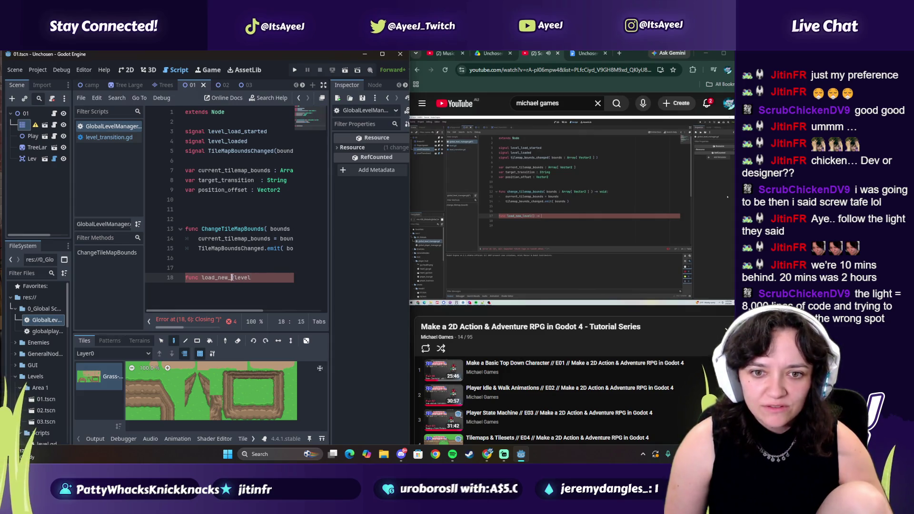
key(BackSpace)
text(()
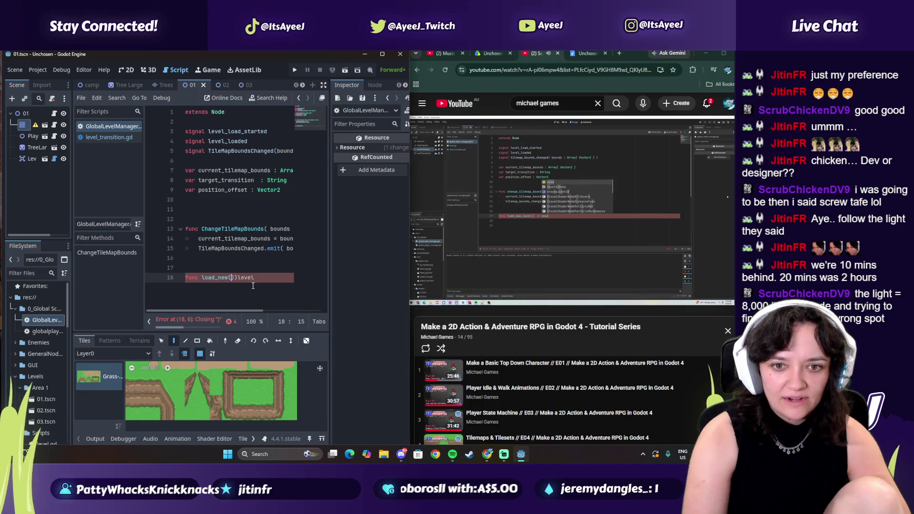
key(Delete)
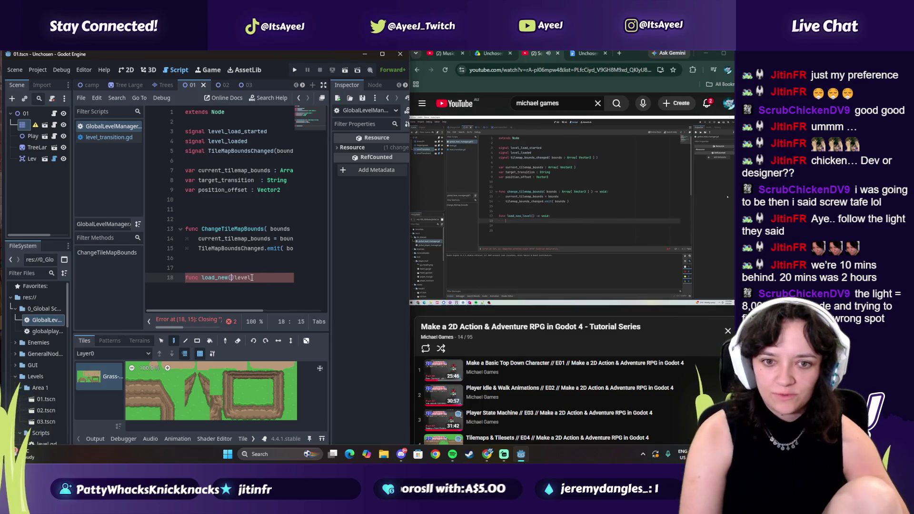
click(259, 280)
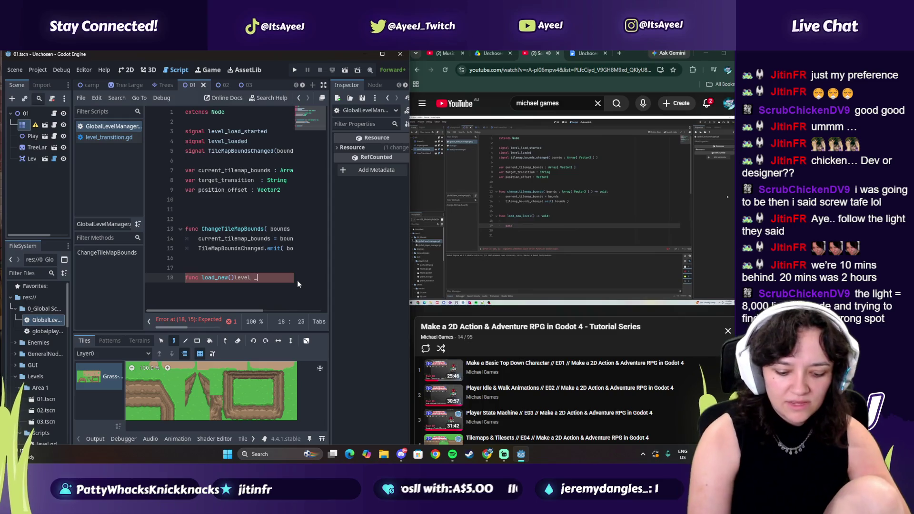
text(-)
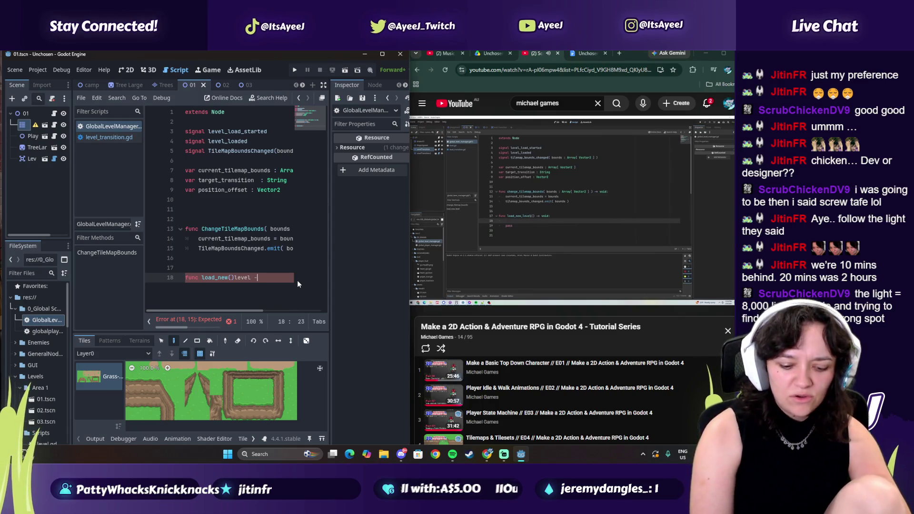
text(> vpoid:)
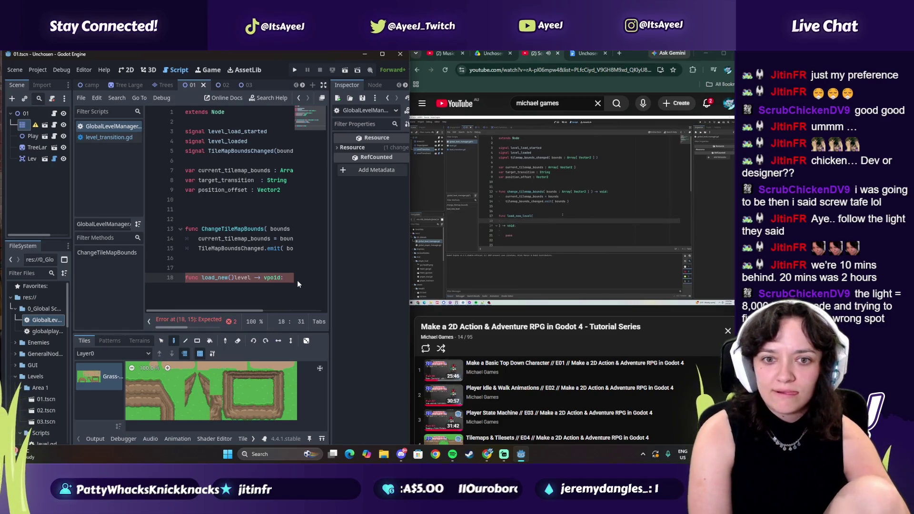
- Repair the load_new_level name and split its parentheses across blank parameter lines
click(515, 195)
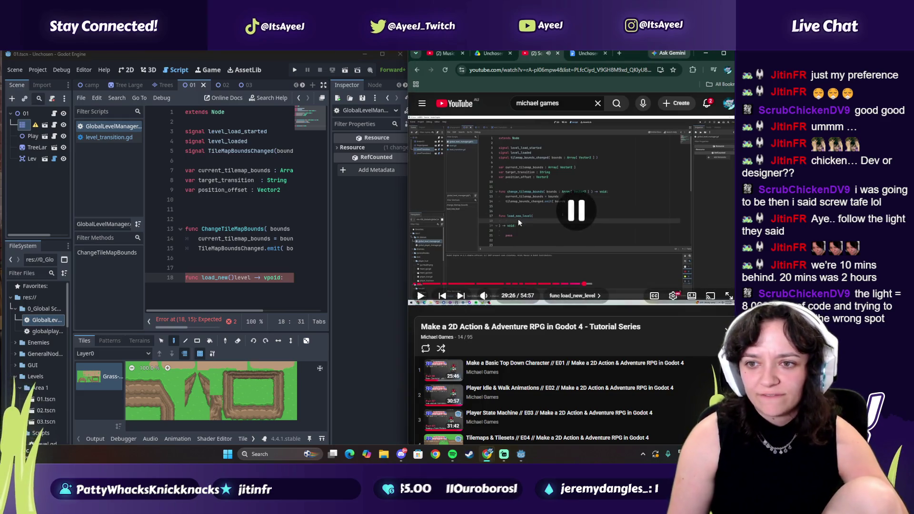
click(228, 278)
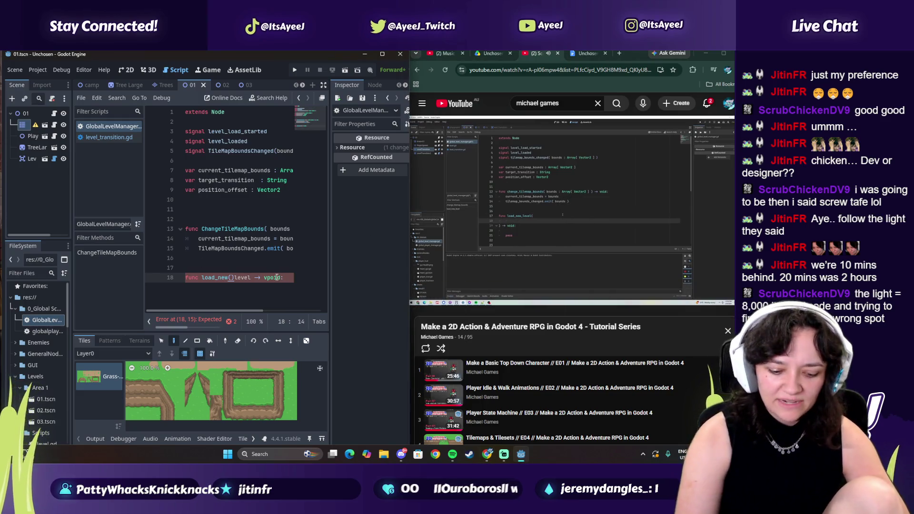
text(_level)
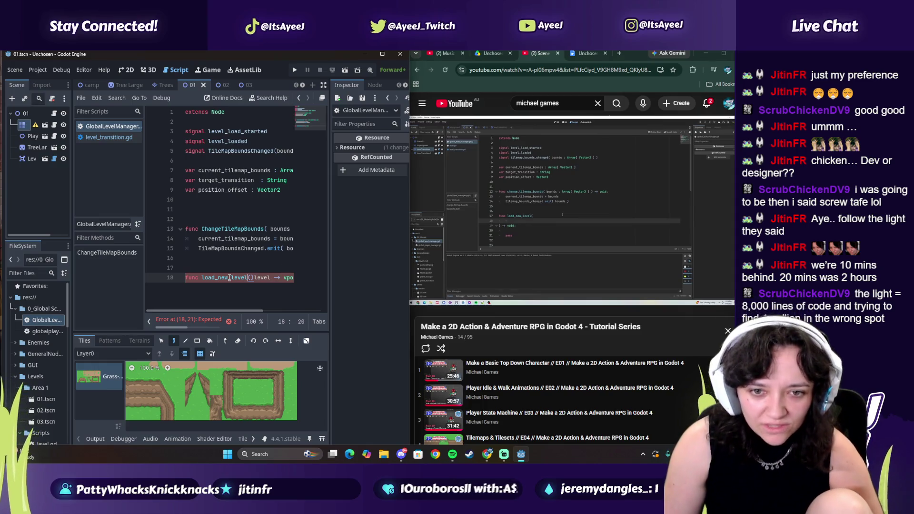
click(271, 278)
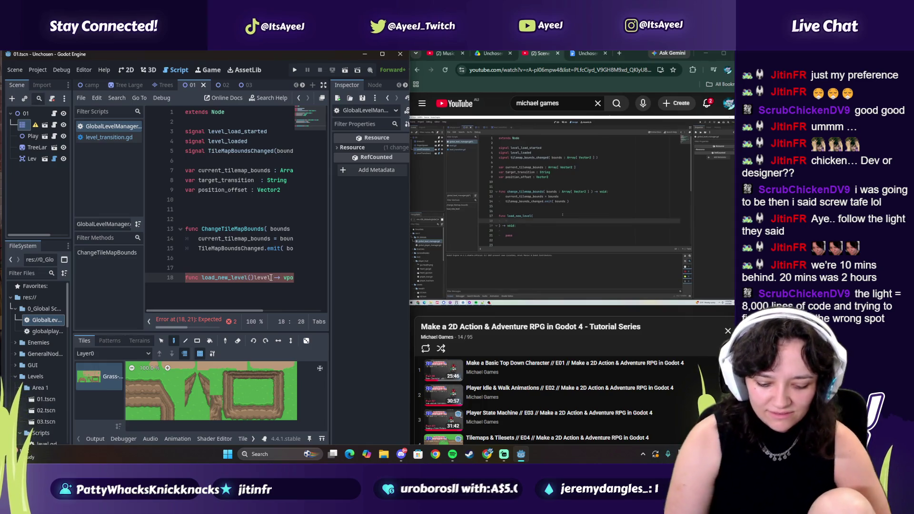
key(BackSpace)
key(BackSpace)
key(BackSpace)
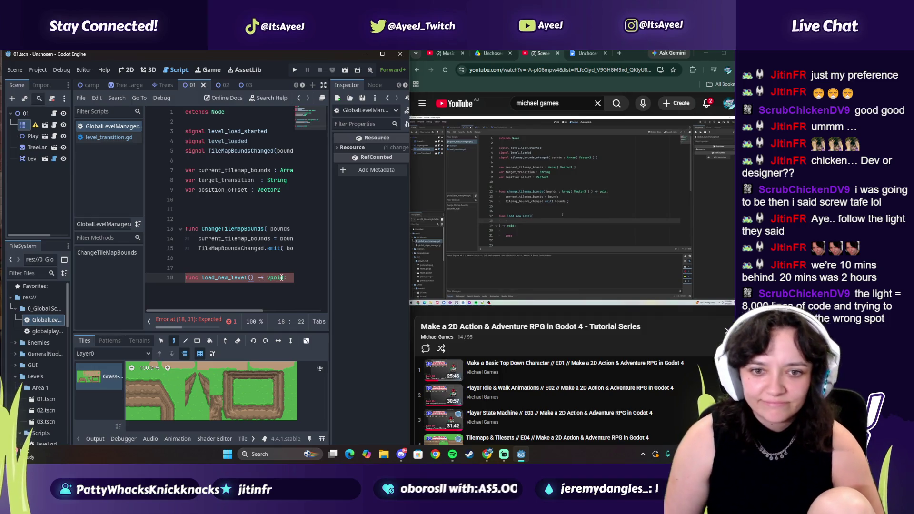
key(End)
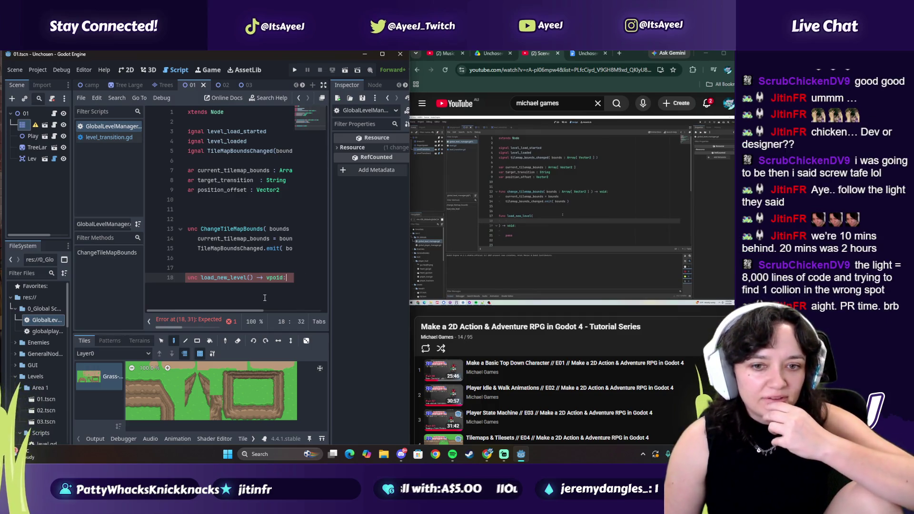
click(250, 277)
key(Return)
key(Return)
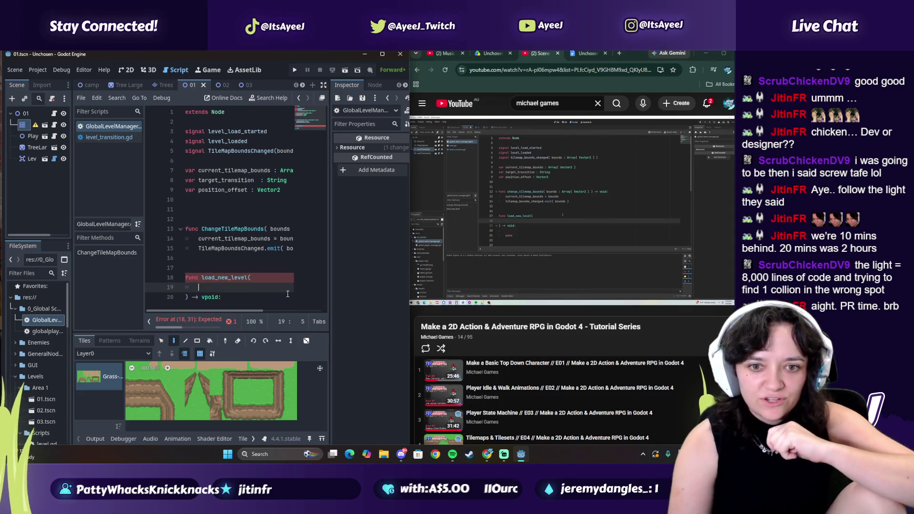
key(Up)
key(Up)
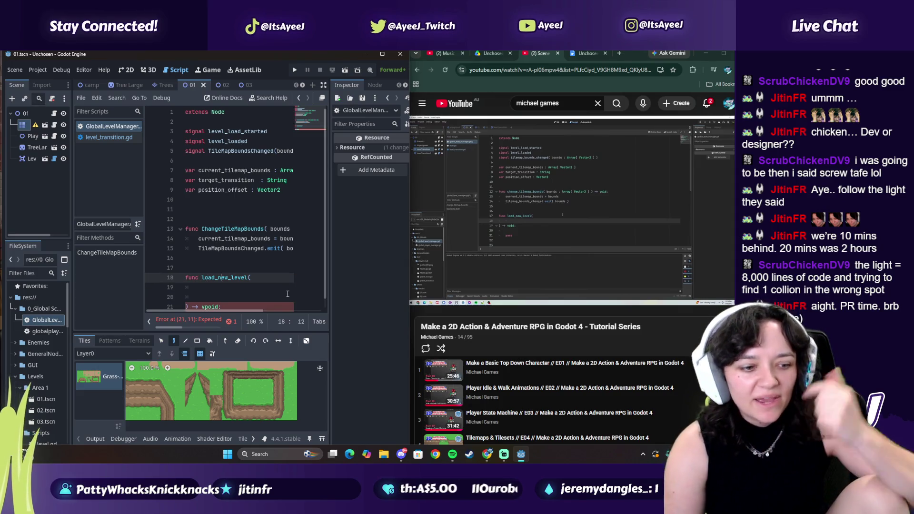
key(Right)
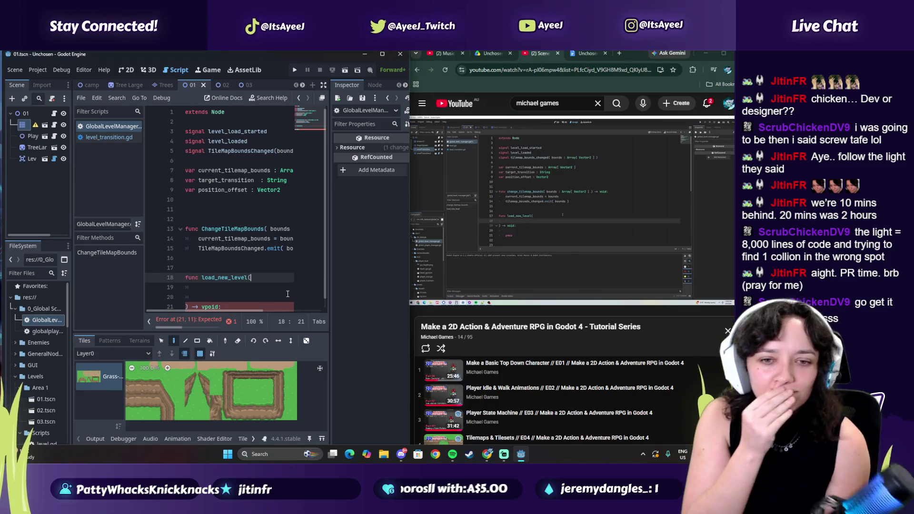
- Skip tracks in Spotify until Say My Name by Morgan Seatree is playing
click(453, 454)
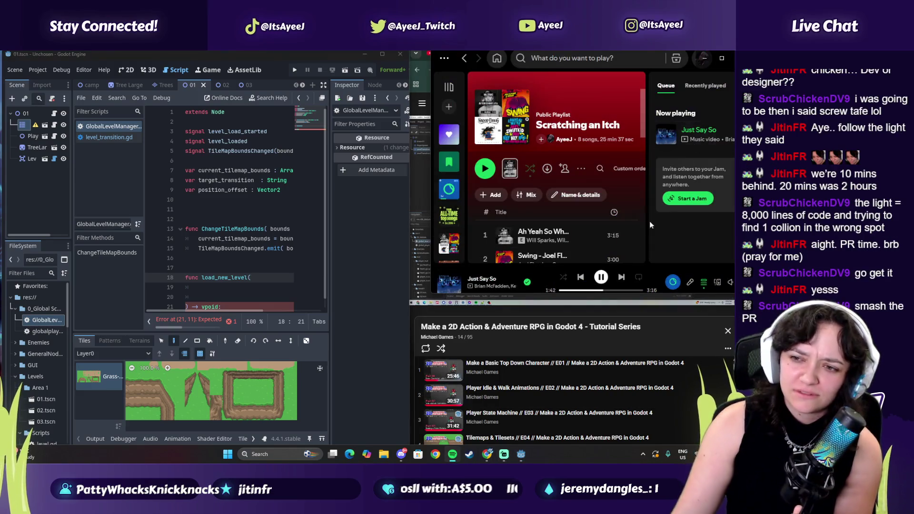
click(623, 278)
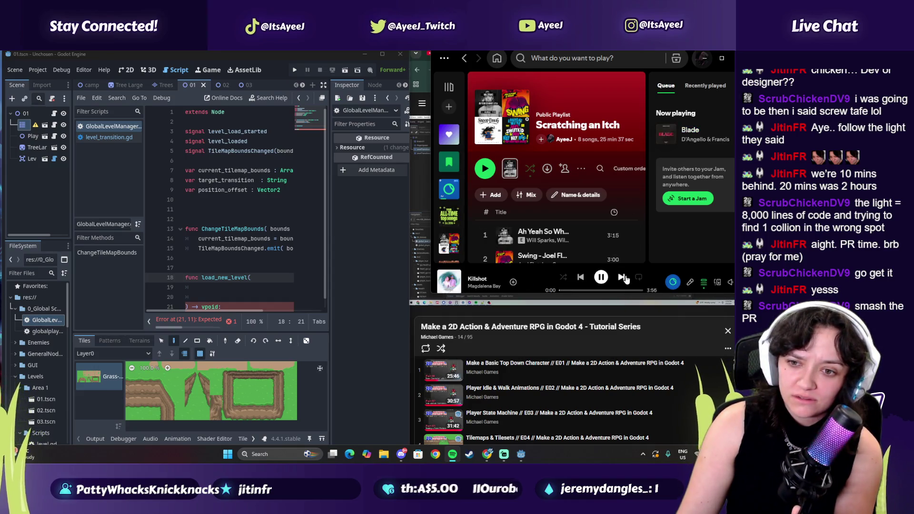
click(623, 278)
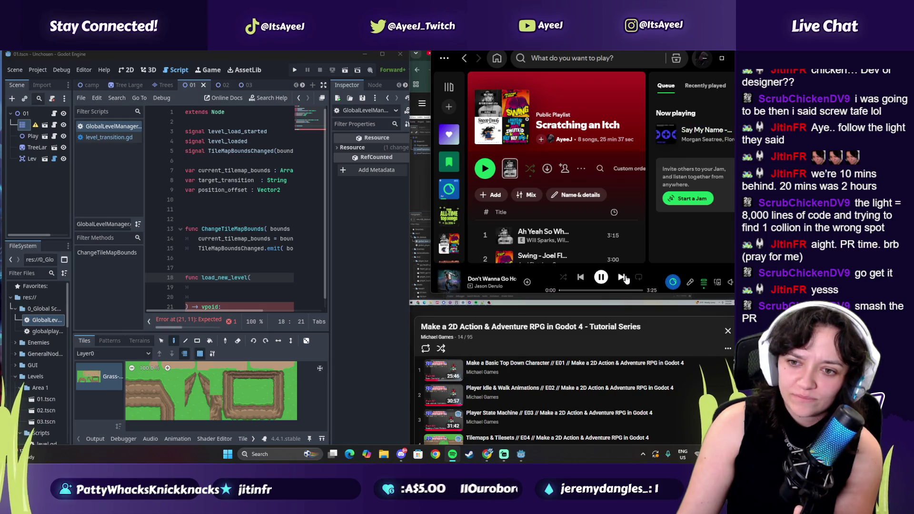
click(585, 278)
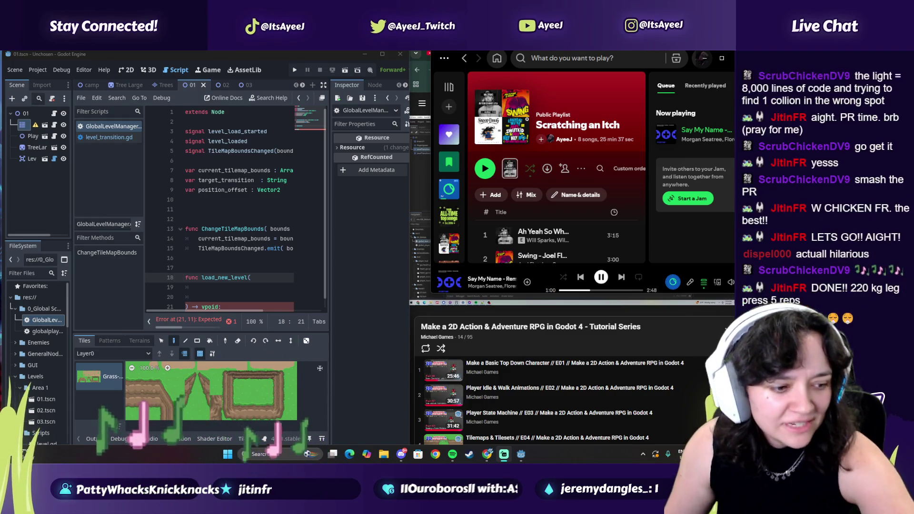
- Pause and resume Say My Name, then minimize Spotify to reveal the tutorial
key(XF86AudioPlay)
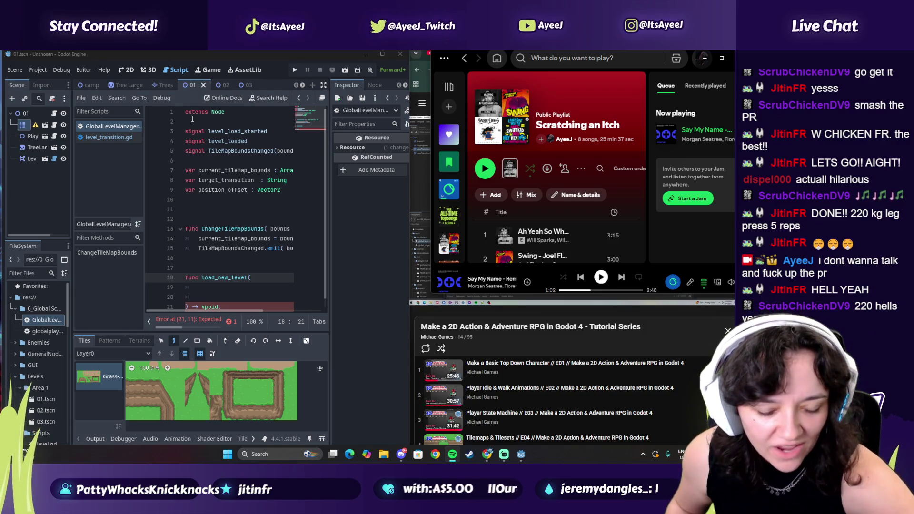
click(601, 277)
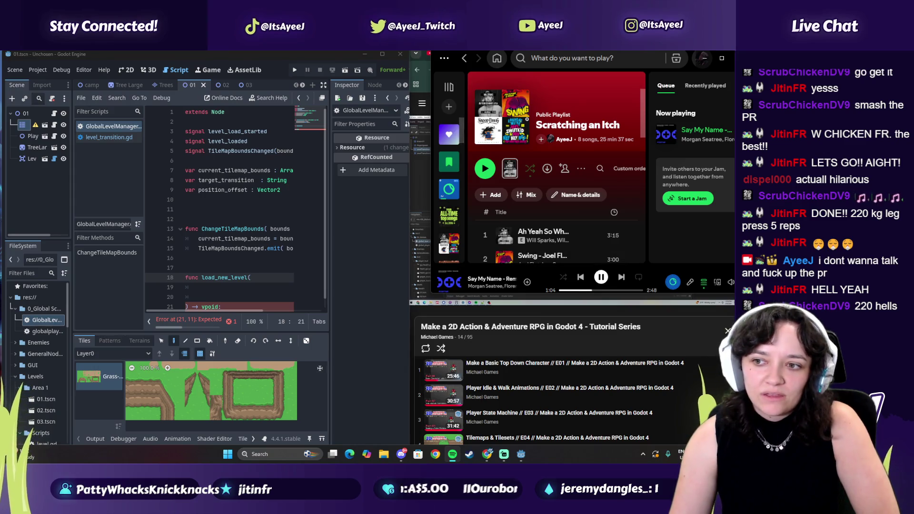
click(705, 57)
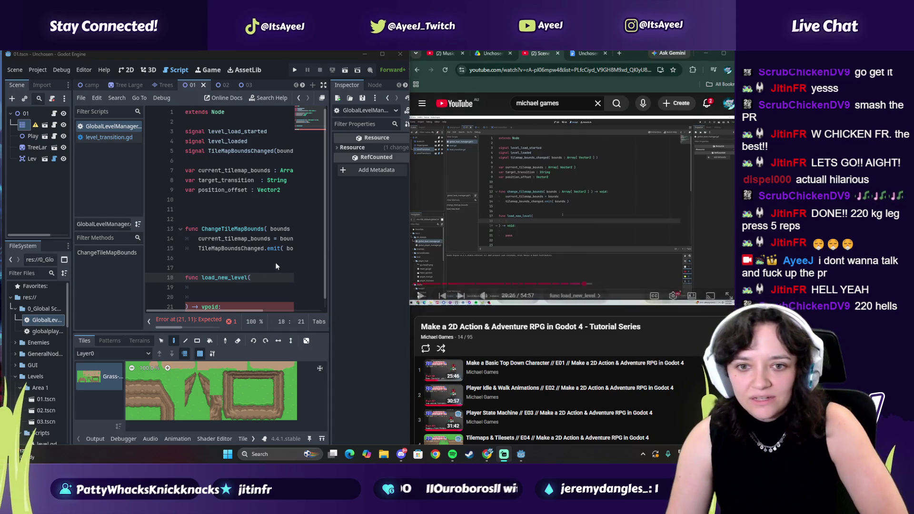
- Retype the void: return type after the closing parenthesis on line 21
drag(208, 308, 285, 316)
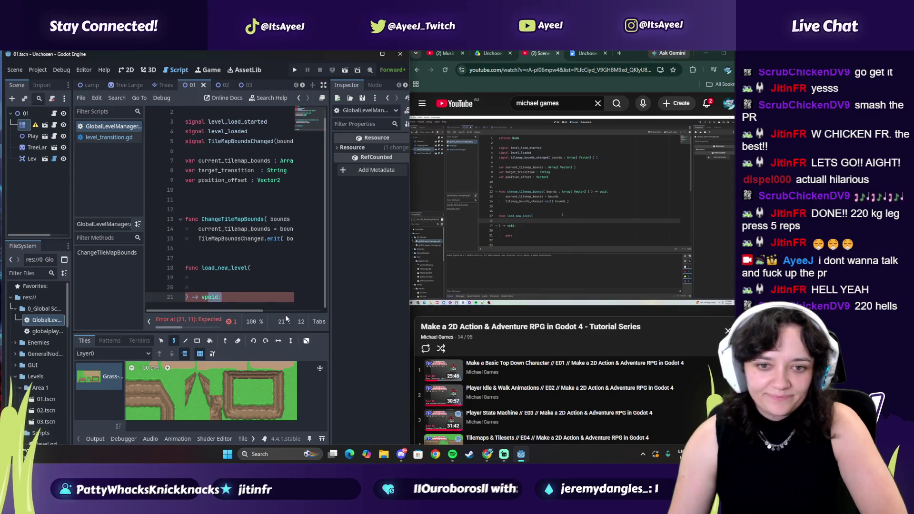
key(BackSpace)
text(oid:)
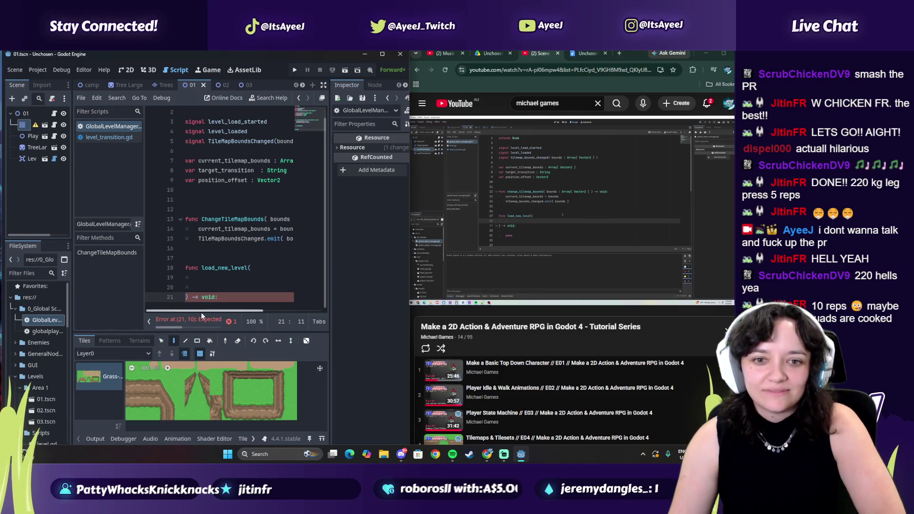
click(187, 297)
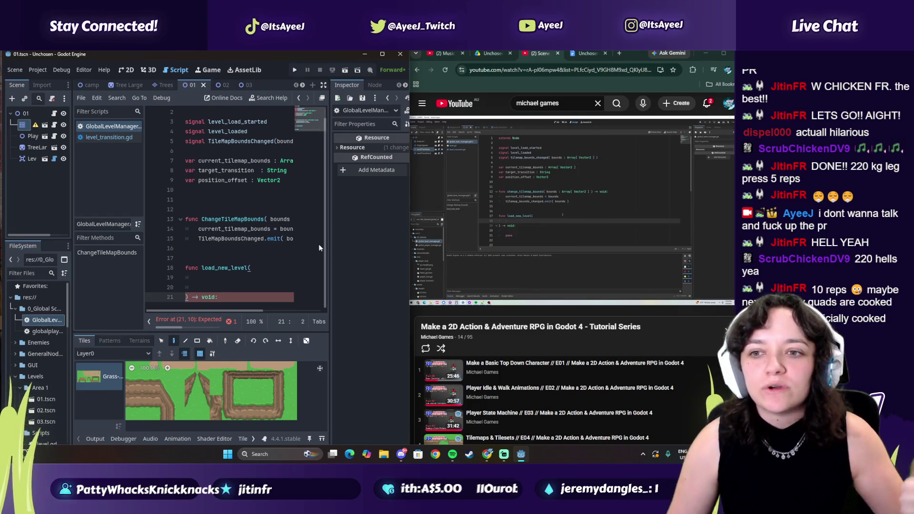
- Add an indented level_path parameter on line 19, correcting the typos
click(516, 232)
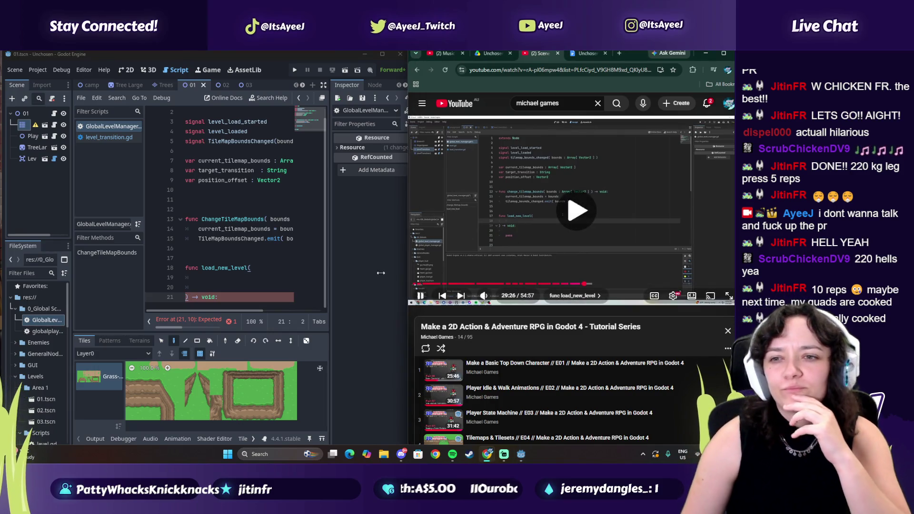
click(202, 276)
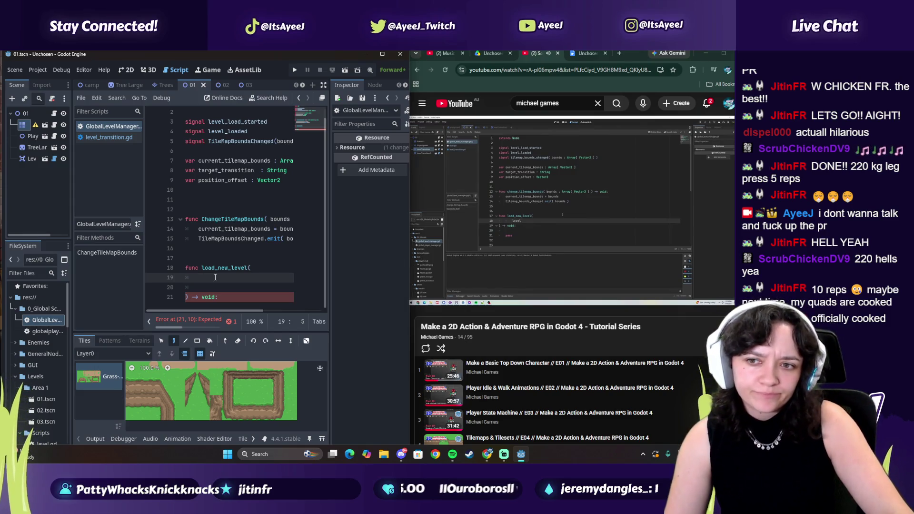
key(Tab)
text(level)
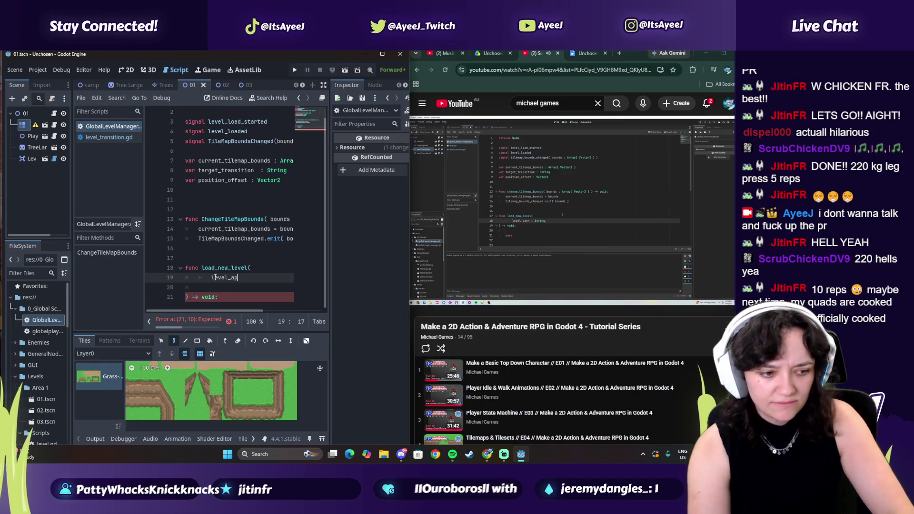
text(_ap)
key(BackSpace)
key(BackSpace)
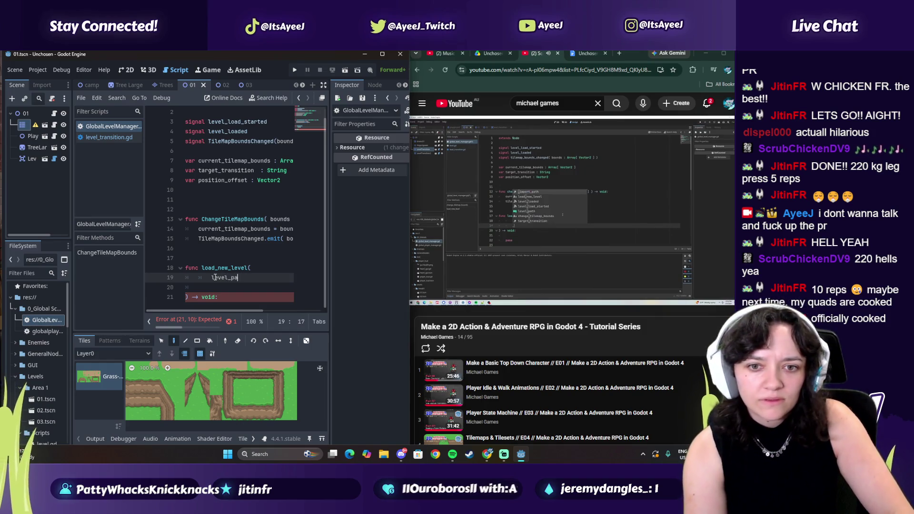
text(patyh)
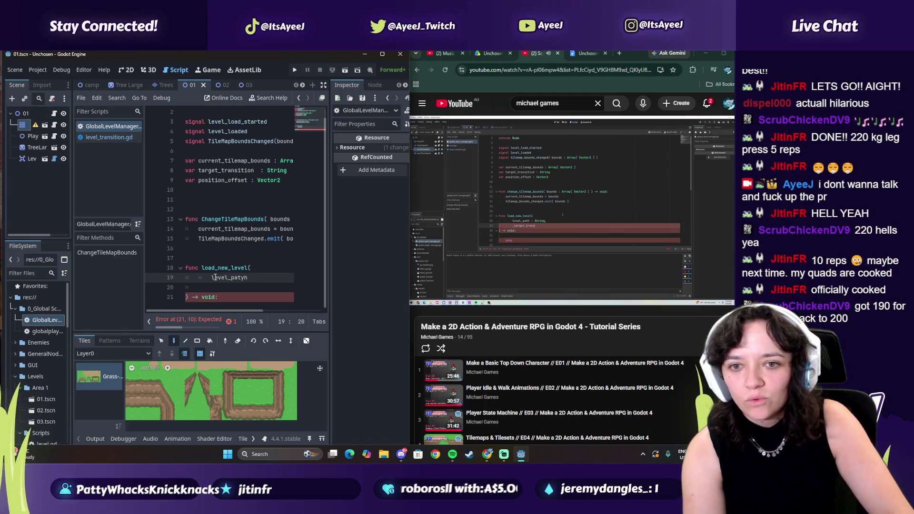
key(BackSpace)
key(BackSpace)
text(h)
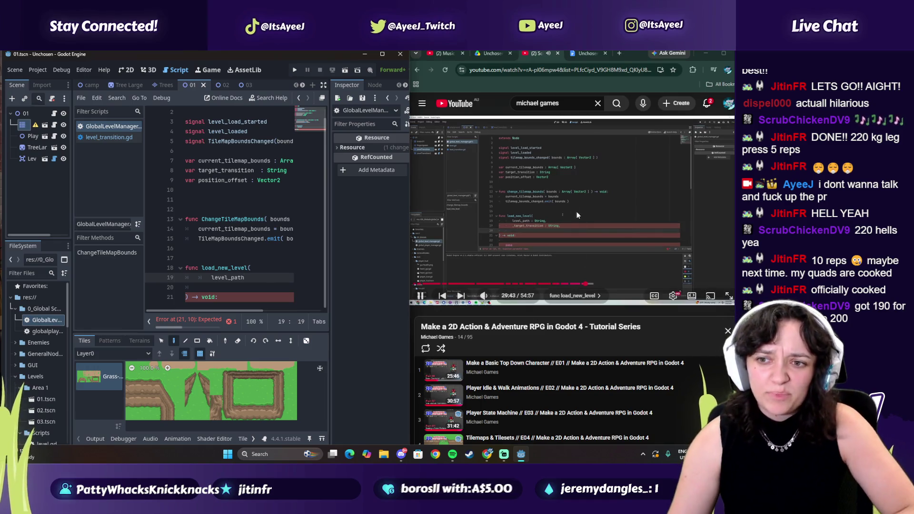
- Pause the tutorial, minimize Spotify again, and move to the empty line 20
click(571, 214)
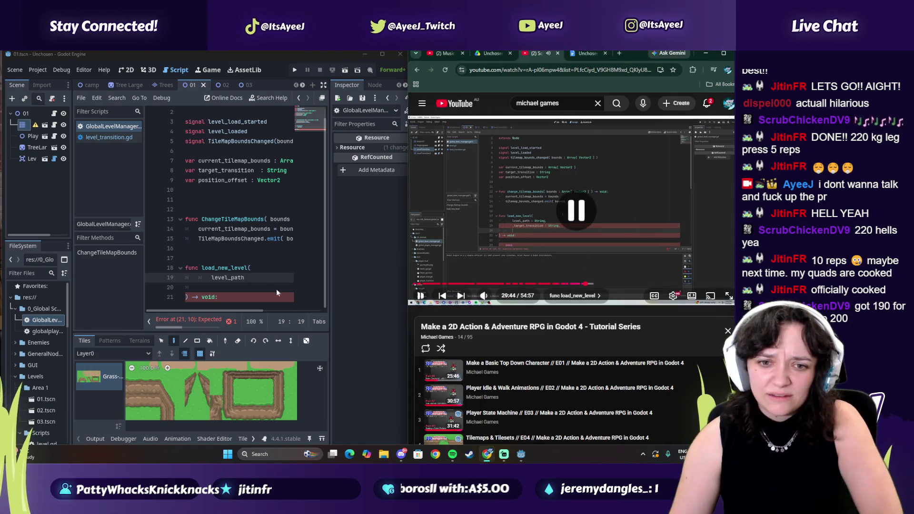
click(452, 454)
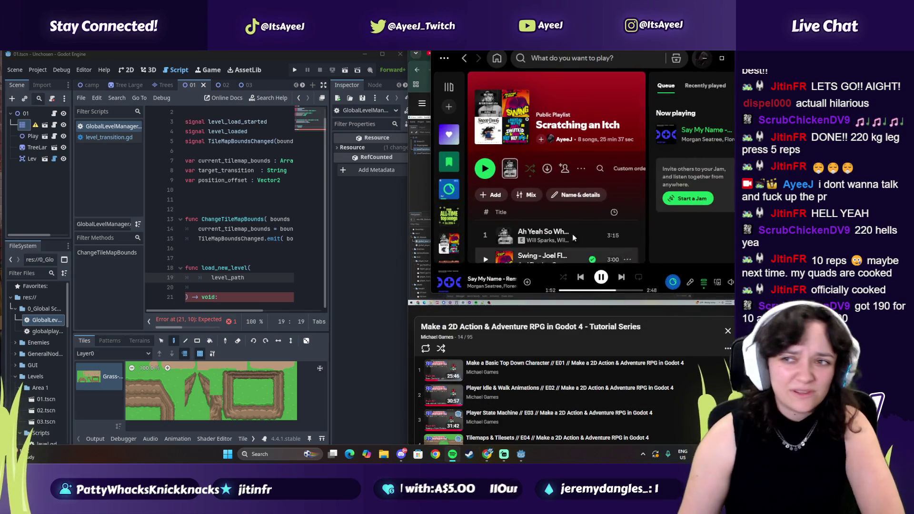
click(704, 58)
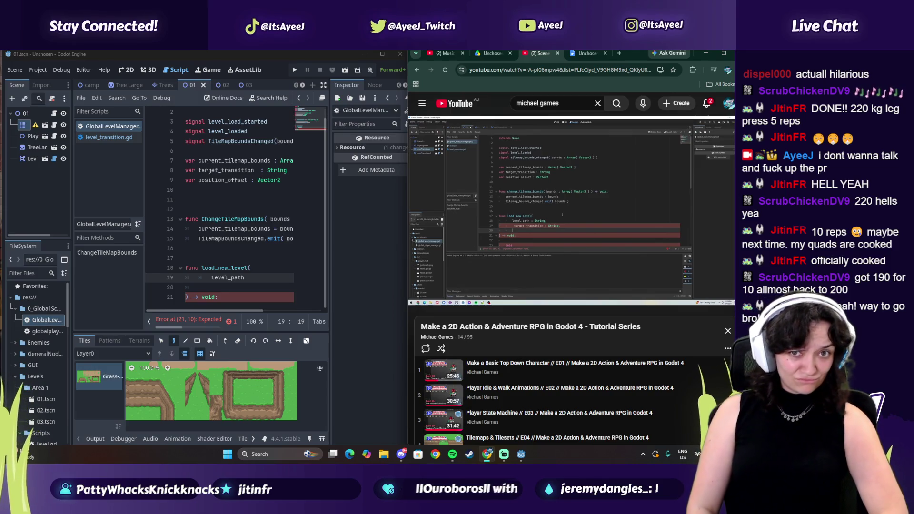
mouse_move(467, 242)
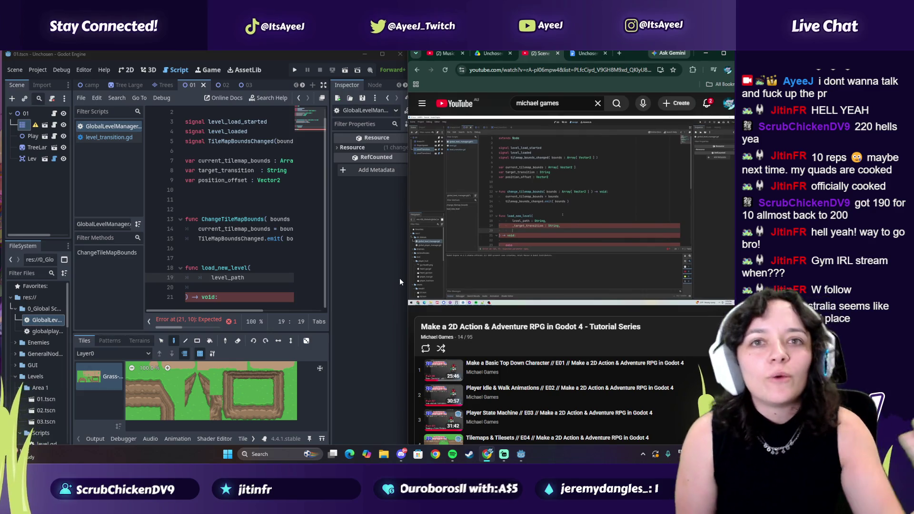
click(221, 289)
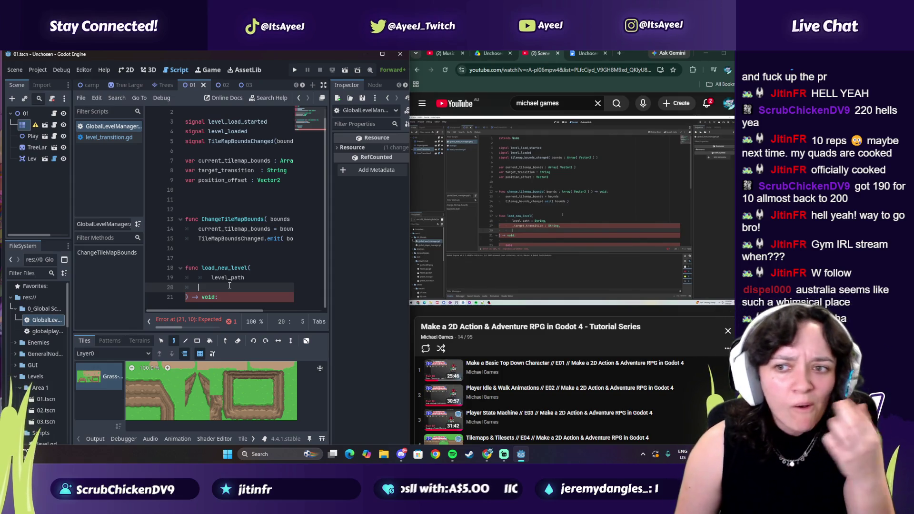
scroll(214, 310, right, 2)
scroll(215, 313, left, 2)
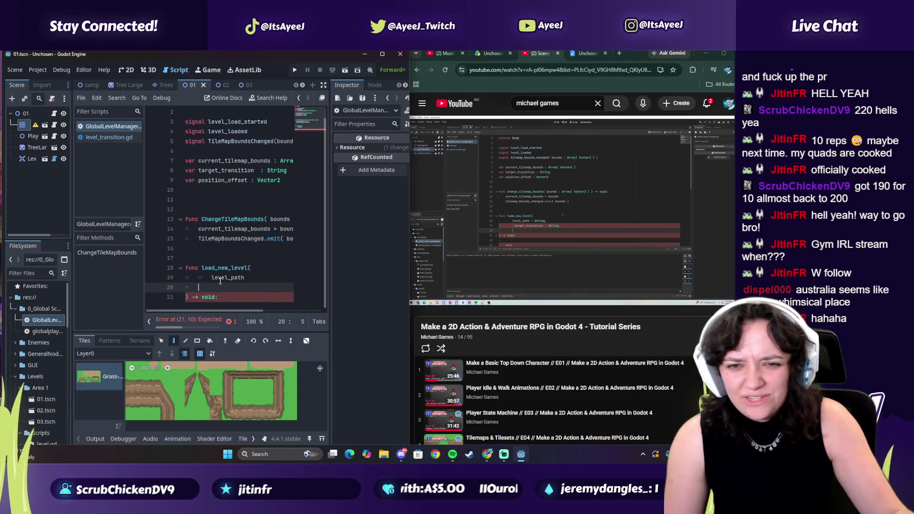
mouse_move(216, 313)
mouse_down()
mouse_move(261, 312)
mouse_move(212, 317)
mouse_up()
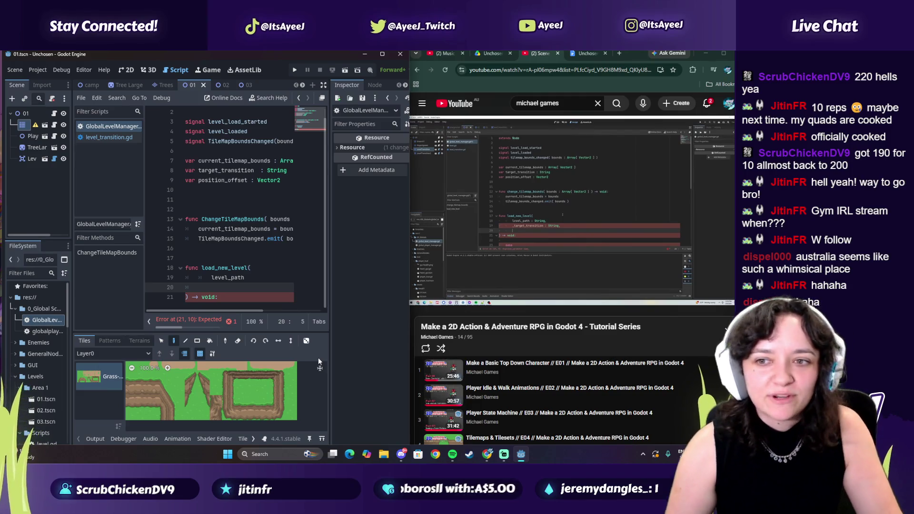
- Finish the level_path line and add _target_transition : String as the next parameter
click(255, 277)
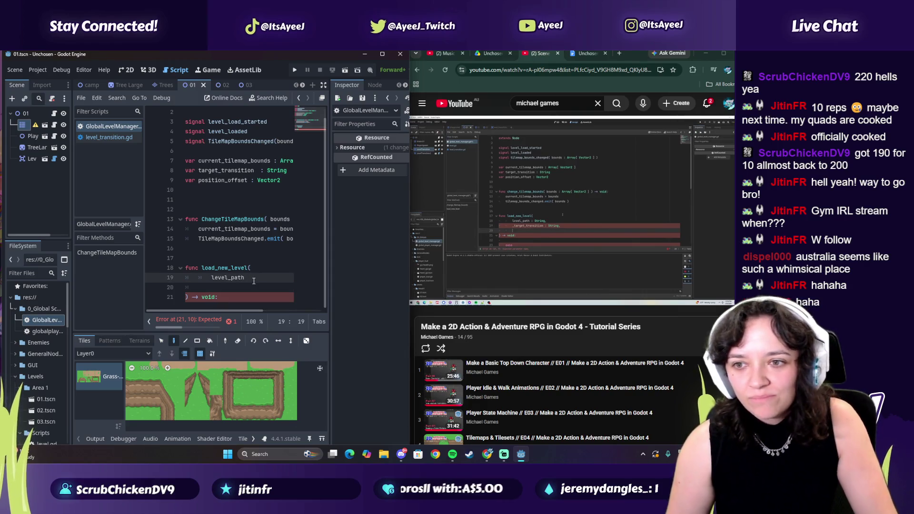
text( : String)
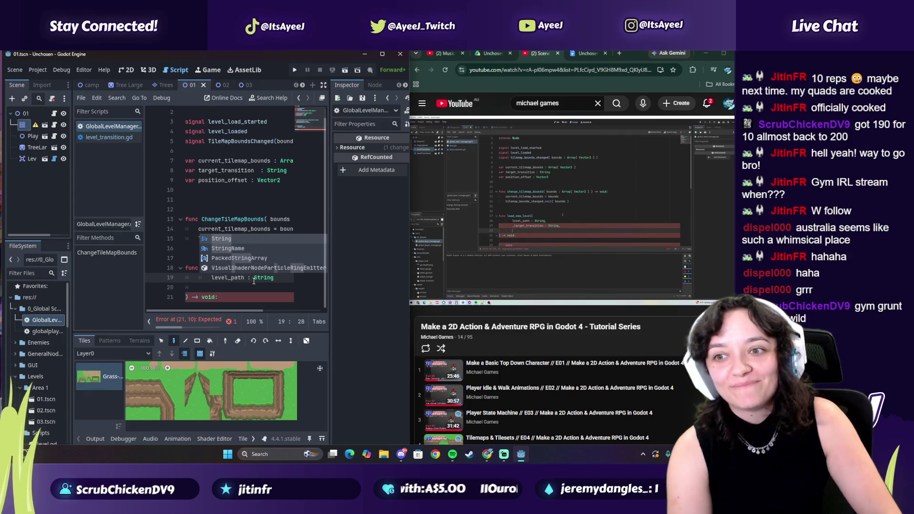
text(,)
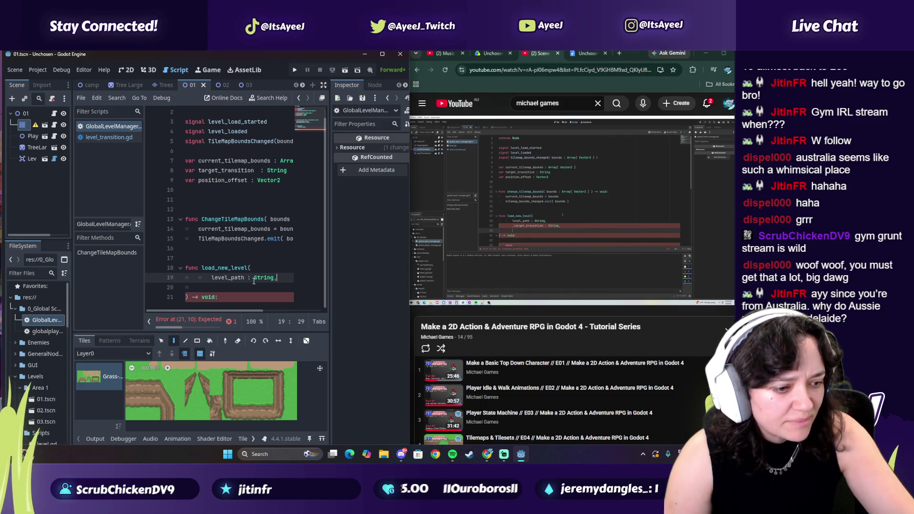
key(Return)
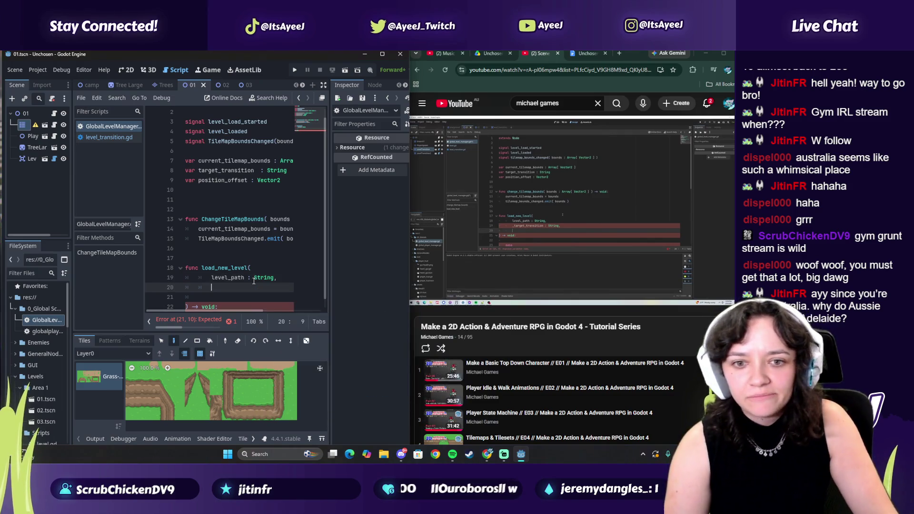
text(_target_trans)
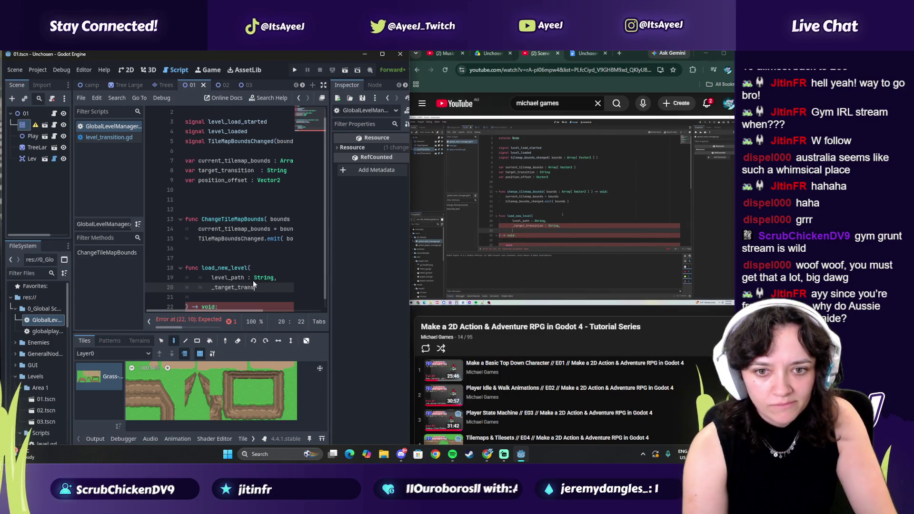
text(ition : String,)
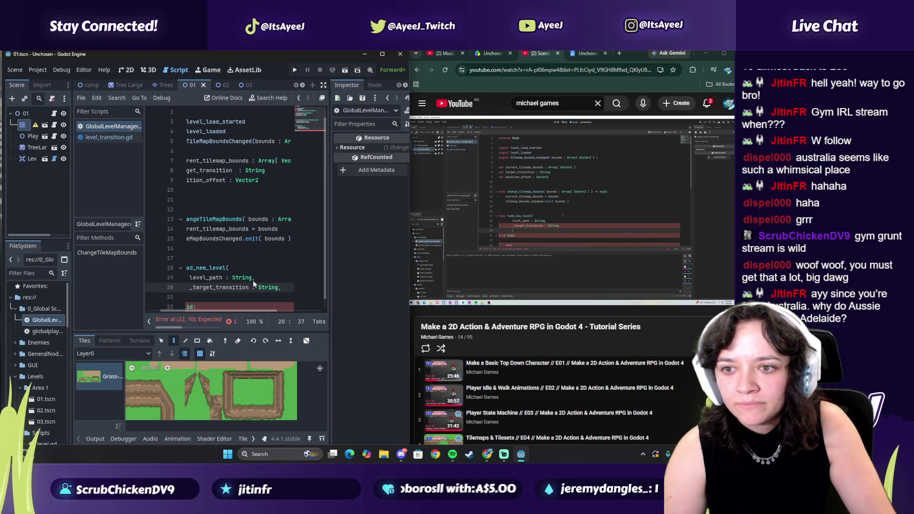
mouse_move(478, 199)
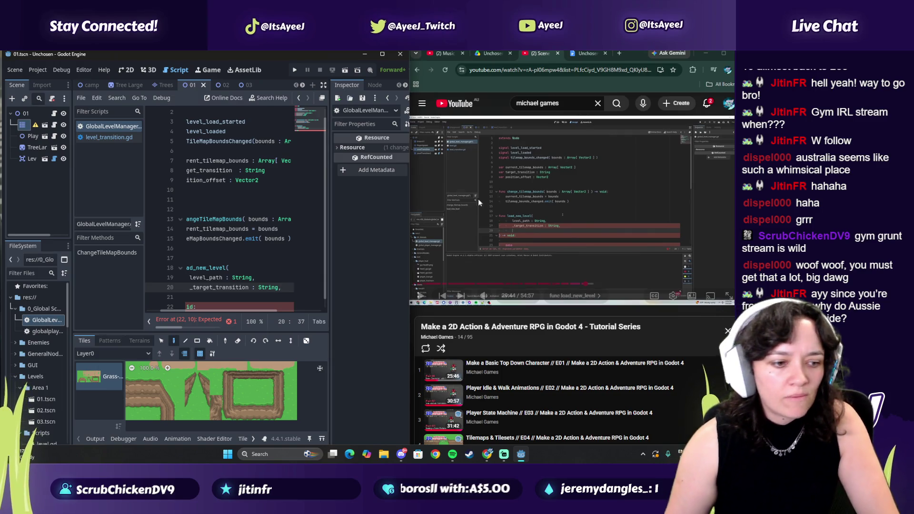
click(564, 227)
click(295, 290)
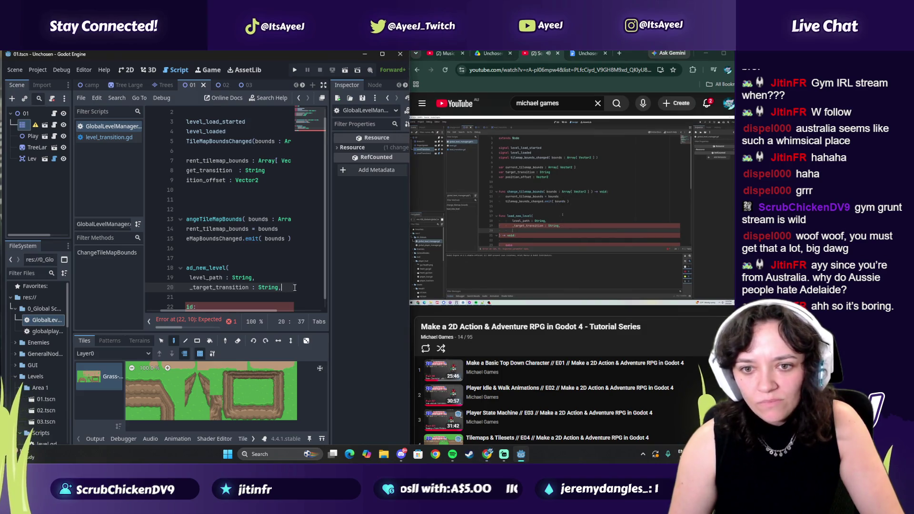
- Add _position_offset : Vector2 on line 21, correcting Vector3 to Vector2
key(Return)
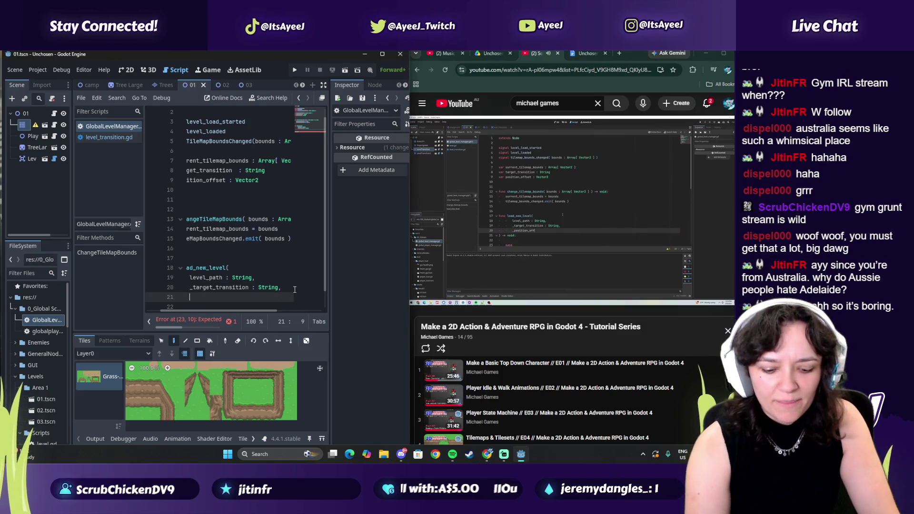
text(_paposi)
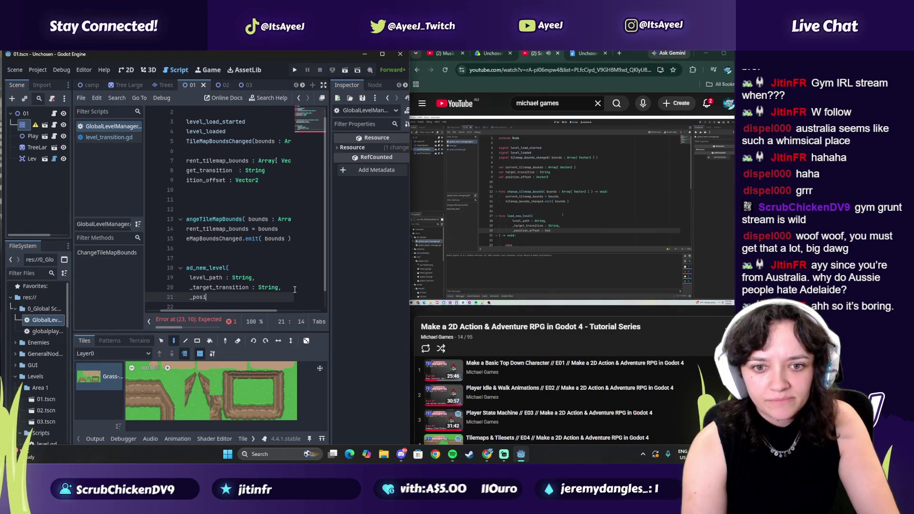
text(tion_o)
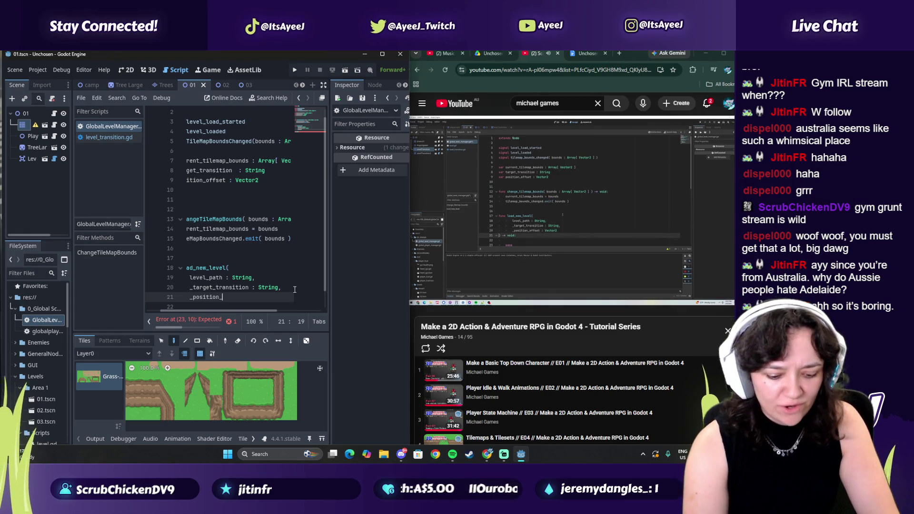
text(ffse)
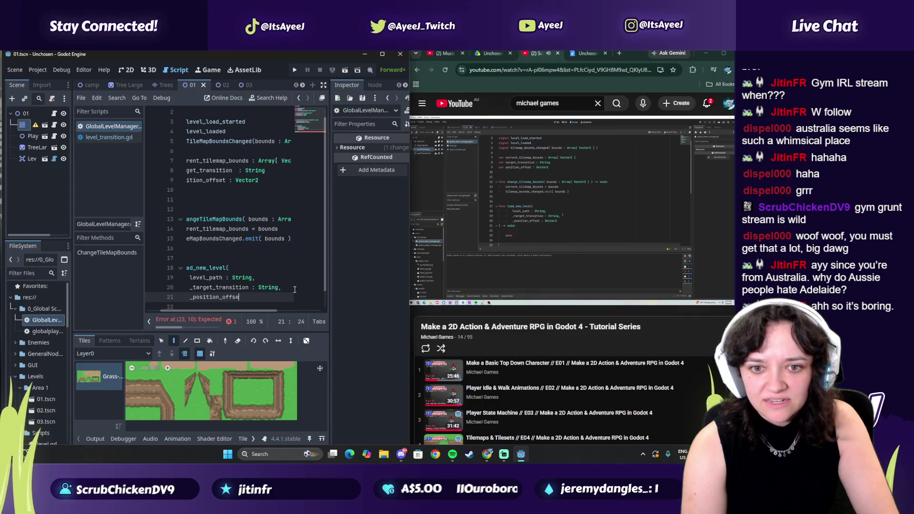
text(t : vec)
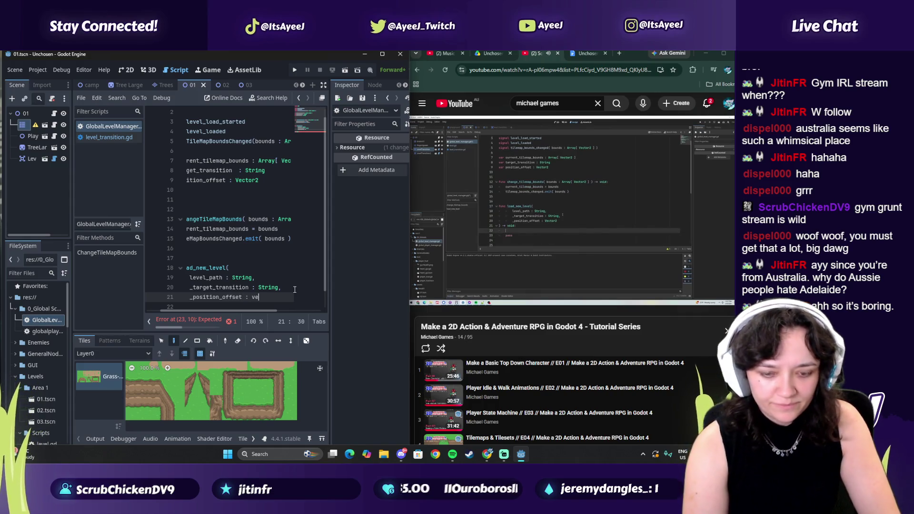
key(BackSpace)
key(BackSpace)
key(BackSpace)
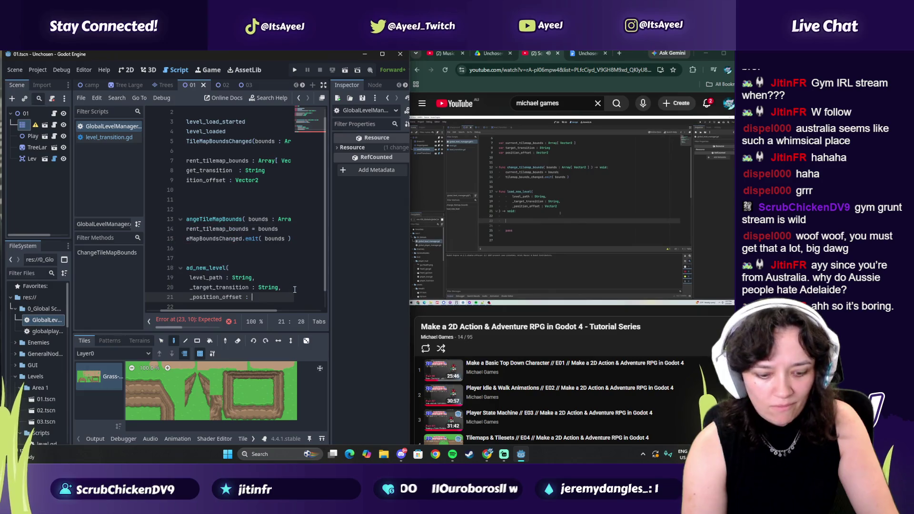
text(Vector3)
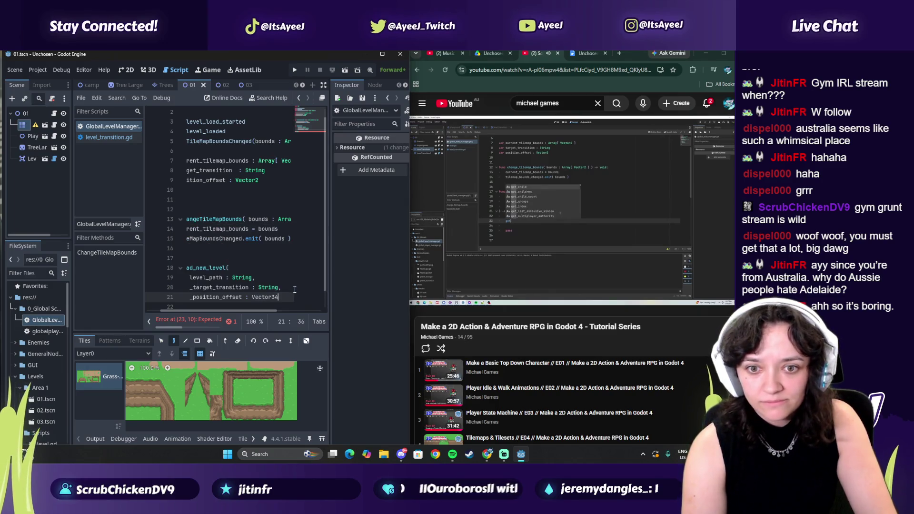
key(BackSpace)
text(2)
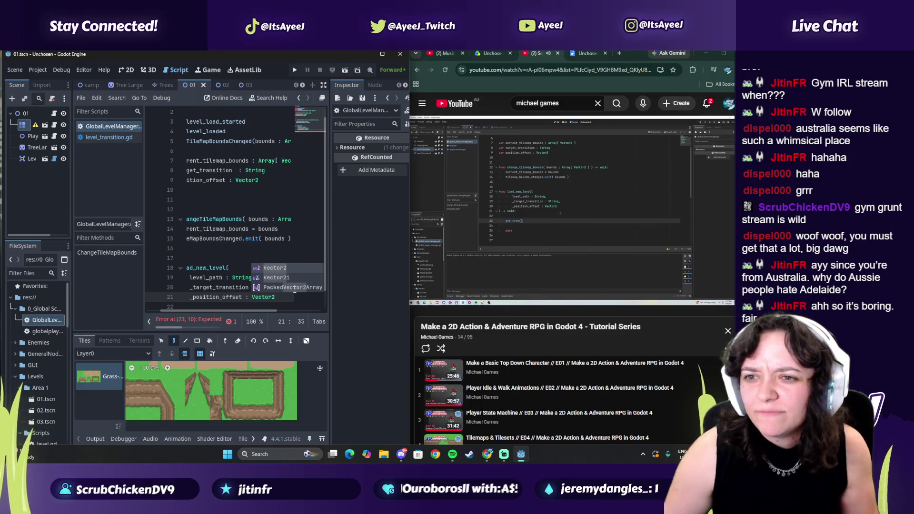
scroll(216, 269, down, 1)
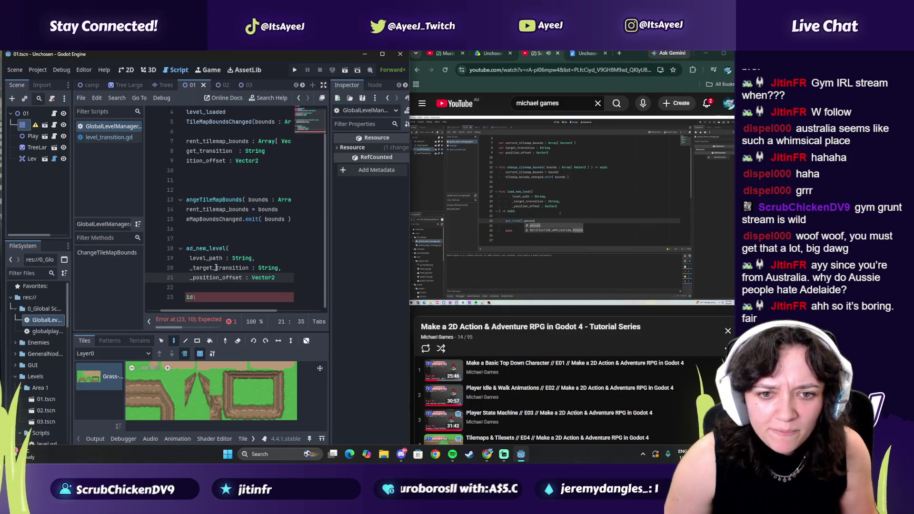
drag(236, 310, 210, 312)
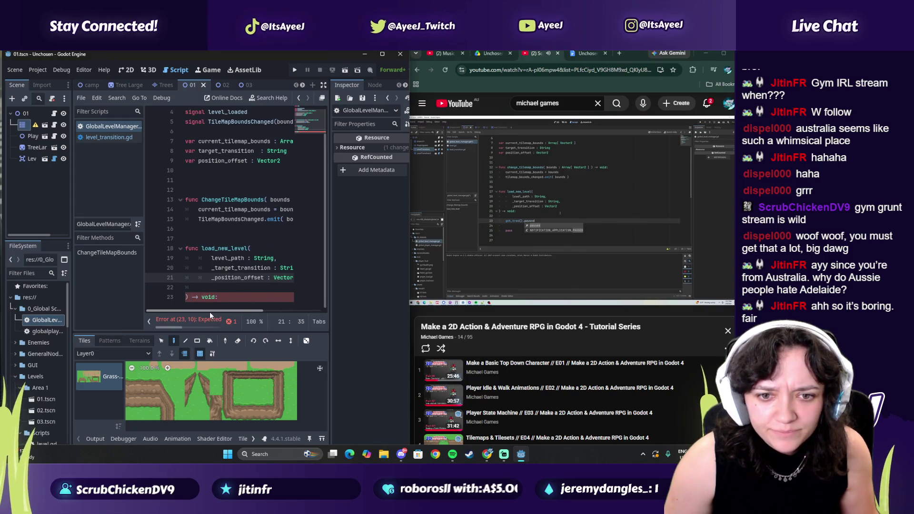
click(216, 288)
click(501, 248)
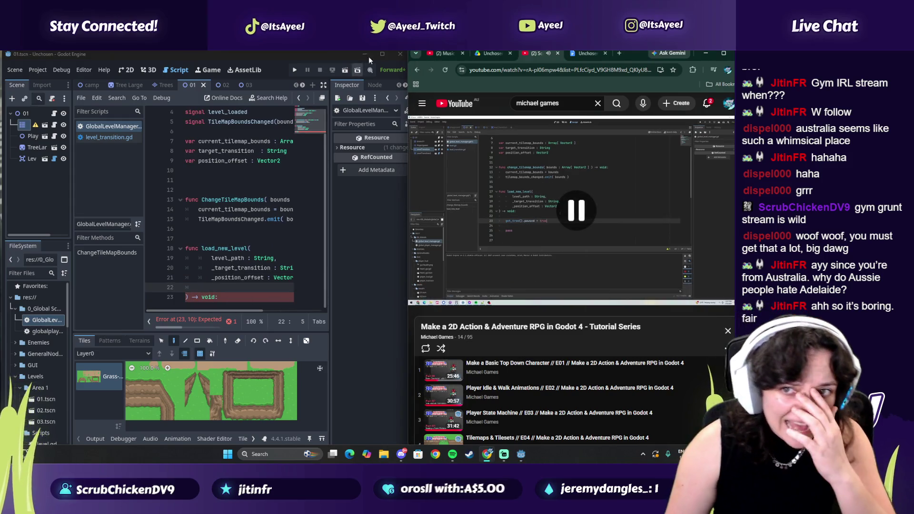
click(384, 55)
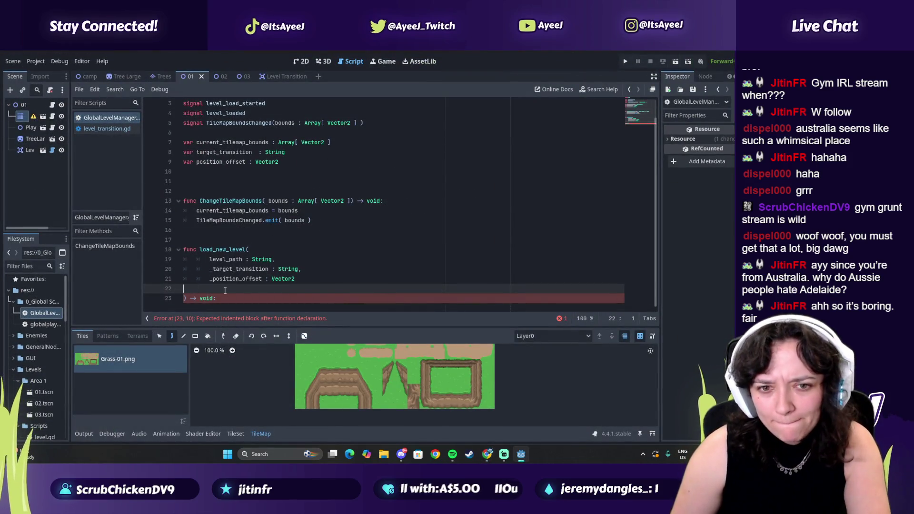
- Remove the blank line before the closing parenthesis and test its indentation
key(BackSpace)
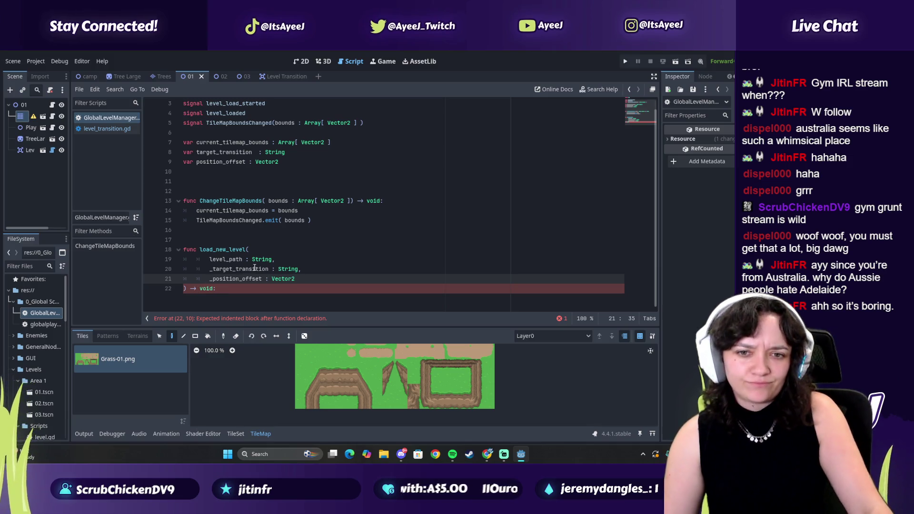
key(alt+Tab)
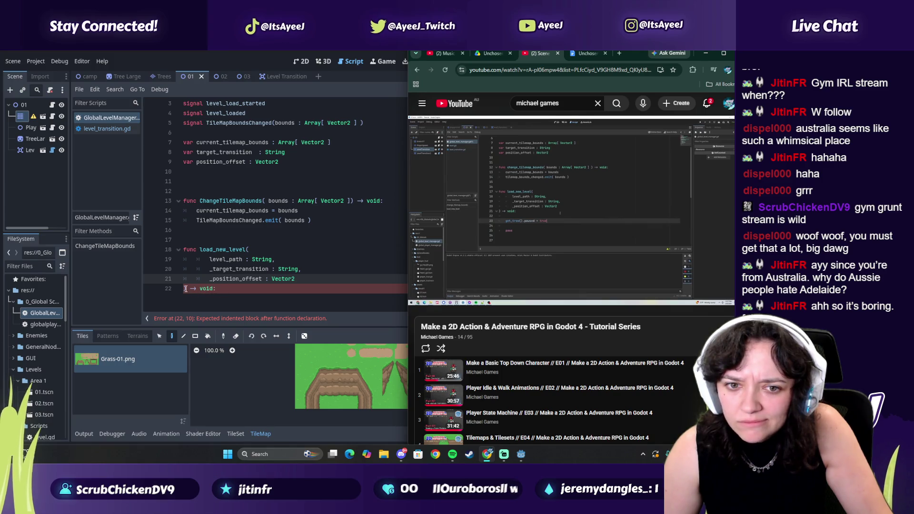
click(184, 289)
key(Tab)
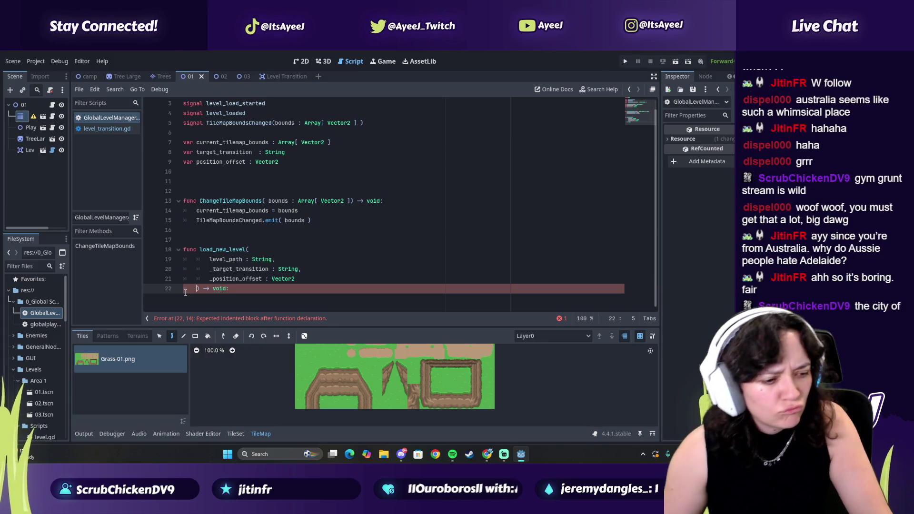
key(BackSpace)
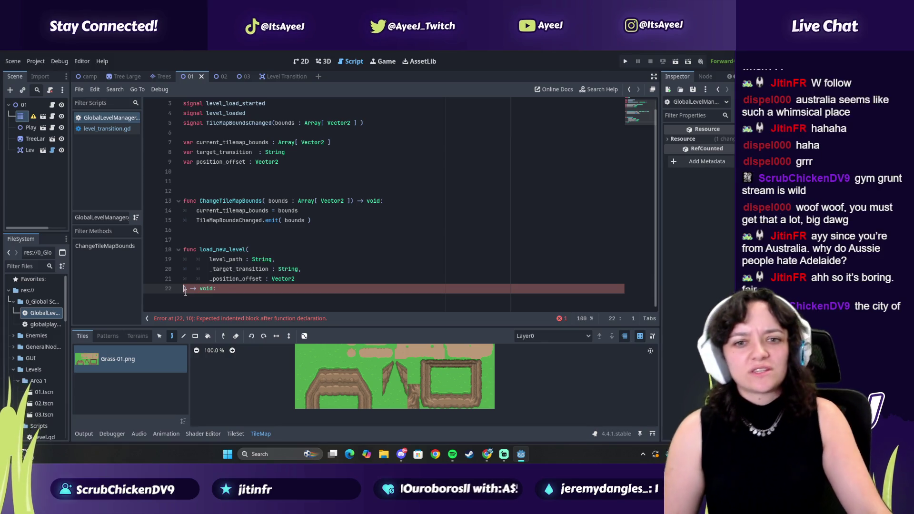
key(alt+Tab)
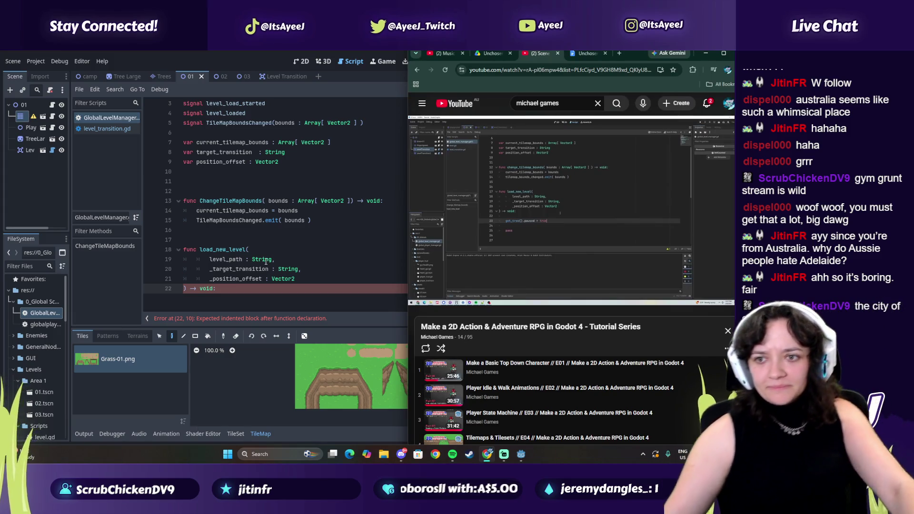
click(530, 224)
click(529, 224)
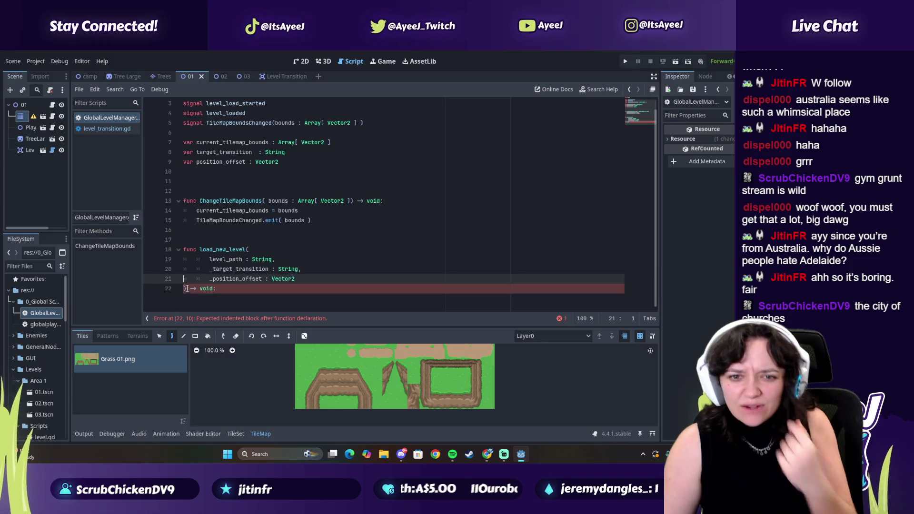
- Put the closing parenthesis on its own unindented line after _position_offset
click(187, 290)
key(alt+Tab)
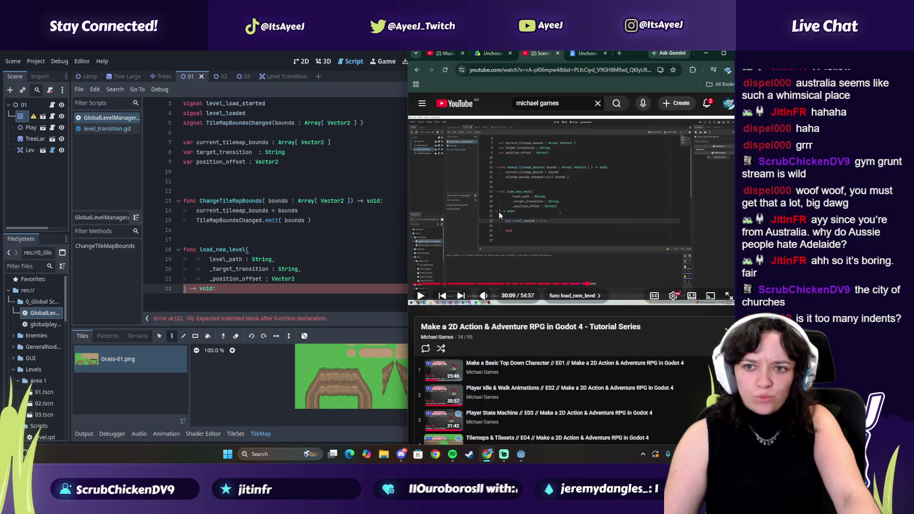
click(185, 288)
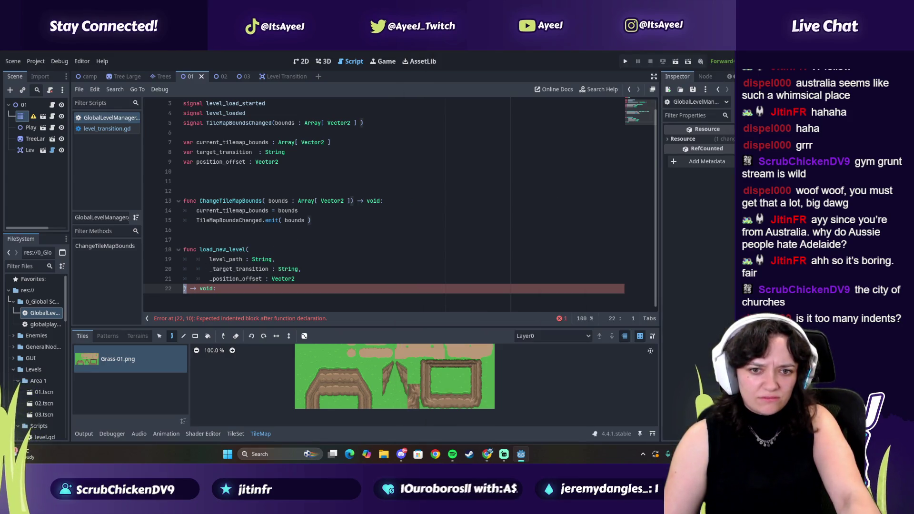
text(GG! www.twitch.tv/ayeej :)
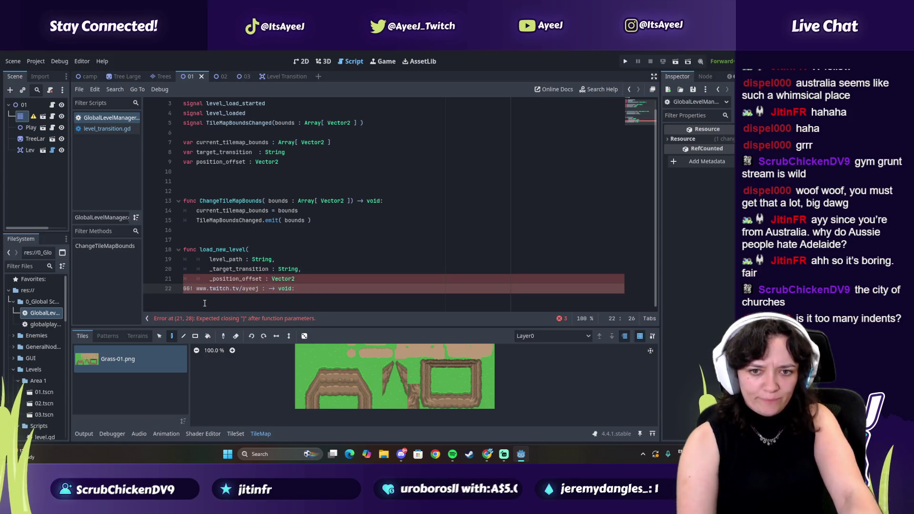
key(BackSpace)
key(BackSpace)
key(BackSpace)
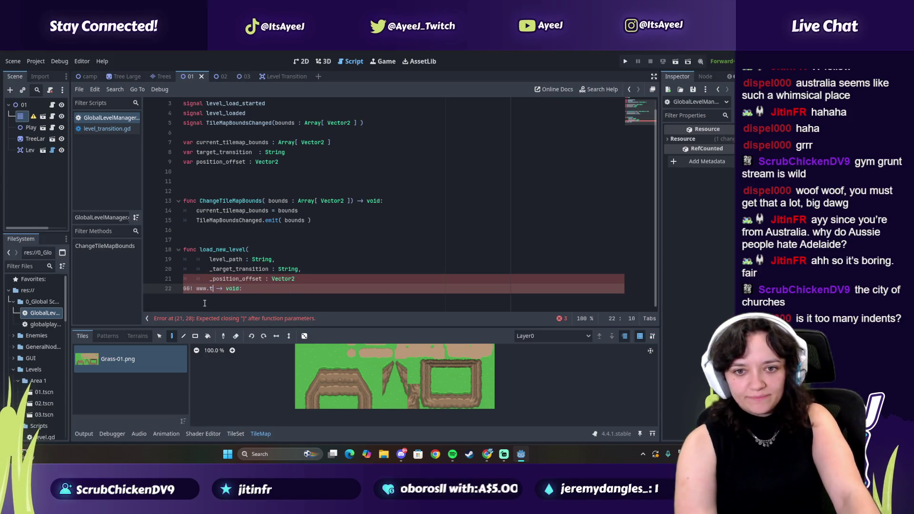
key(BackSpace)
key(BackSpace)
key(BackSpace)
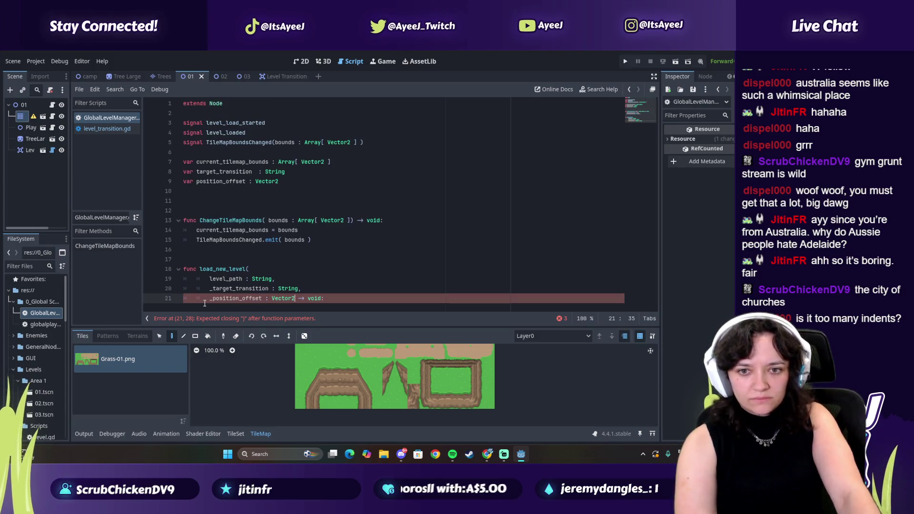
text())
key(Return)
key(BackSpace)
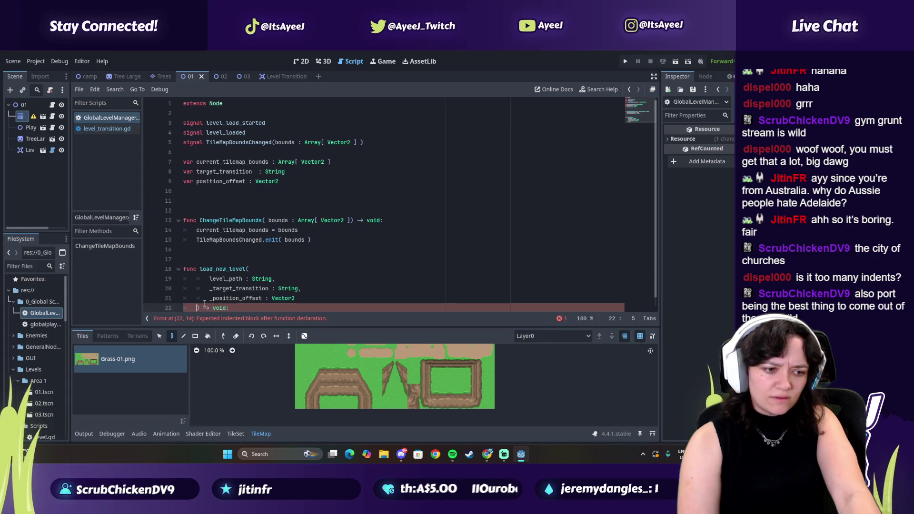
key(BackSpace)
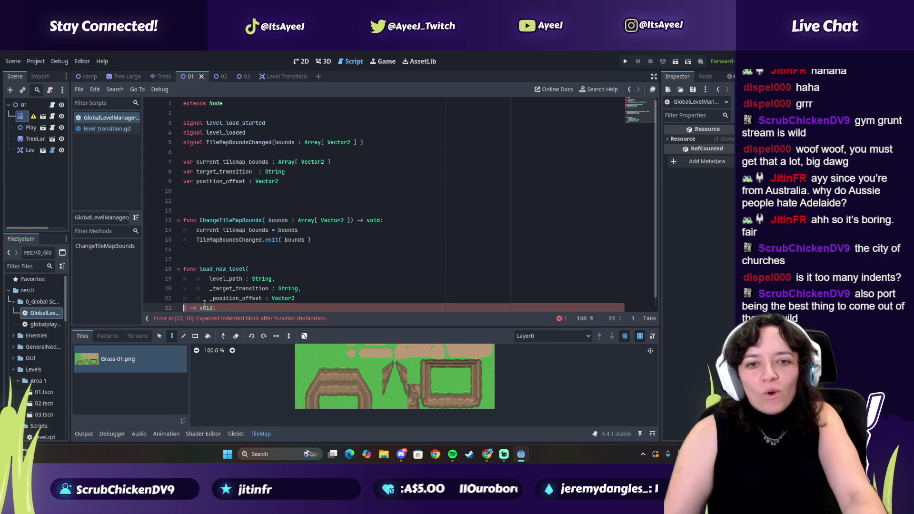
- Add an indented pass placeholder body under the load_new_level signature
scroll(222, 284, down, 1)
scroll(218, 258, up, 1)
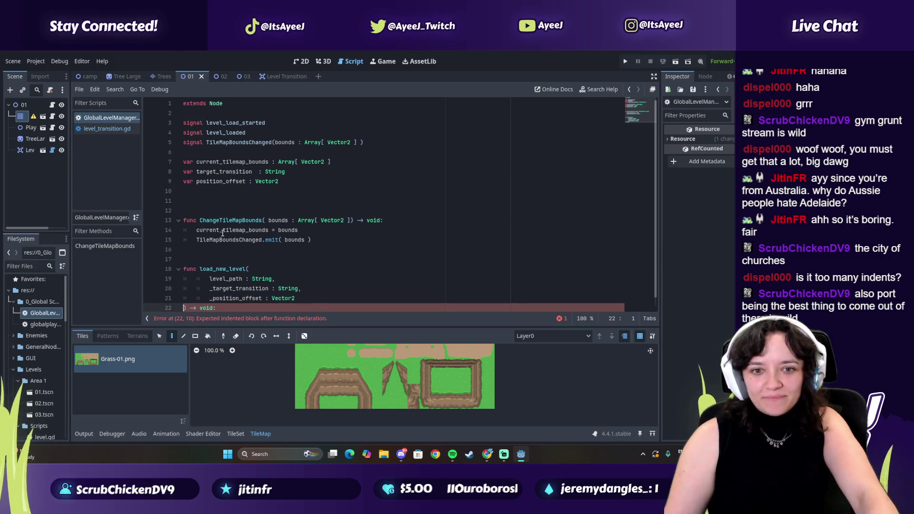
scroll(222, 233, down, 1)
scroll(224, 215, up, 1)
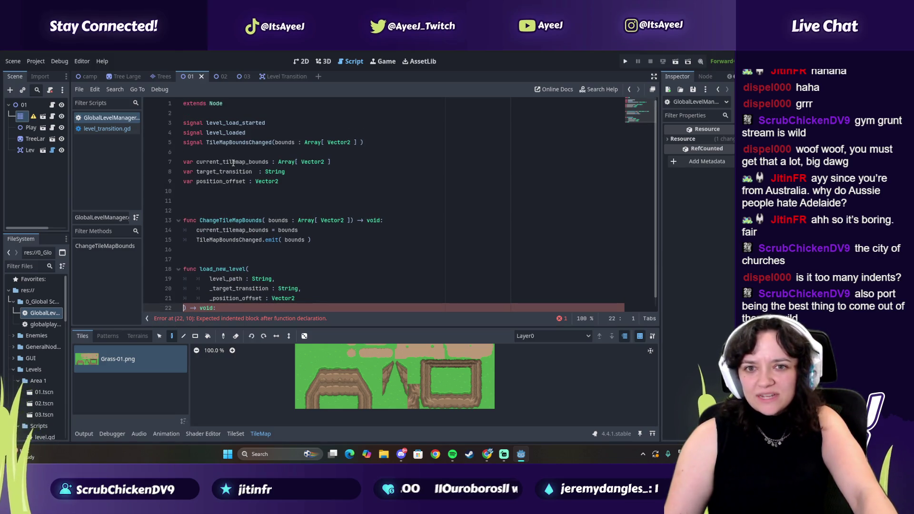
scroll(171, 195, down, 1)
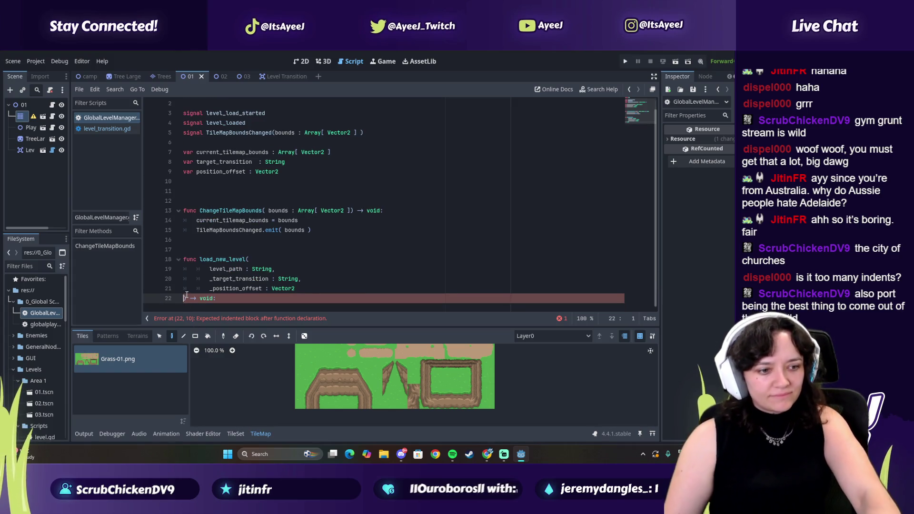
click(220, 299)
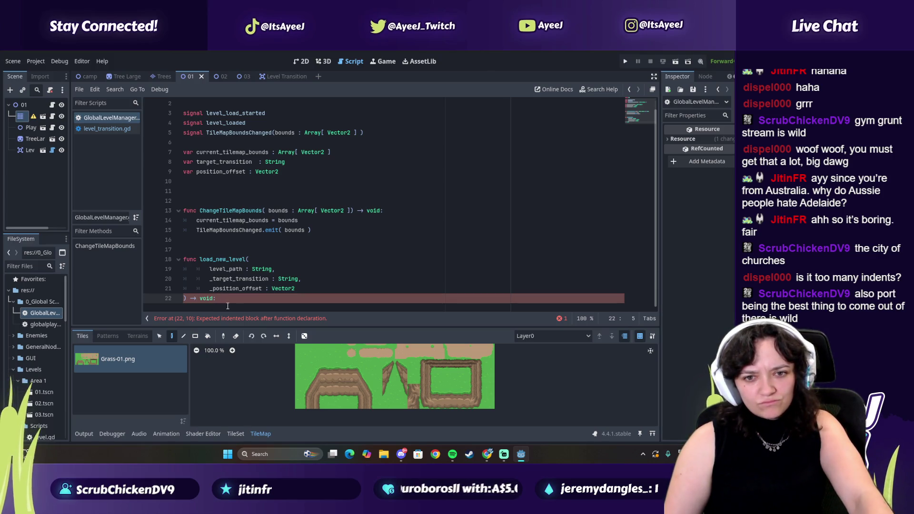
click(487, 454)
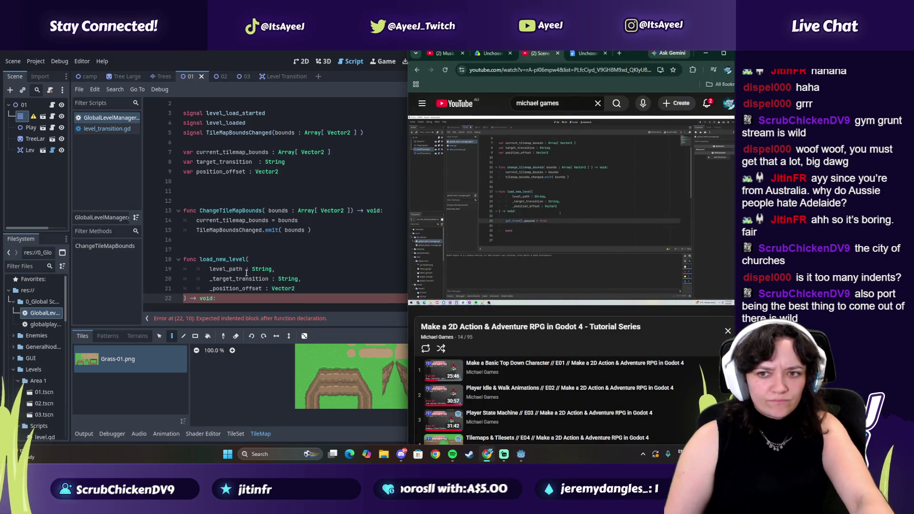
click(245, 279)
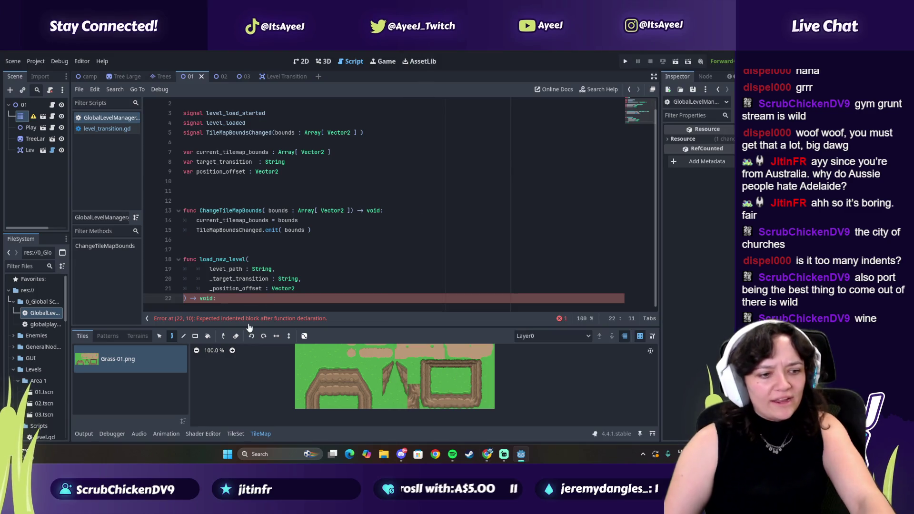
key(Down)
key(Down)
key(Down)
text(pass)
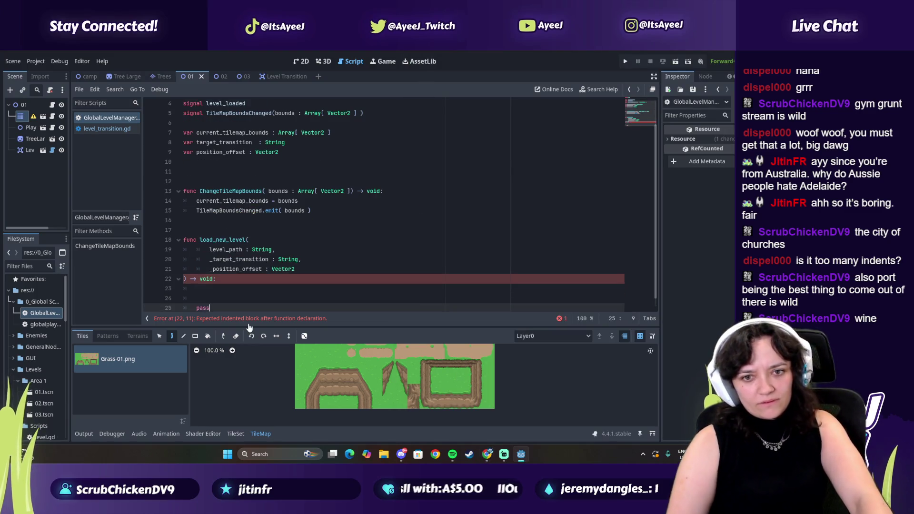
key(Up)
key(Up)
- Insert a blank line above pass and place the editor beside the paused tutorial
key(alt+Tab)
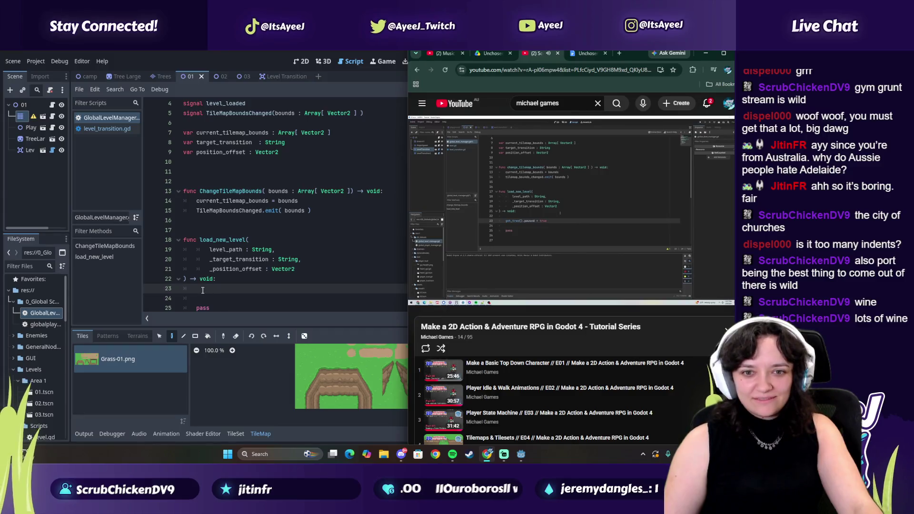
key(alt+Tab)
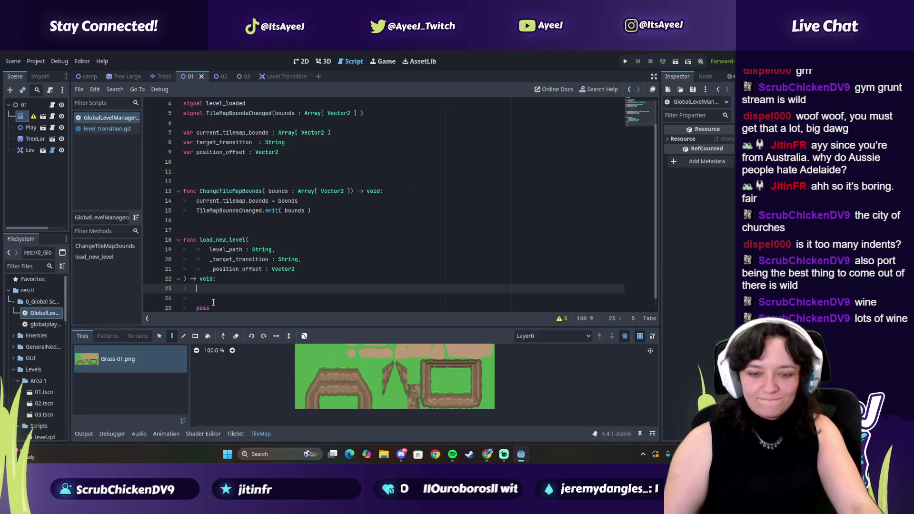
key(Return)
key(alt+Tab)
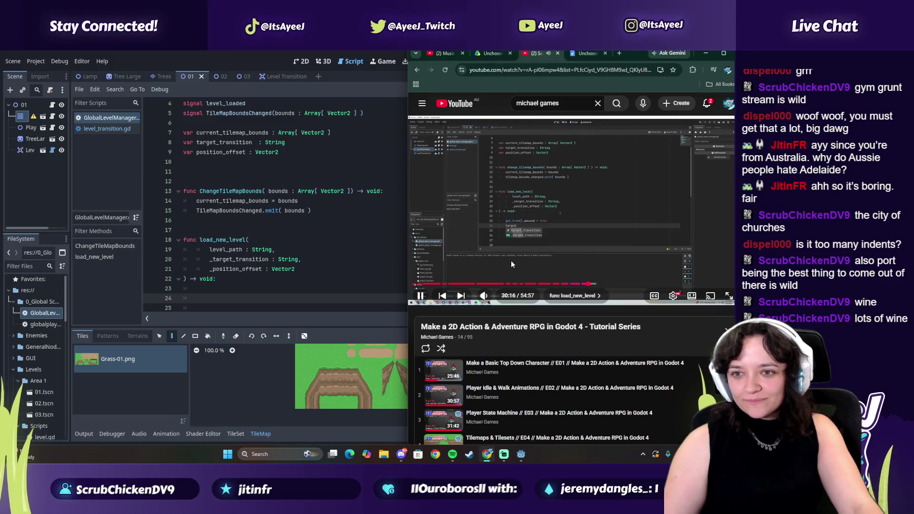
click(510, 266)
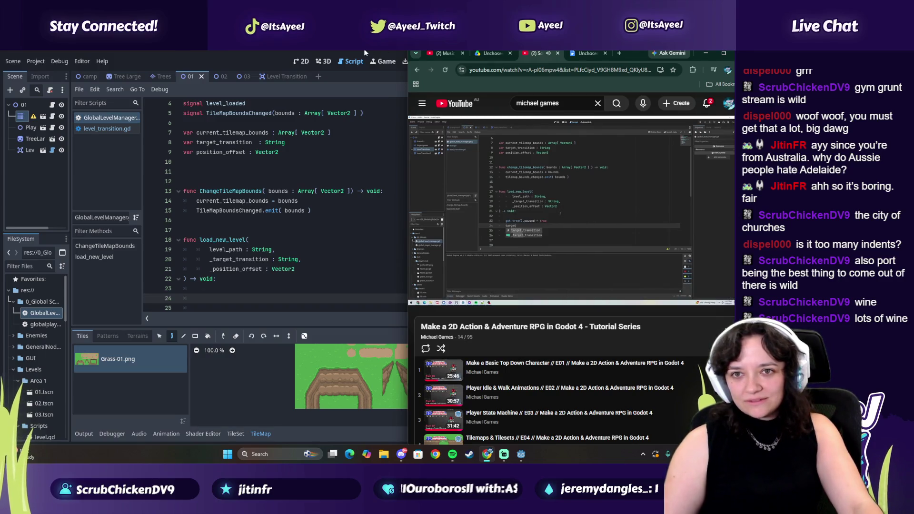
key(alt+Tab)
click(718, 51)
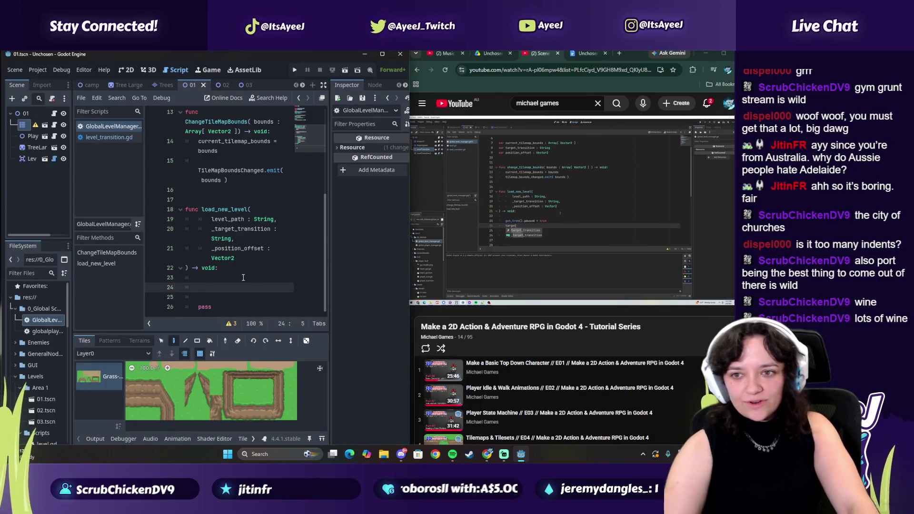
- Write get_tree().paused = true as the first body line and start the next line
text(get)
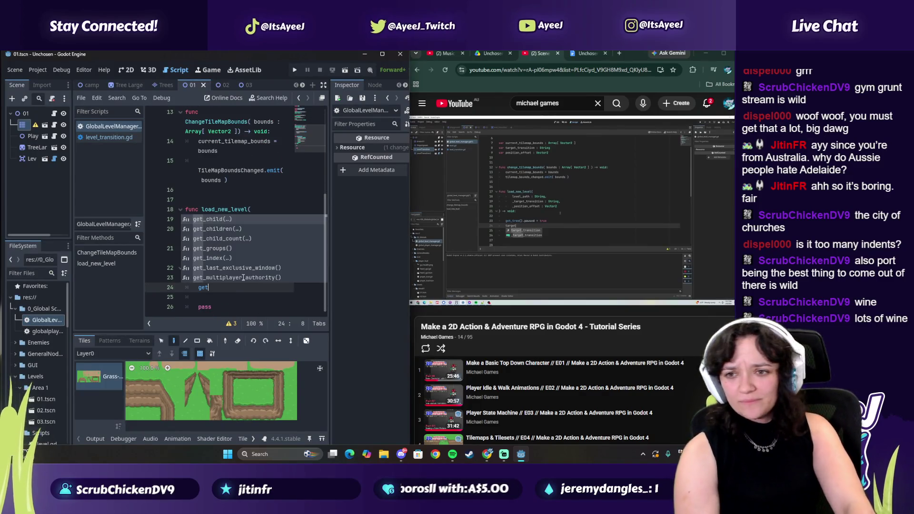
text(_tree)
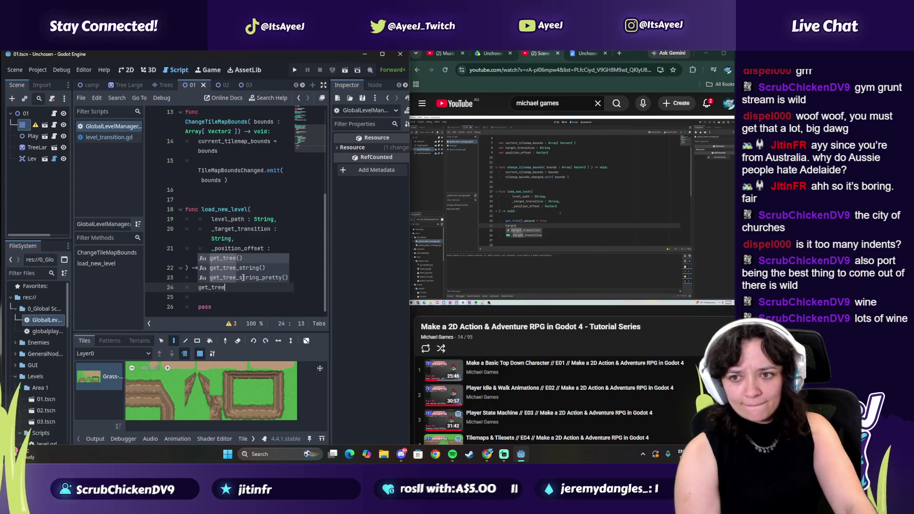
text(().pai)
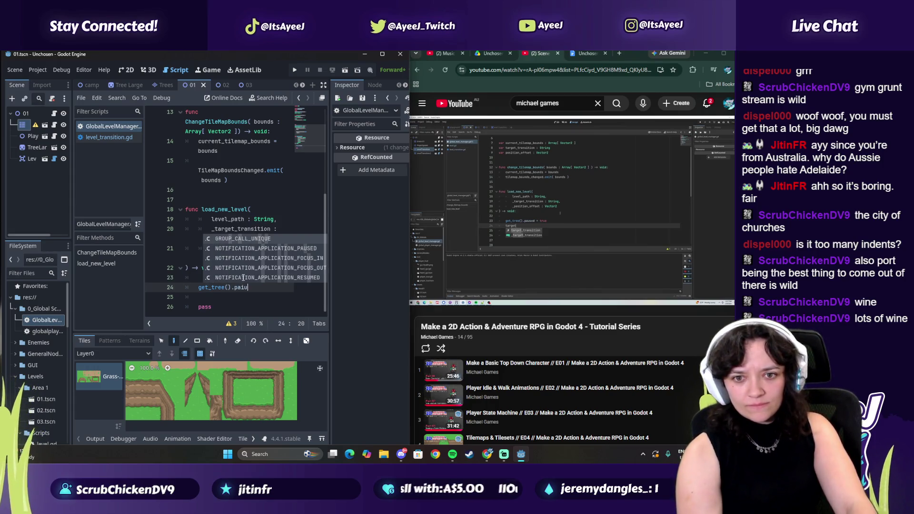
text(used = true)
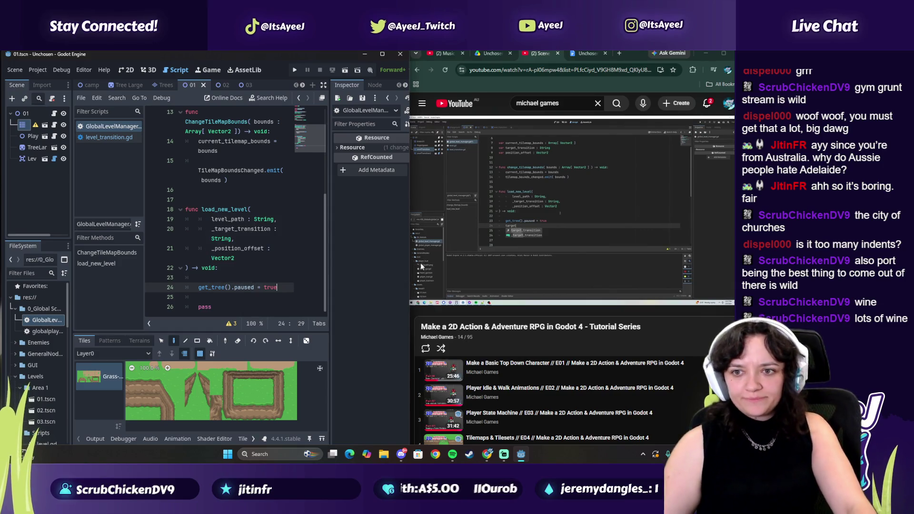
click(421, 266)
click(282, 287)
key(Return)
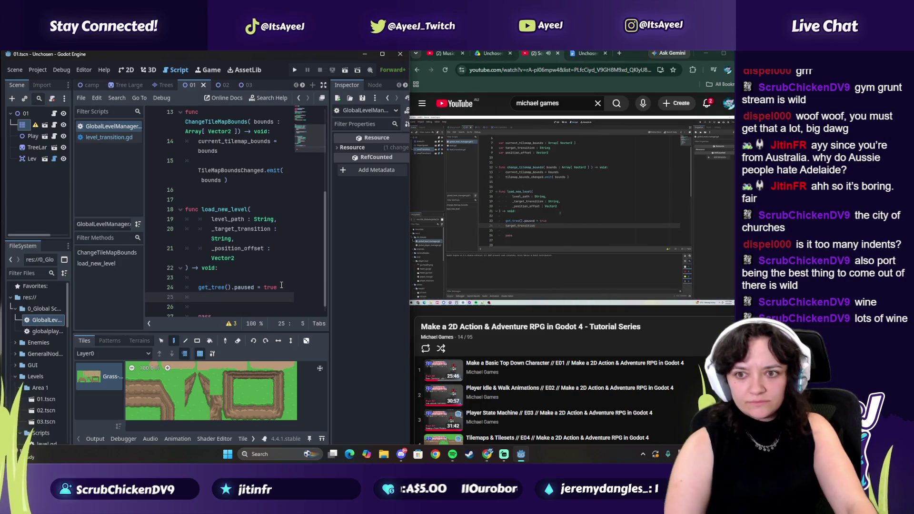
text(tart)
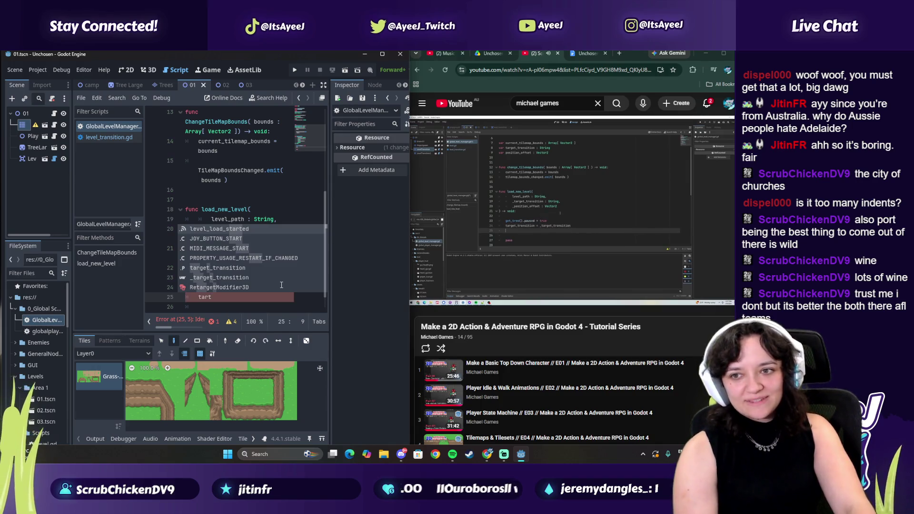
- Write target_transition = target_transition on line 25 using autocomplete for both names
key(BackSpace)
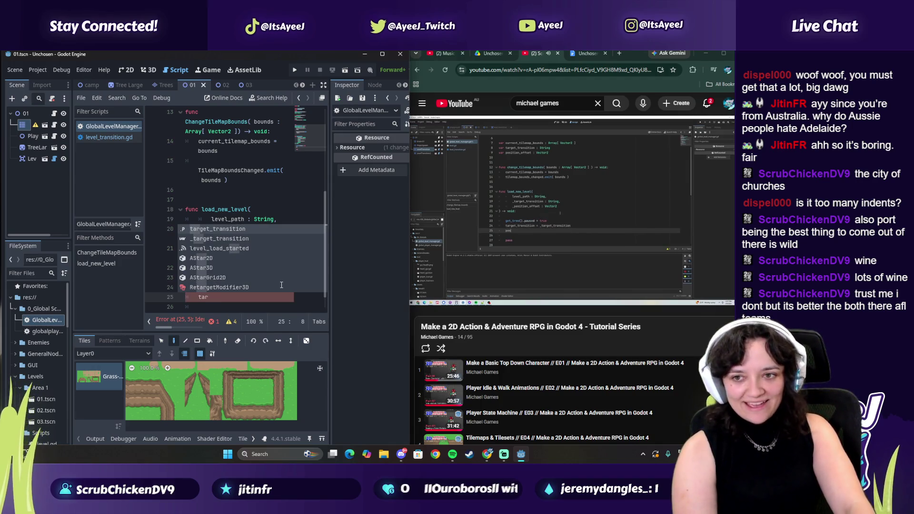
key(Return)
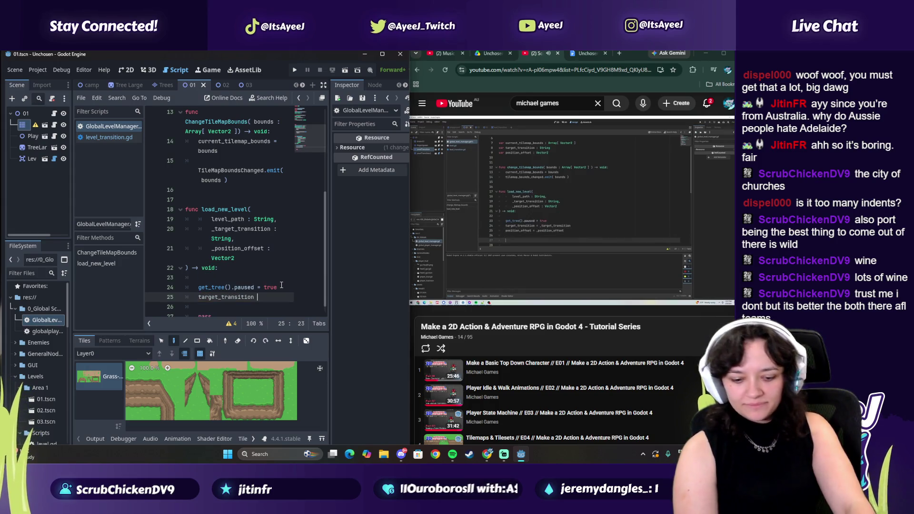
text(=)
click(518, 247)
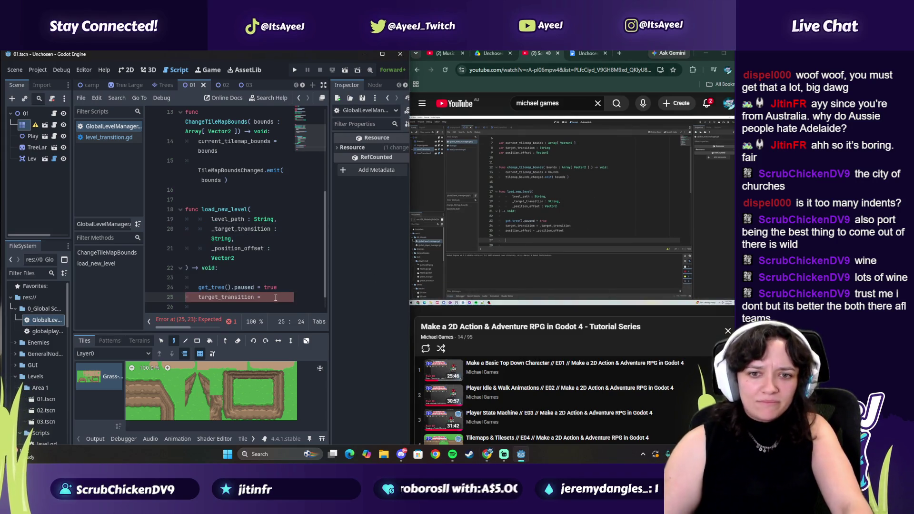
text(target)
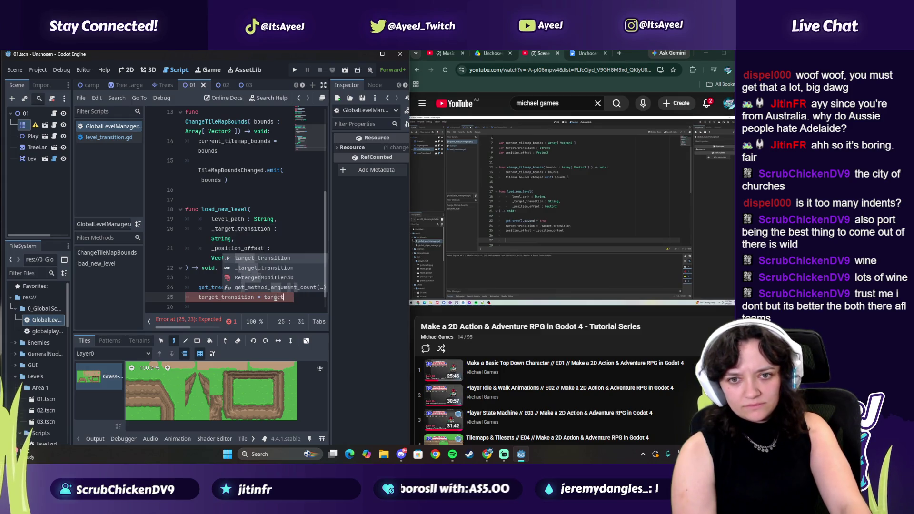
key(Return)
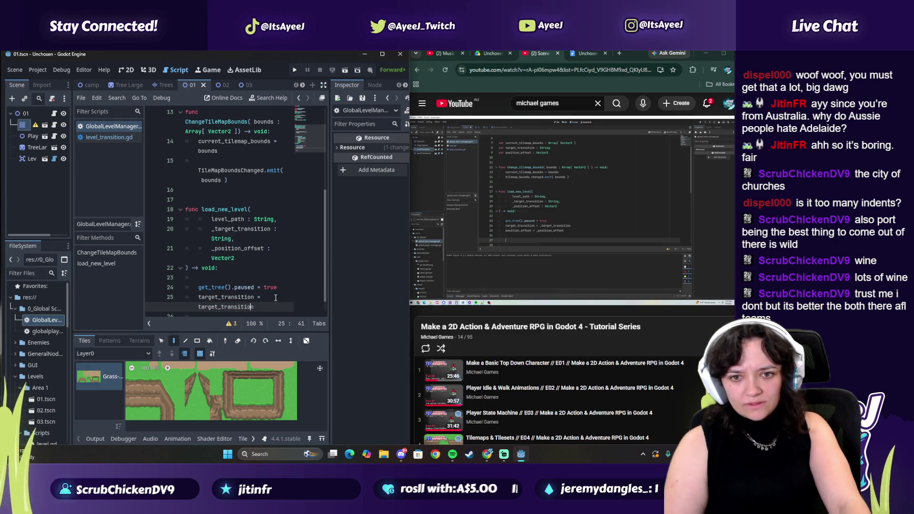
key(Left)
key(Left)
key(Left)
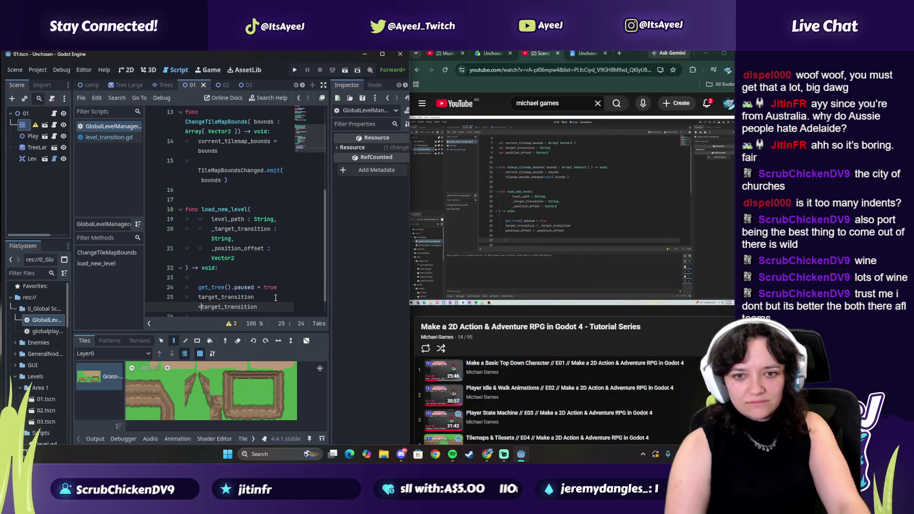
key(ctrl+space)
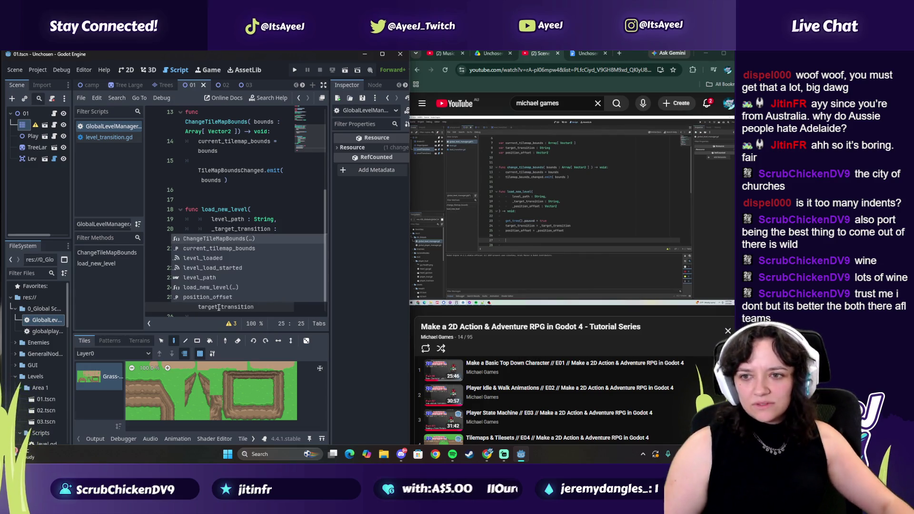
scroll(229, 286, down, 1)
click(382, 53)
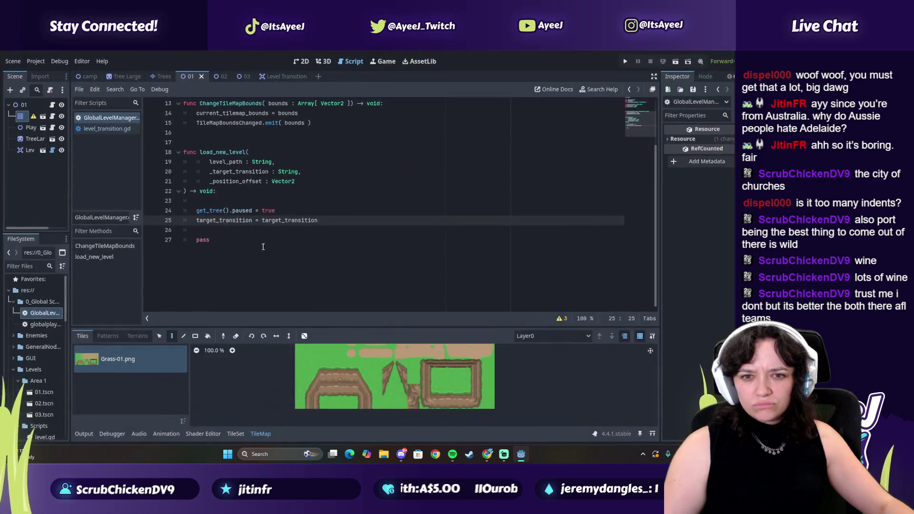
click(718, 51)
scroll(240, 283, down, 3)
scroll(240, 283, down, 3)
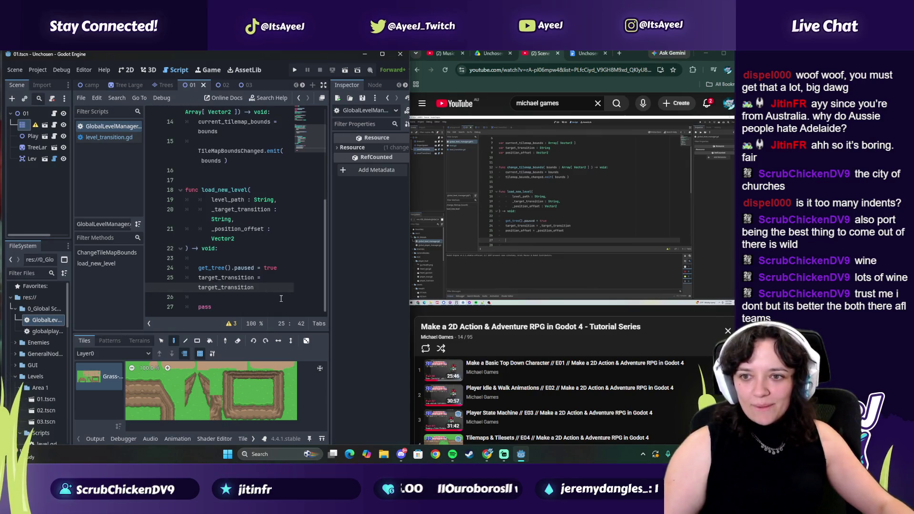
- Add position_offset = _position_offset and change line 25 to assign _target_transition
key(Return)
text(position)
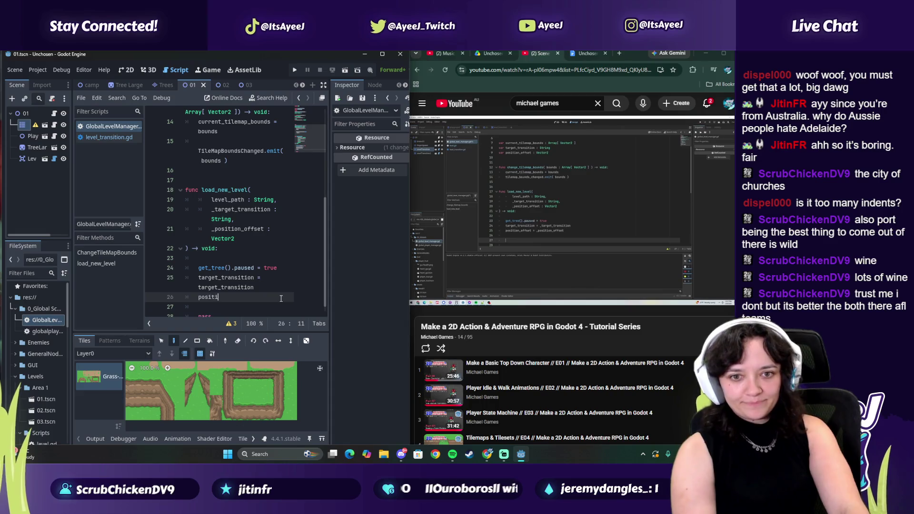
key(Return)
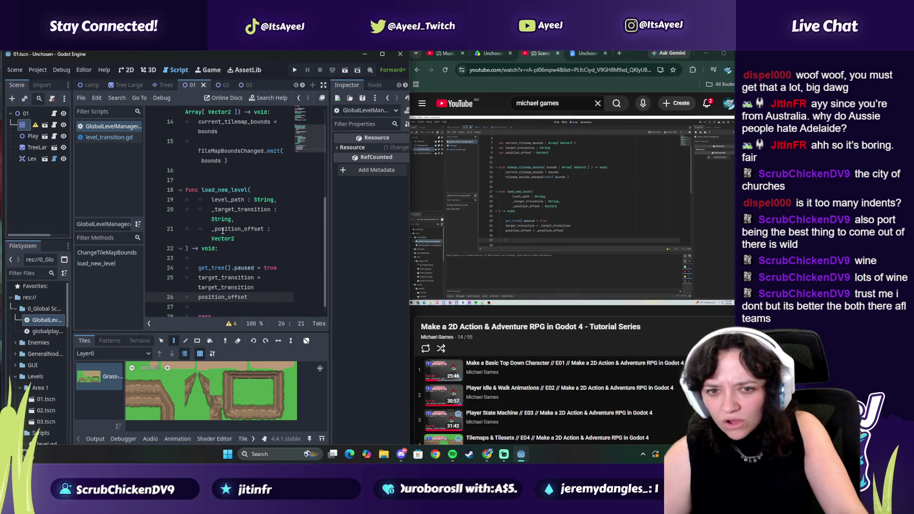
click(199, 287)
text(_)
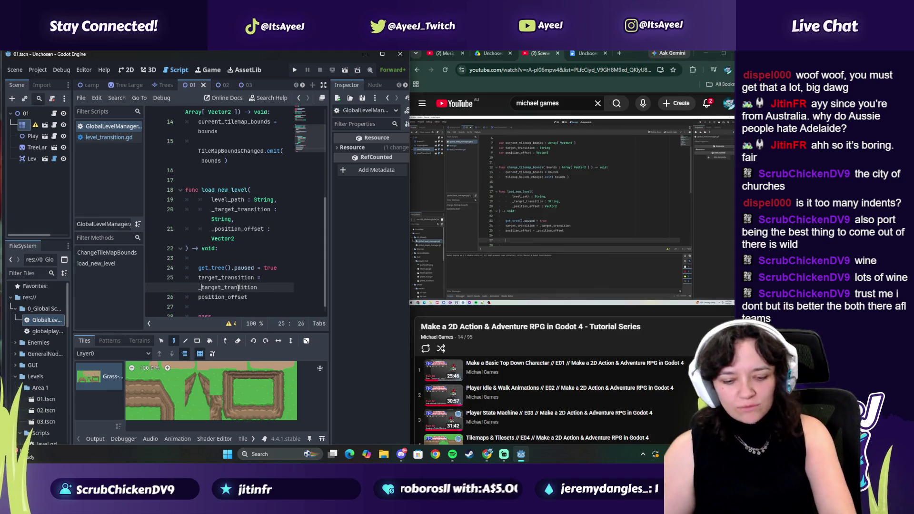
click(256, 298)
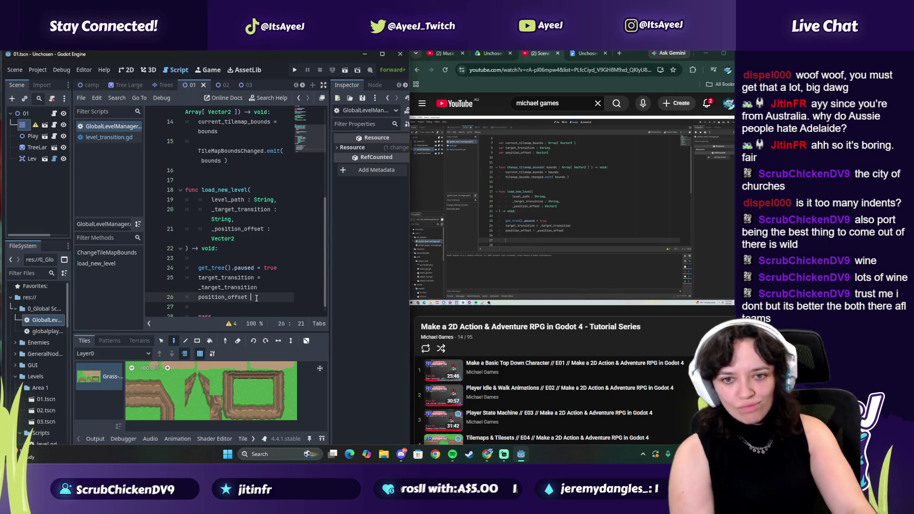
text(=_position)
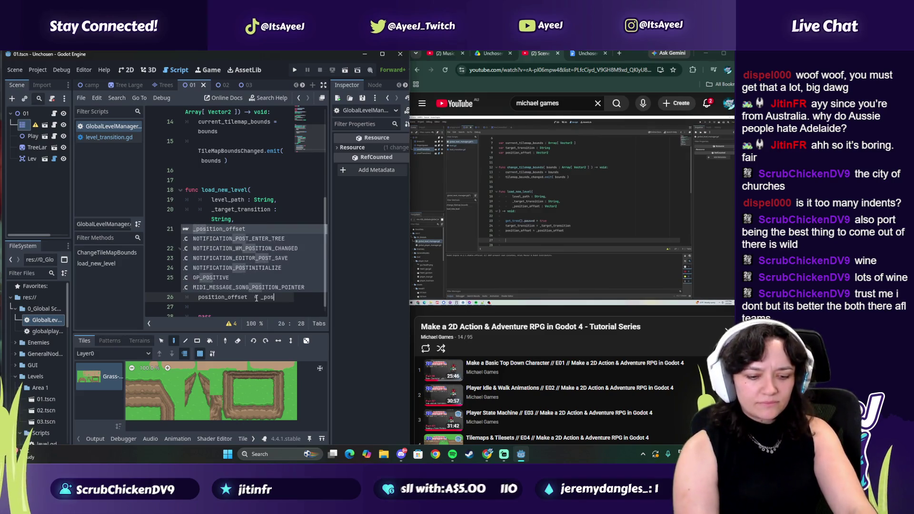
key(Return)
text(q)
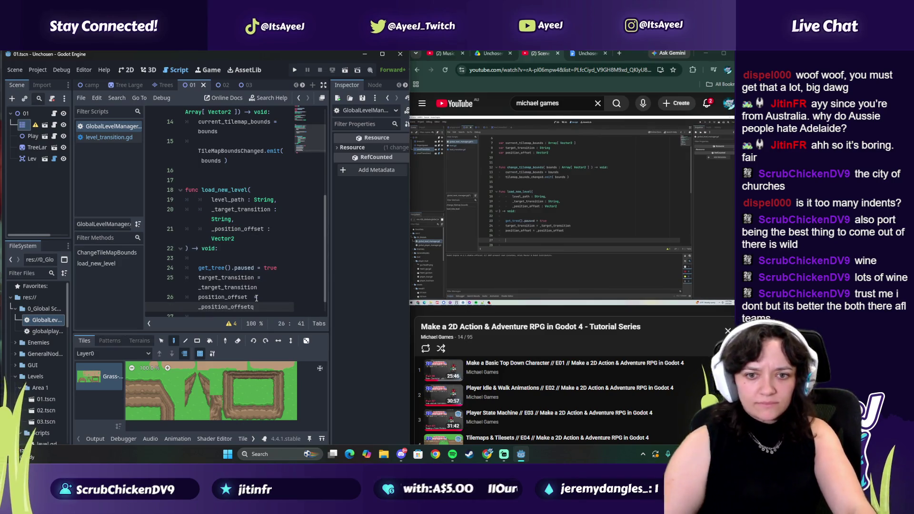
key(BackSpace)
click(456, 270)
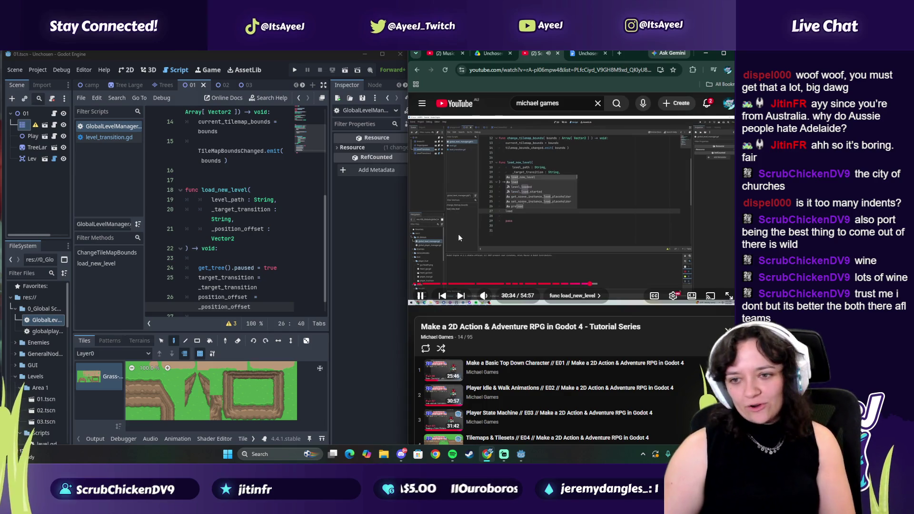
scroll(229, 276, down, 1)
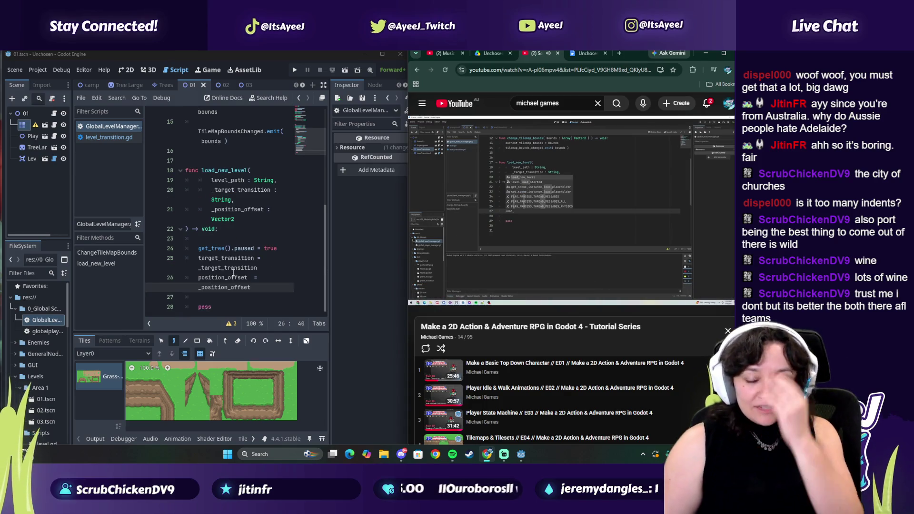
click(491, 241)
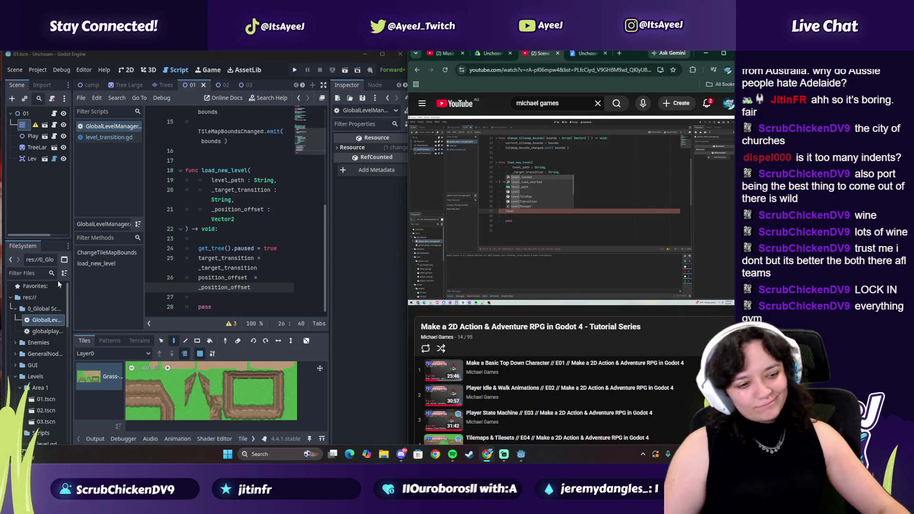
click(493, 246)
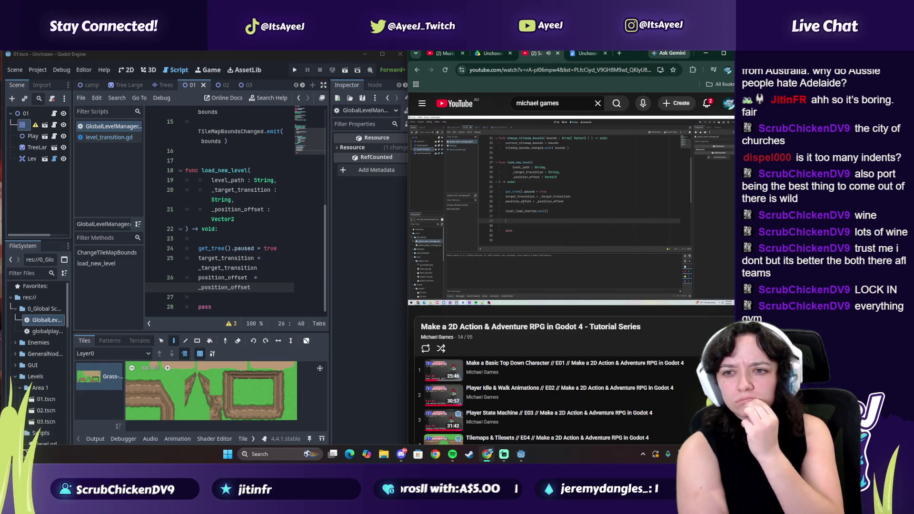
click(448, 235)
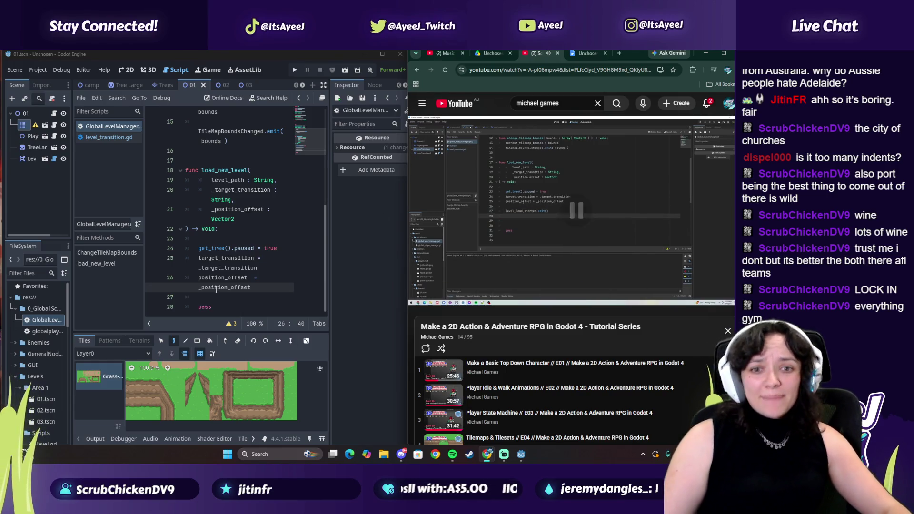
- Add level_load_started.emit() after the offset assignment, with a blank line above it
click(203, 298)
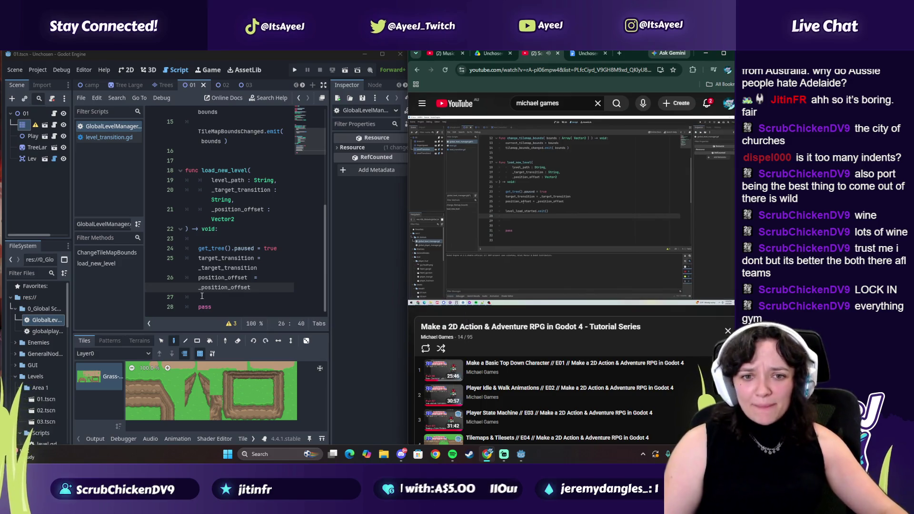
key(Return)
key(Up)
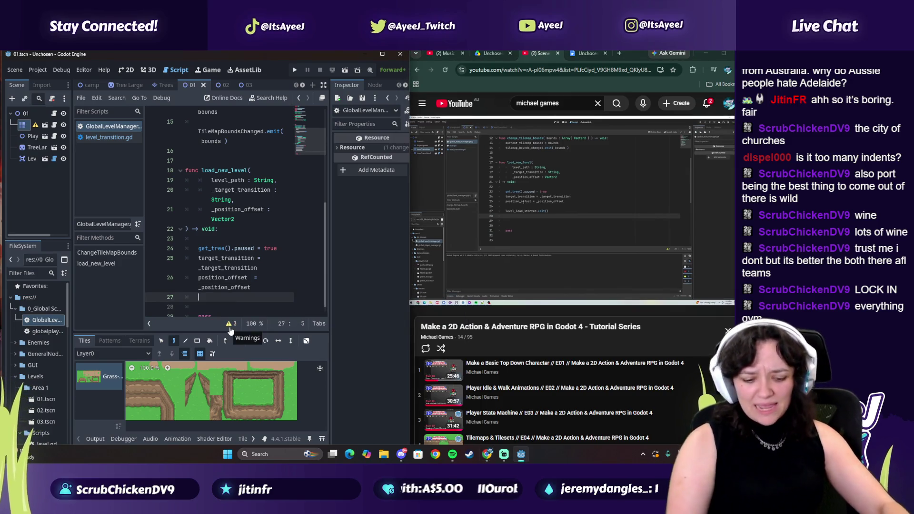
text(leve)
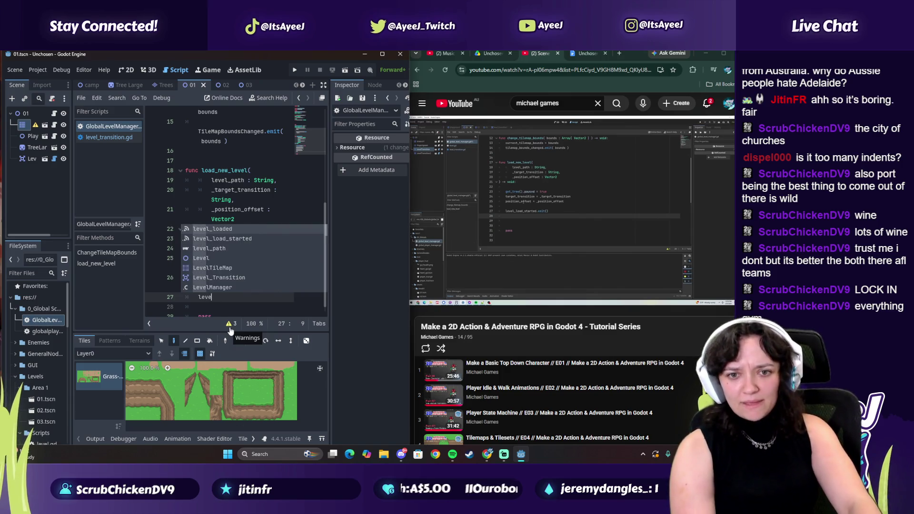
text(l_loa)
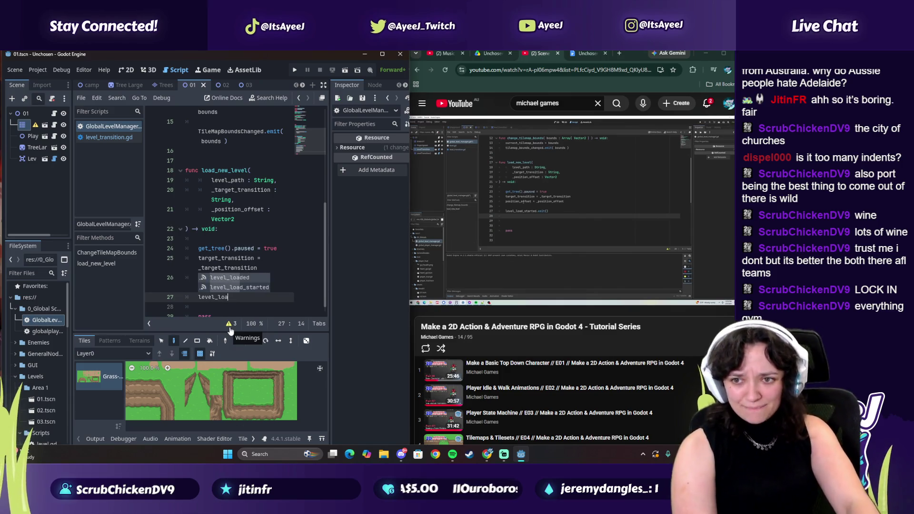
text(d_started.emi)
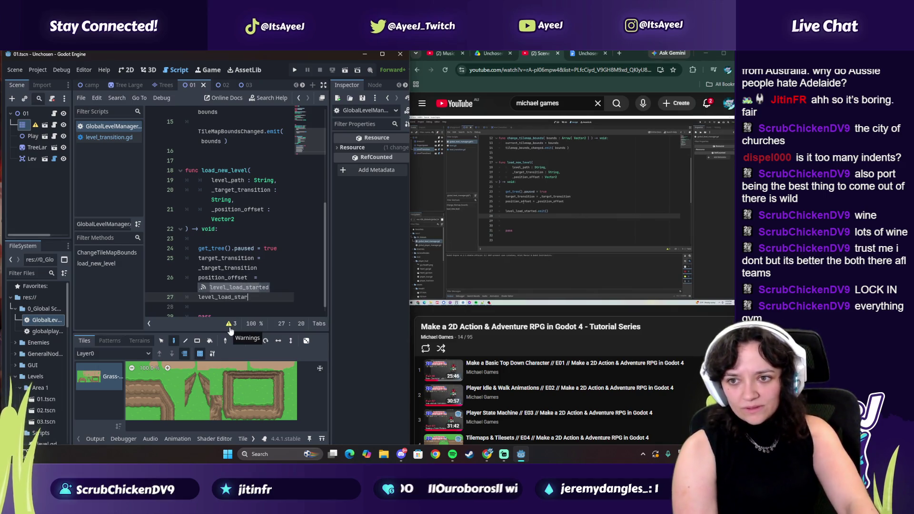
text(t())
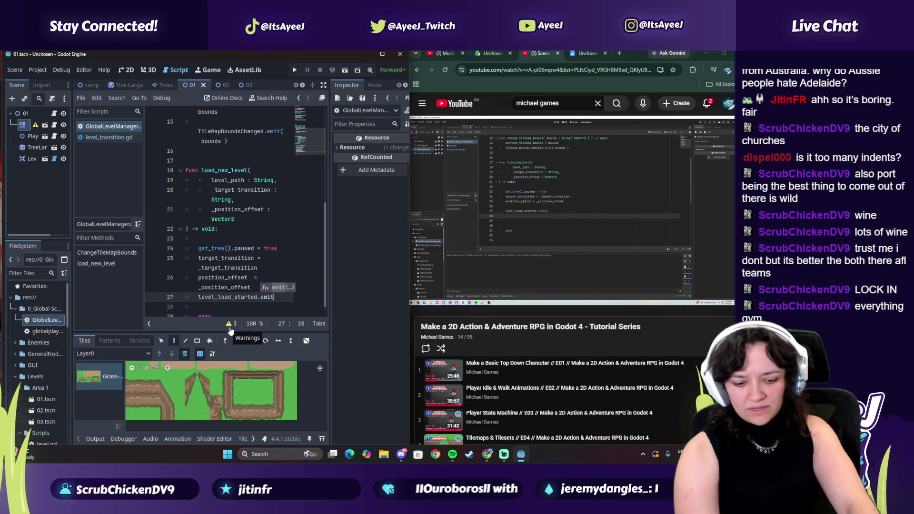
click(460, 200)
click(460, 200)
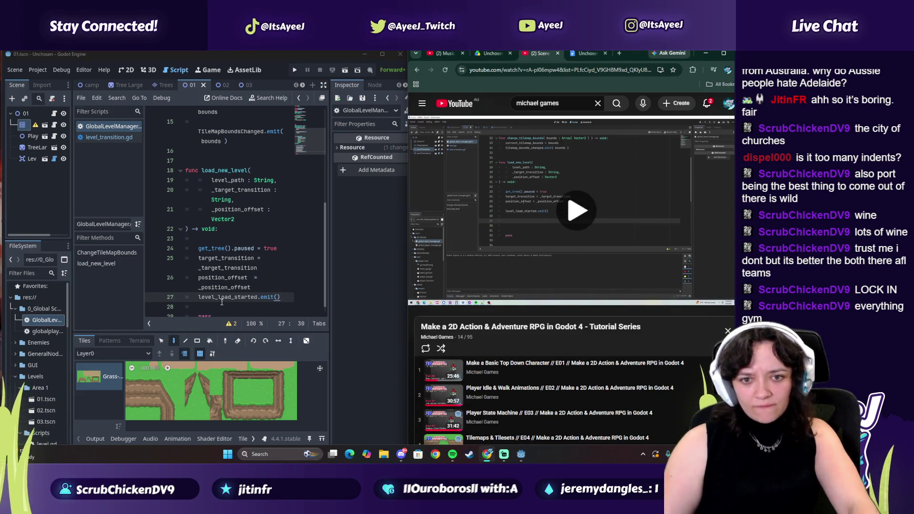
click(198, 297)
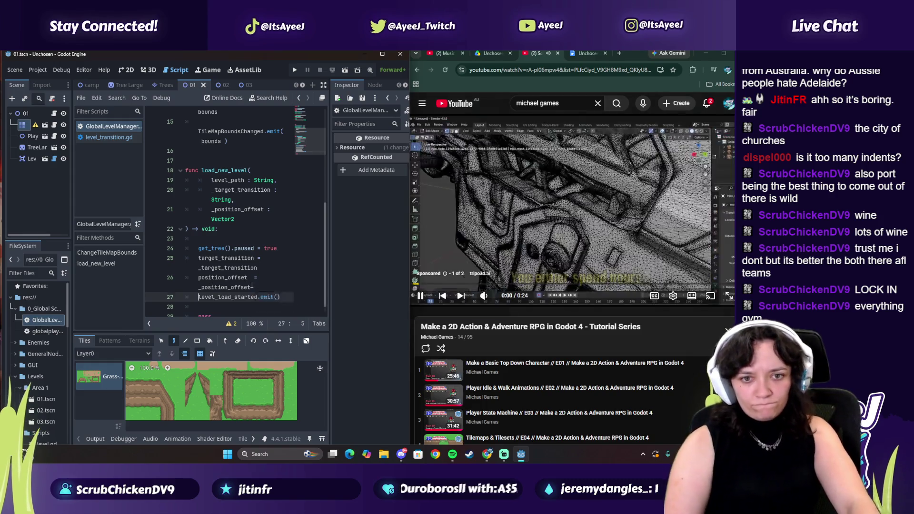
key(Return)
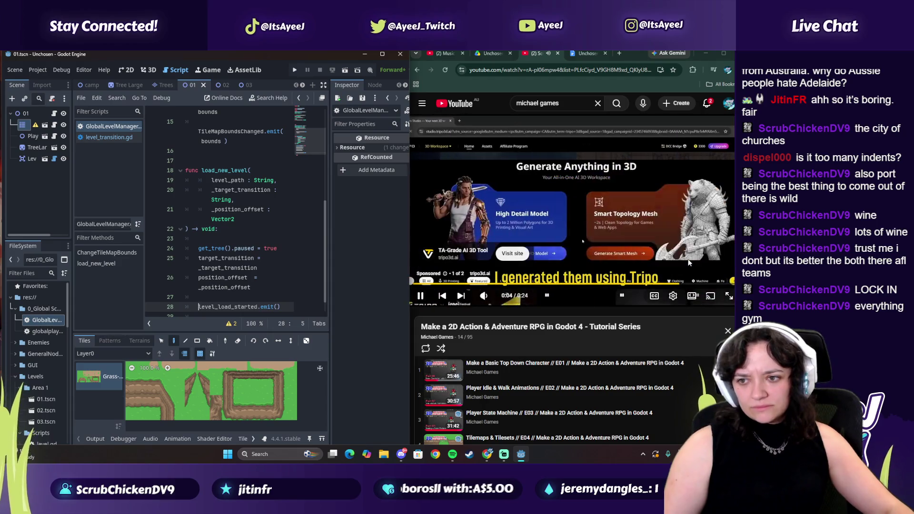
click(721, 273)
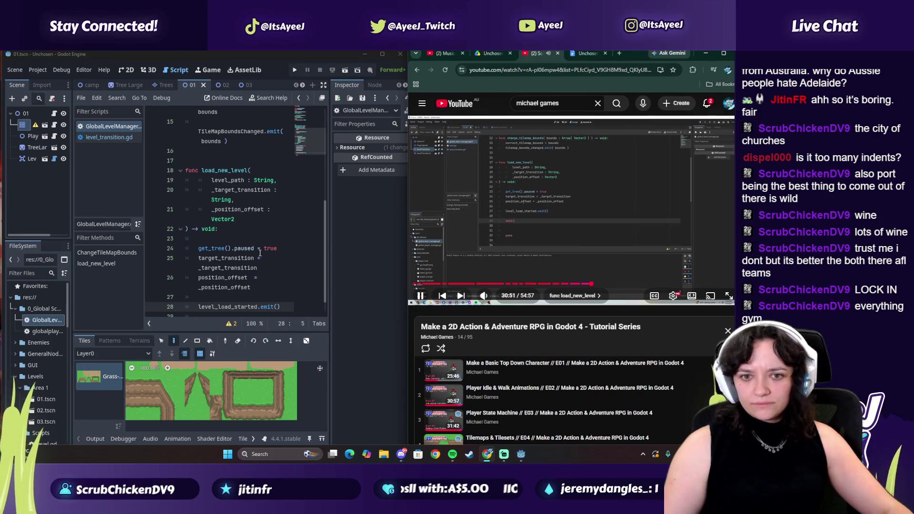
scroll(223, 283, down, 1)
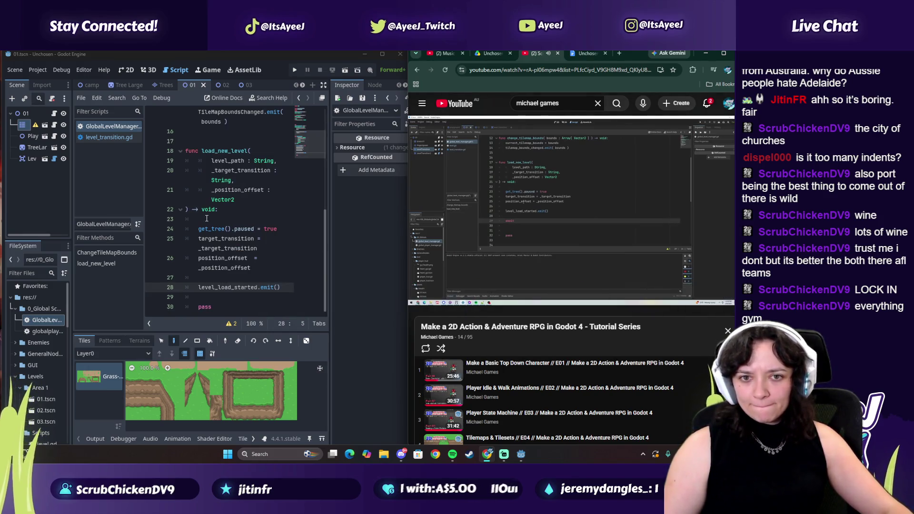
- Add await get_tree().process_frame after the emit call and begin another get_tree line
click(288, 289)
key(Return)
key(Return)
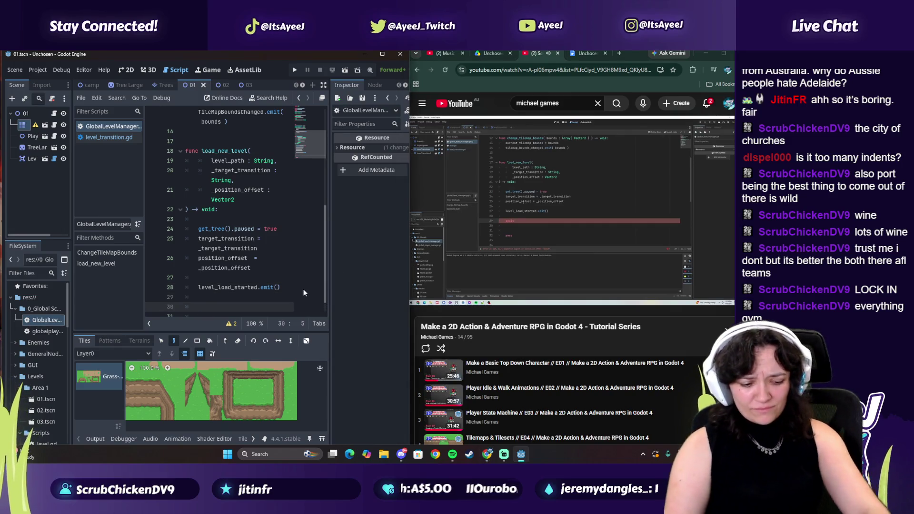
text(await get_tree)
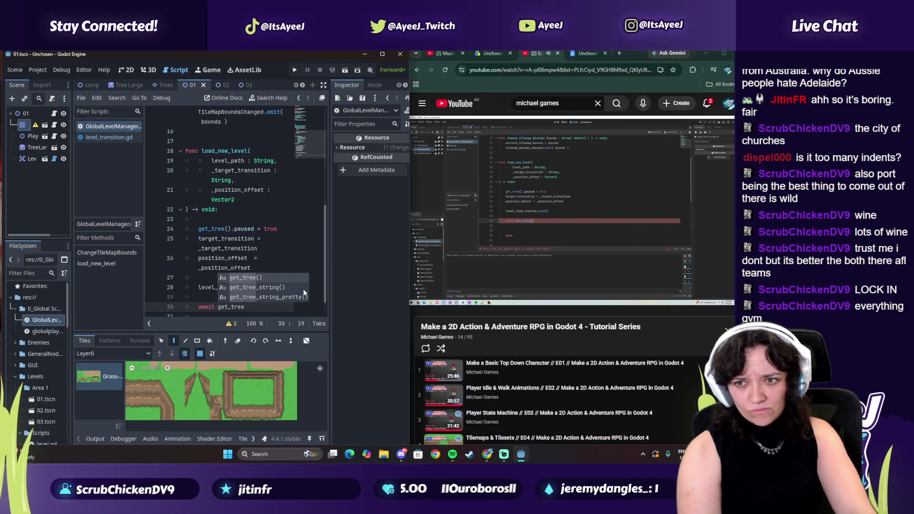
key(Return)
text(.p)
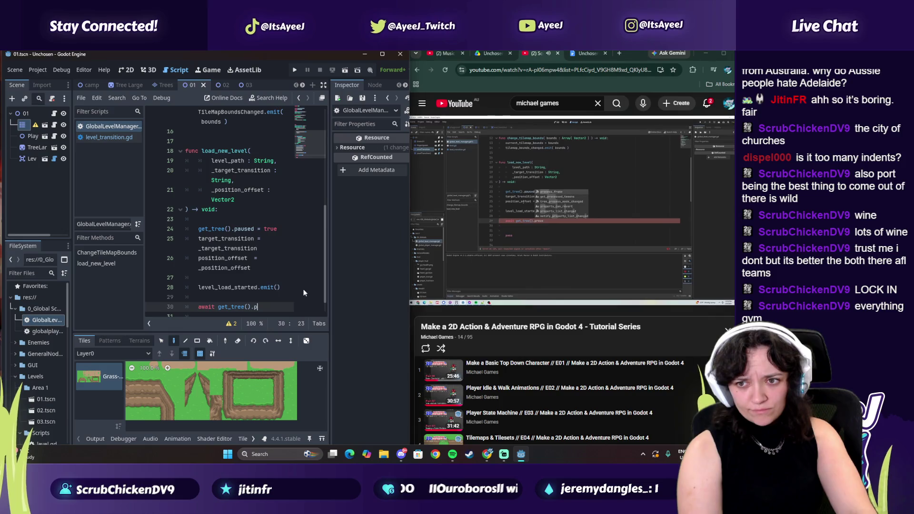
text(roce)
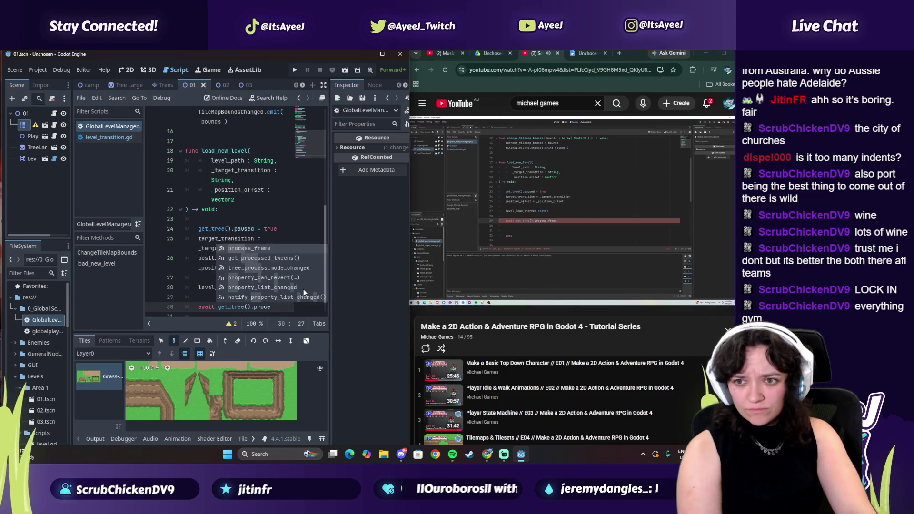
text(ss_)
key(Return)
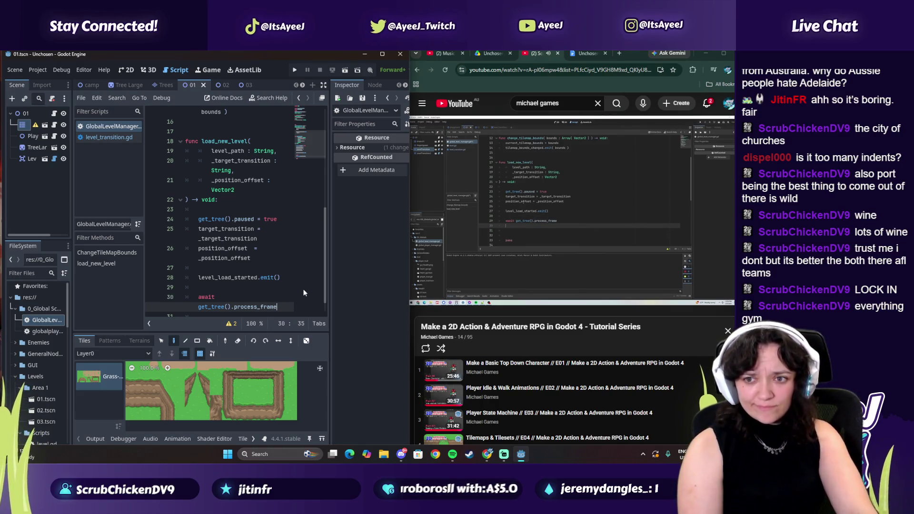
key(Return)
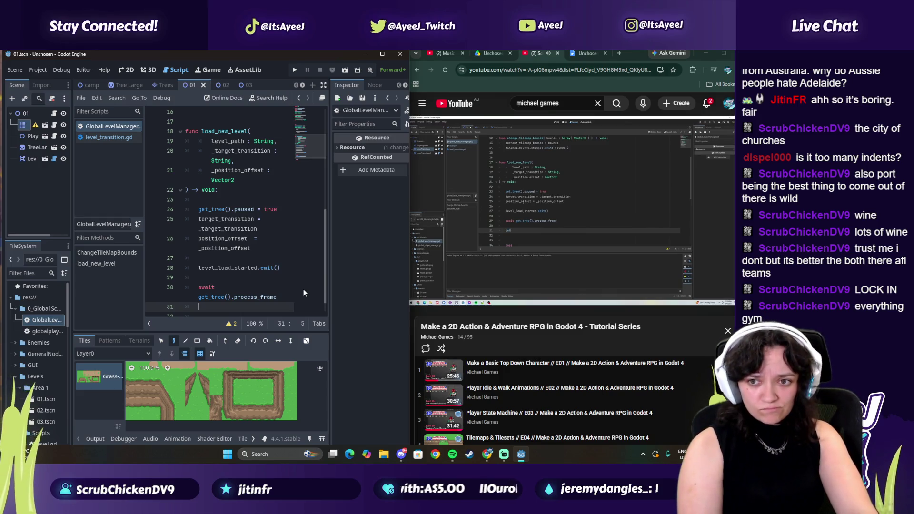
key(Return)
text(get_tree)
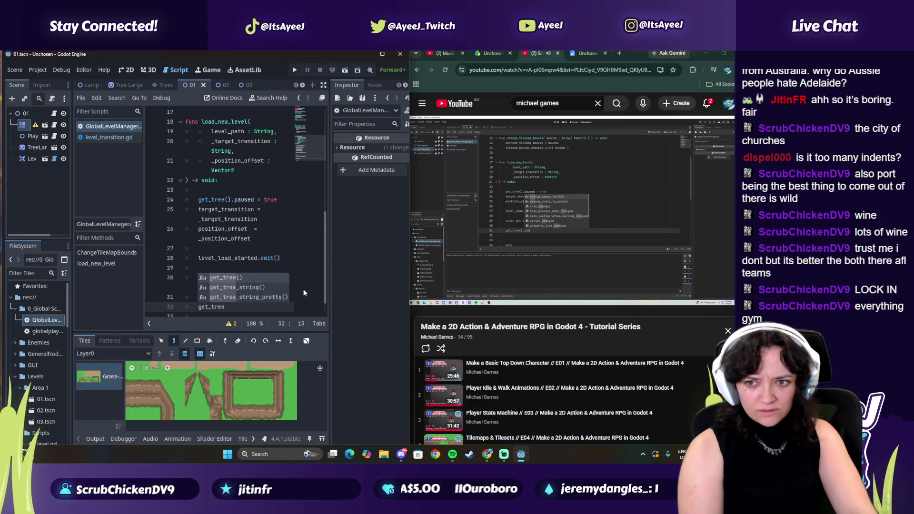
- Add get_tree().change_scene_to_file( level_path ) to load_new_level
key(Return)
text(.change)
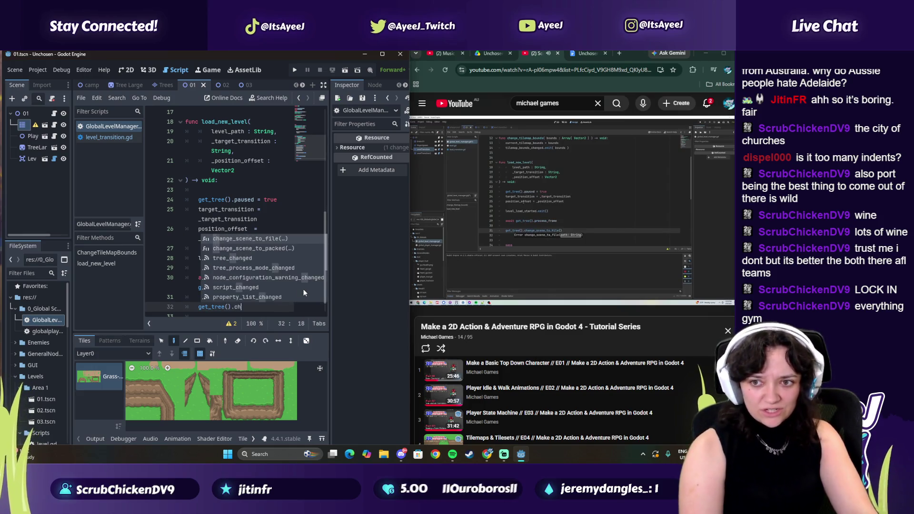
key(Return)
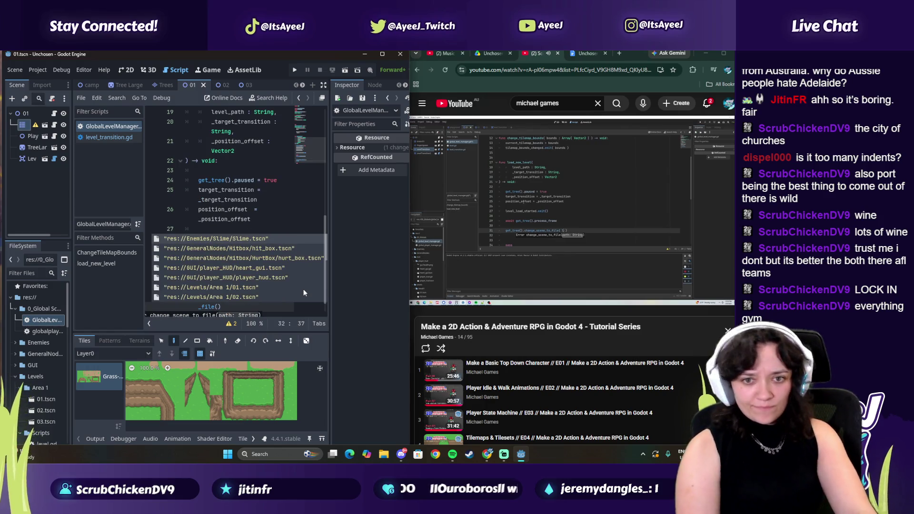
text(level_path)
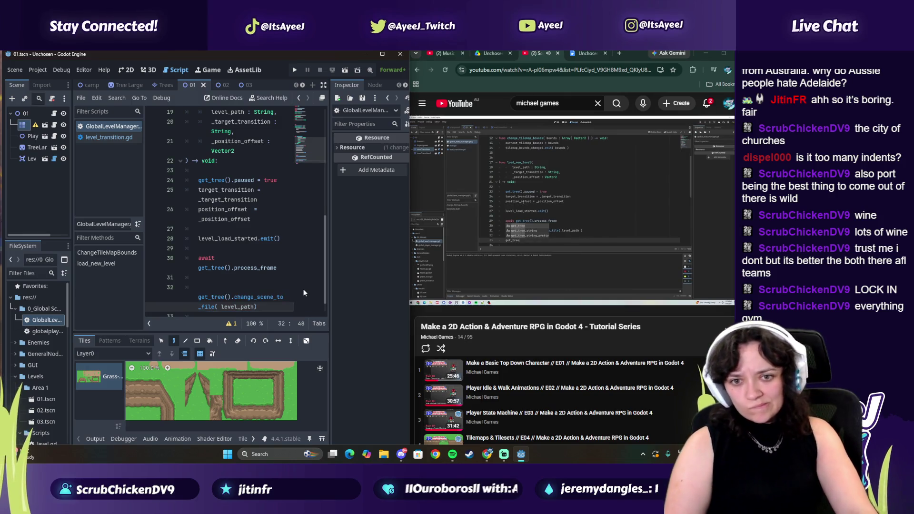
text( ))
key(Return)
key(Return)
- Unpause the tree with get_tree().paused = false on the next line
text(get_tree())
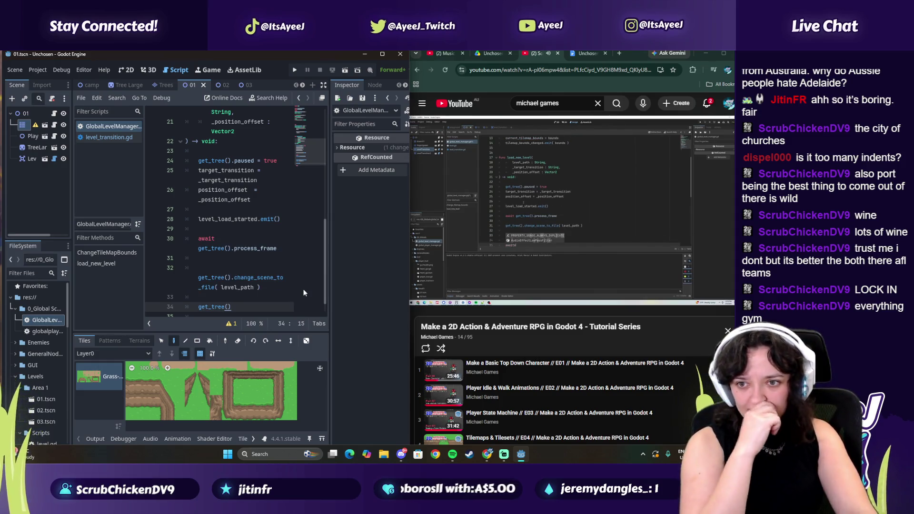
text(.pau)
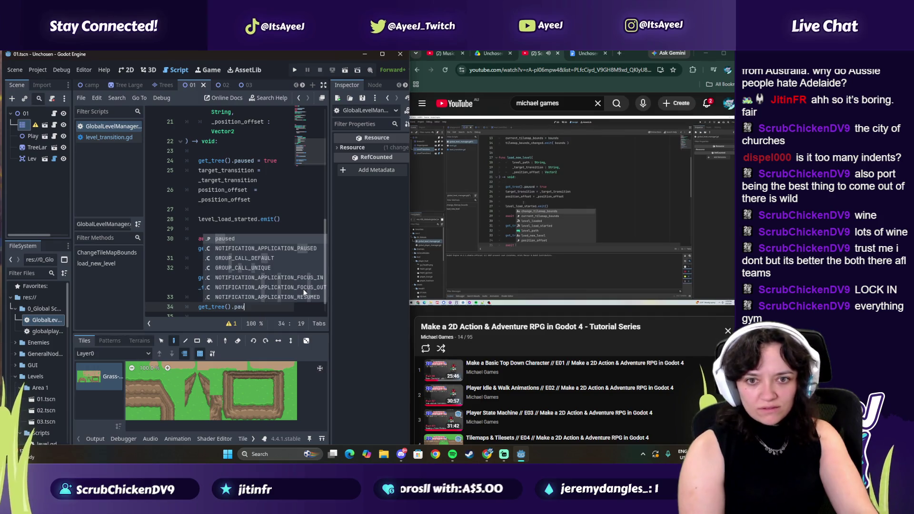
key(Return)
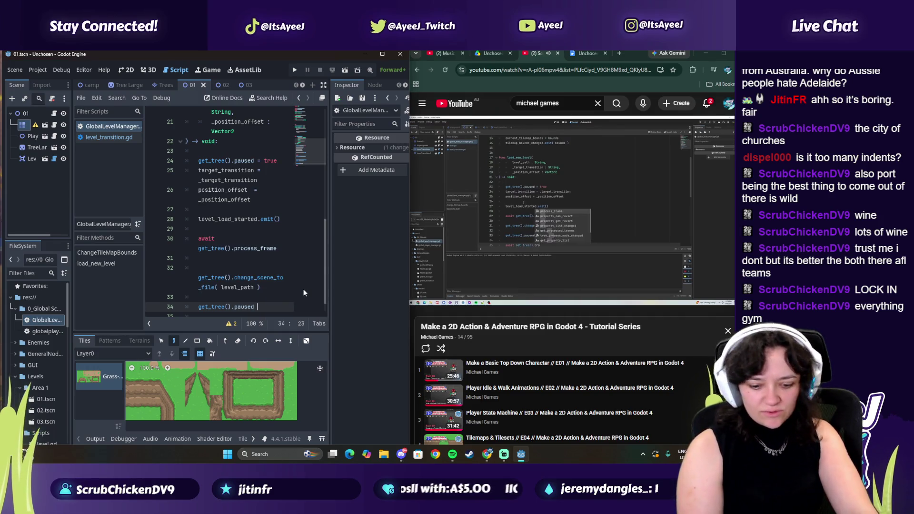
text(= false)
key(Return)
key(Return)
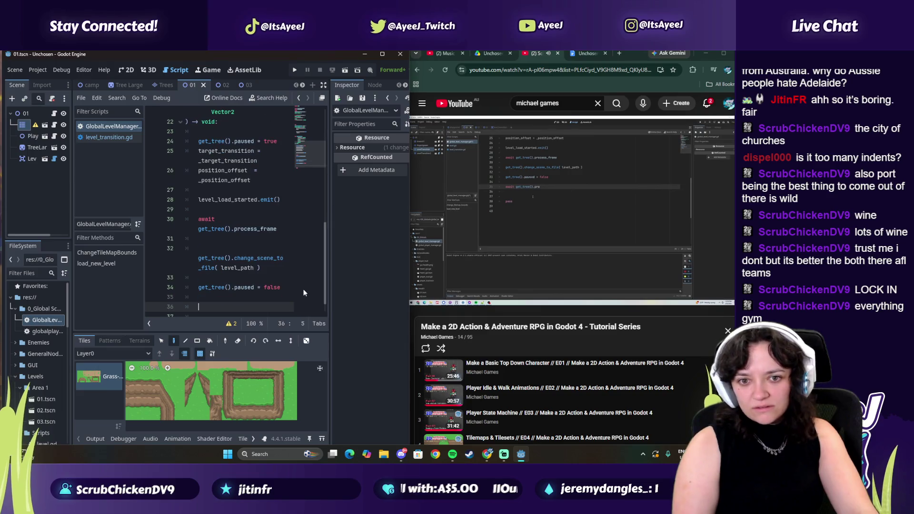
- Add 'await get_tree().process_frame' on line 36 after the unpause line
text(get)
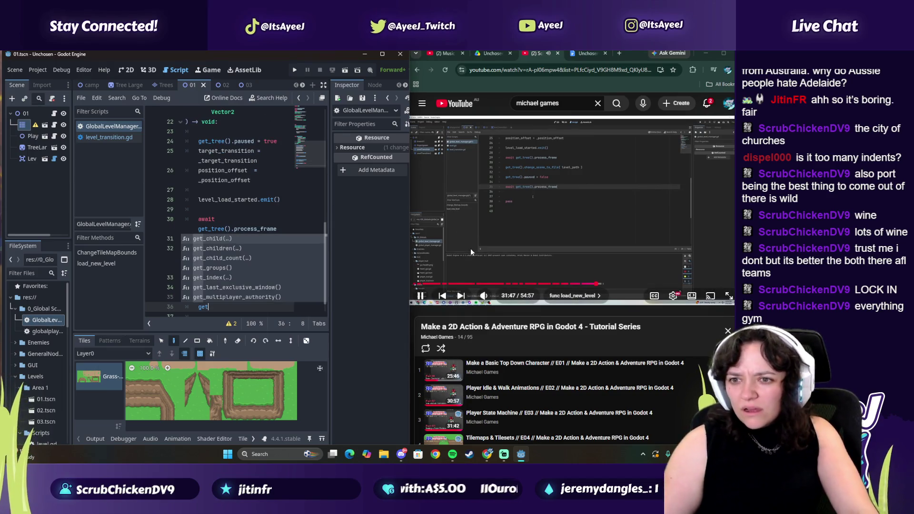
key(BackSpace)
key(BackSpace)
key(BackSpace)
text(await get_tree().process)
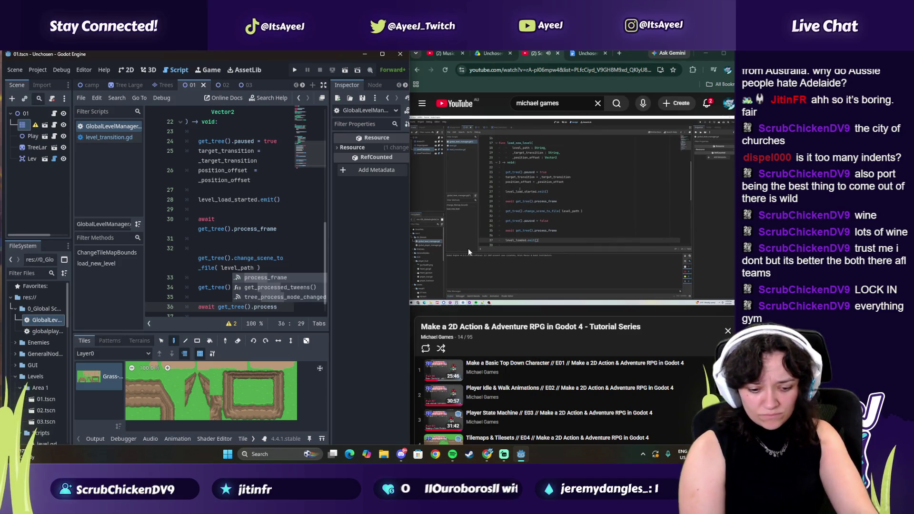
key(Return)
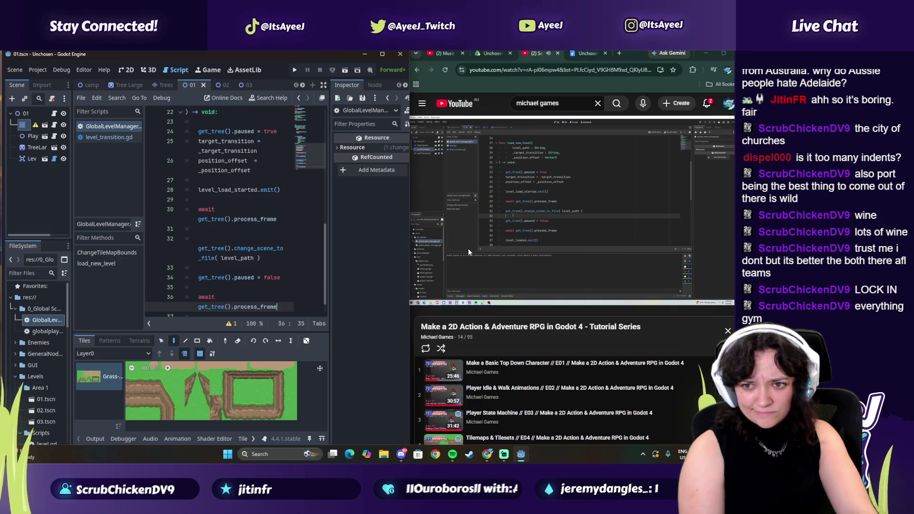
key(Return)
key(Return)
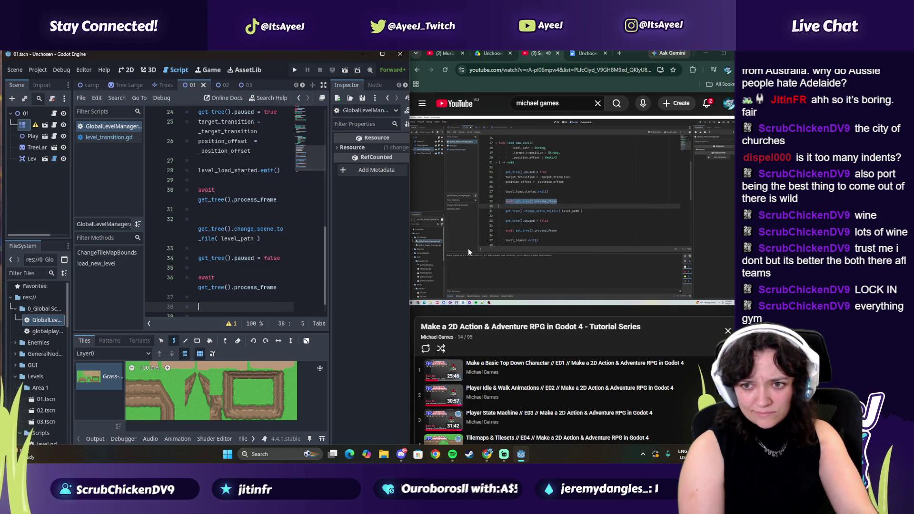
text(level.)
- Start typing 'level_loaded.' on line 38 and widen the code editor area
key(BackSpace)
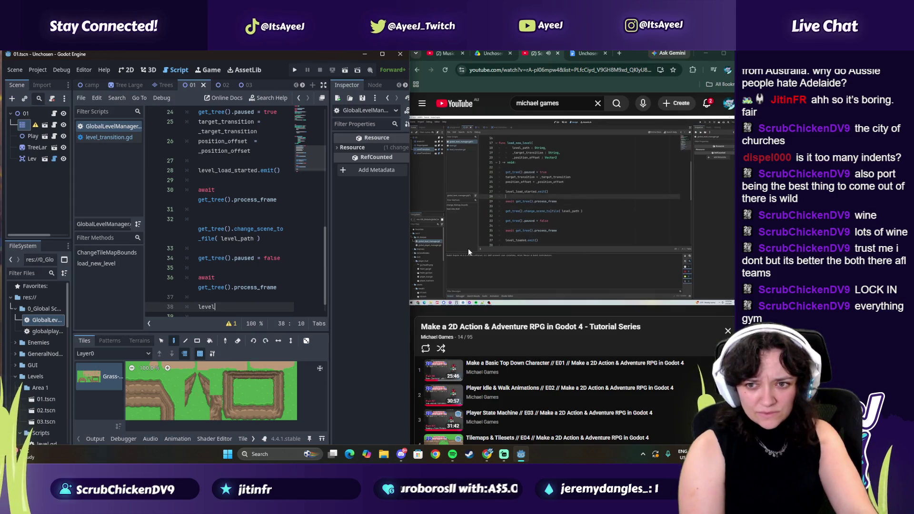
text(_loaded)
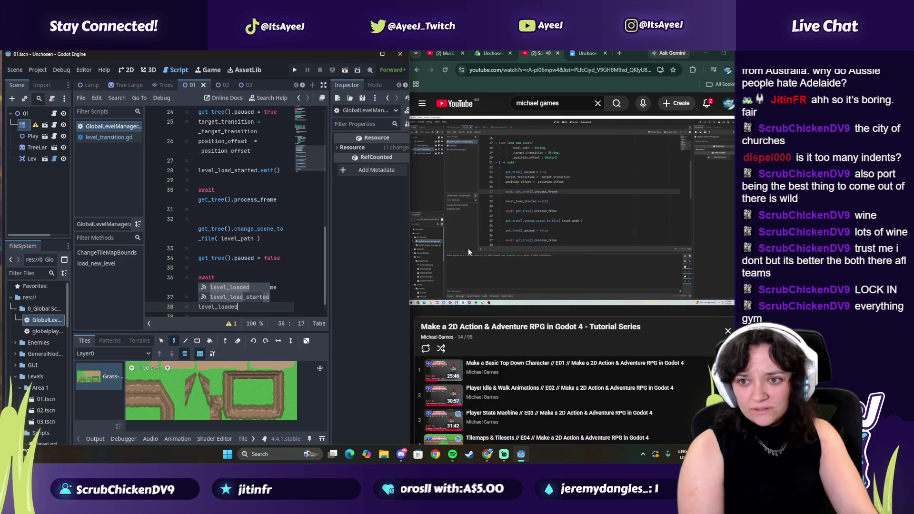
click(522, 241)
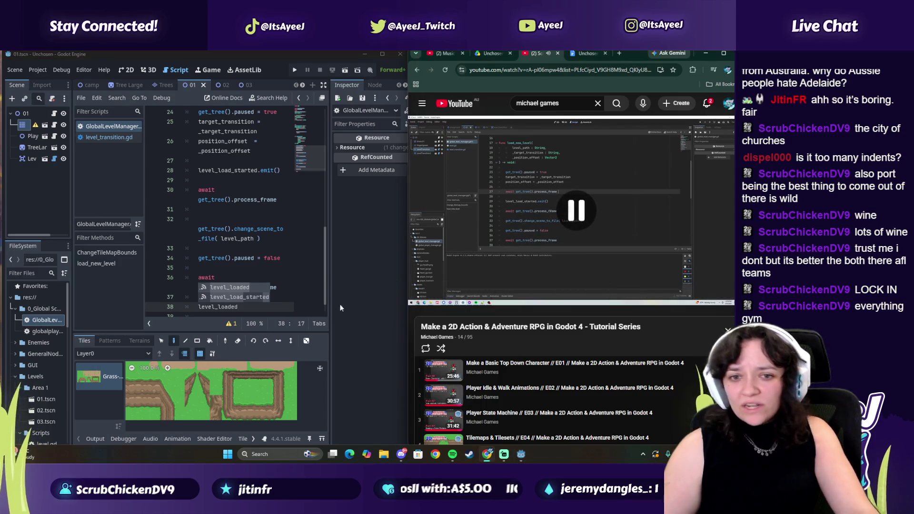
click(246, 306)
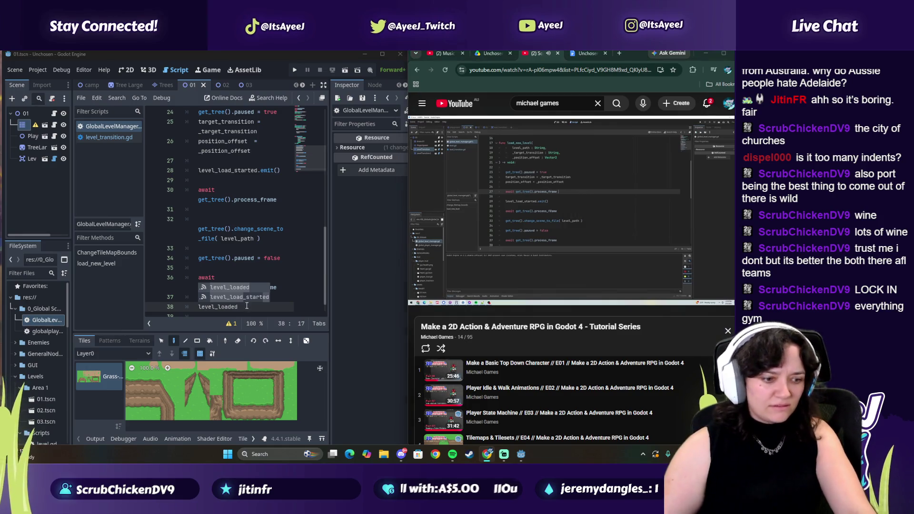
text(.emit)
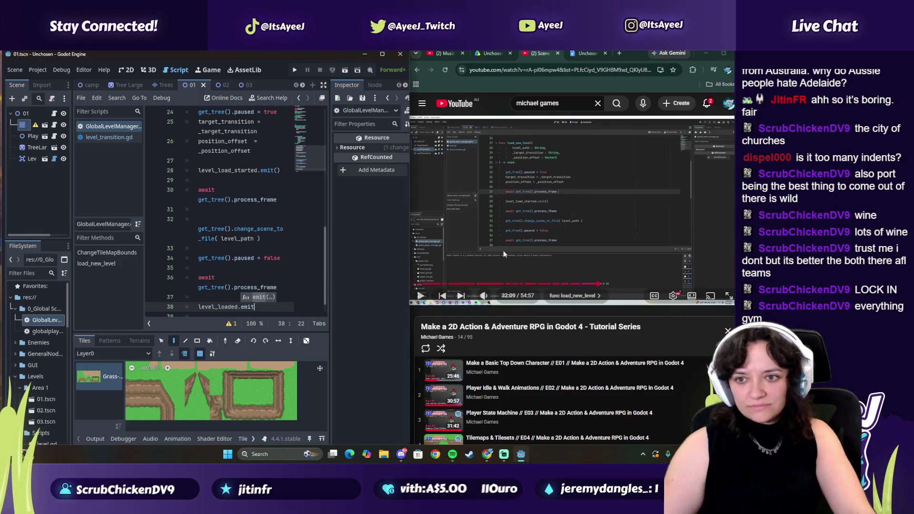
click(596, 285)
click(592, 259)
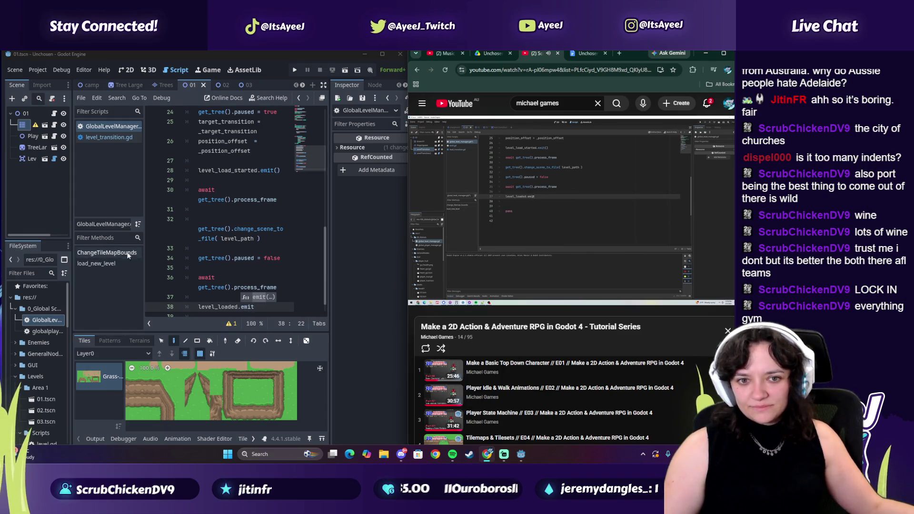
drag(144, 253, 107, 253)
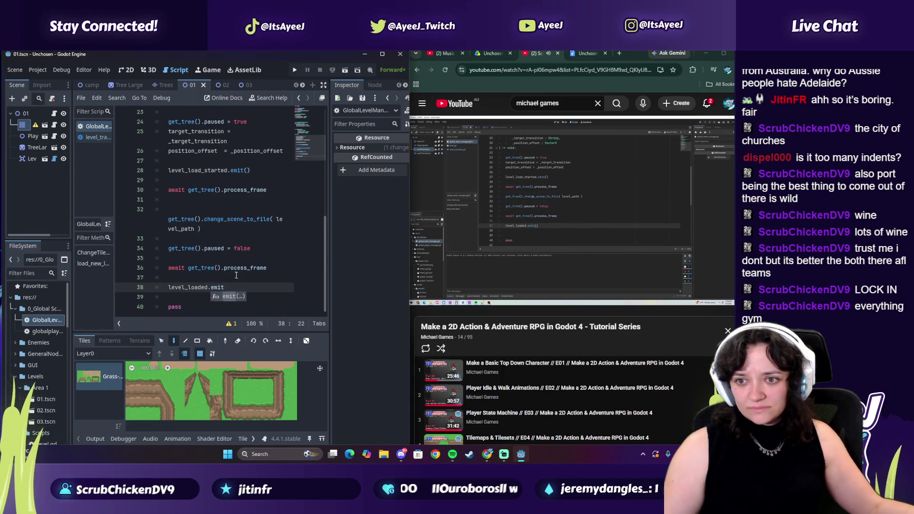
- Close the call as level_loaded.emit() on line 38 and pause the tutorial
text(())
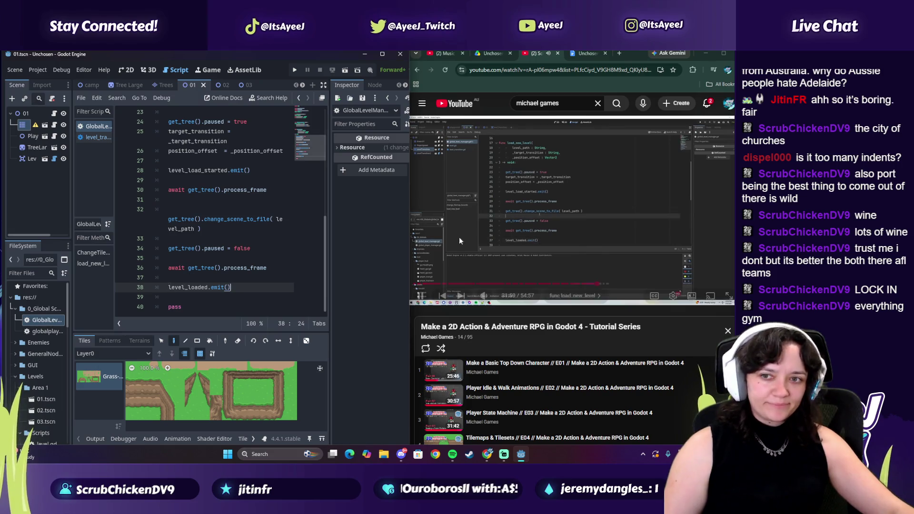
click(549, 245)
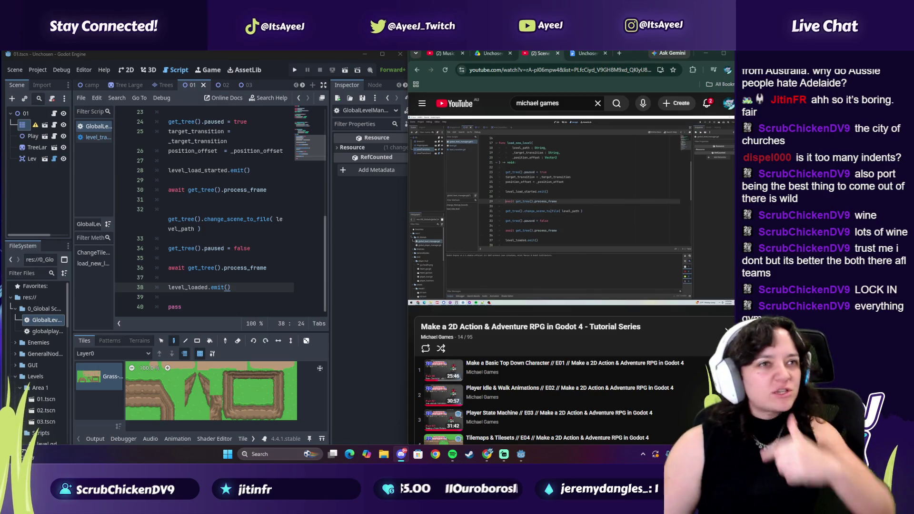
key(alt+Tab)
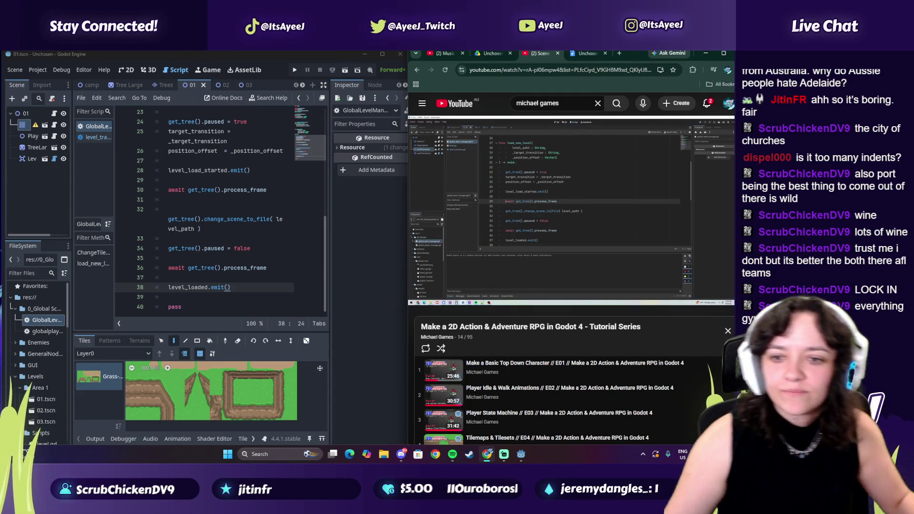
- Copy the 'await get_tree().process_frame' line from line 36 and paste it at line 28
click(525, 255)
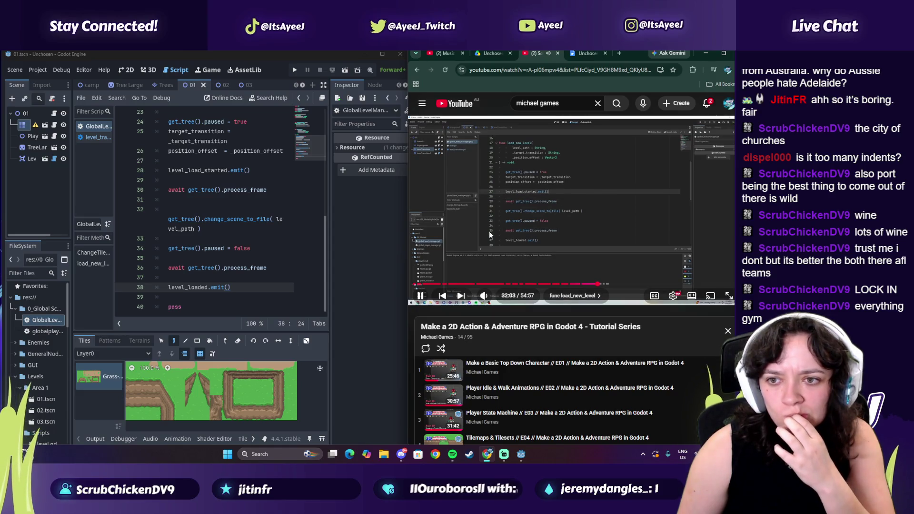
click(499, 201)
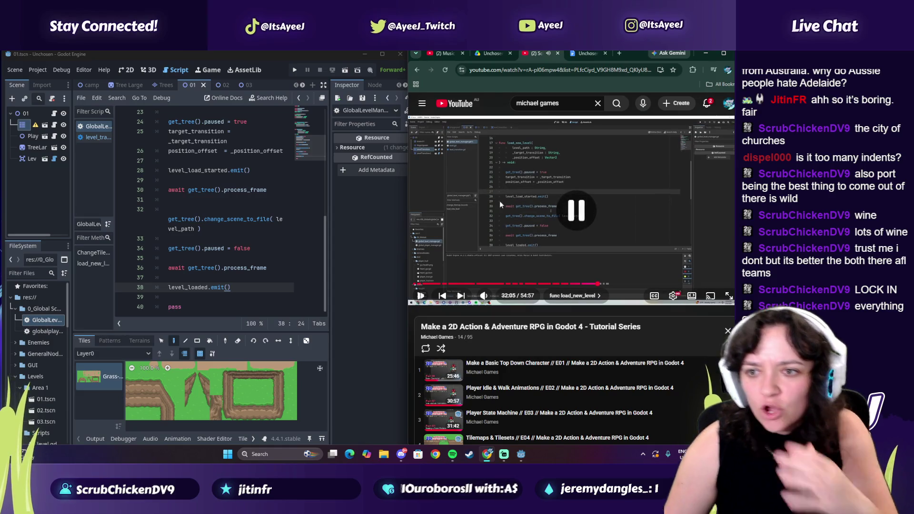
drag(193, 268, 288, 269)
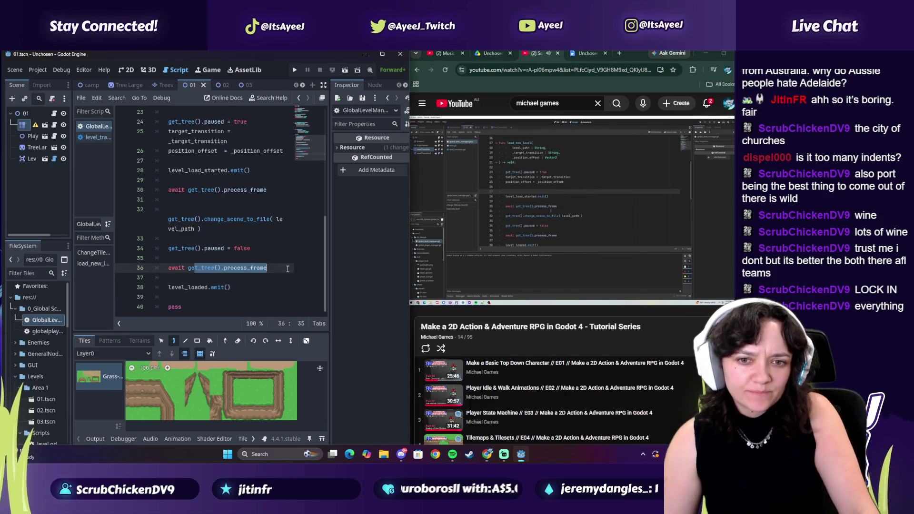
click(288, 270)
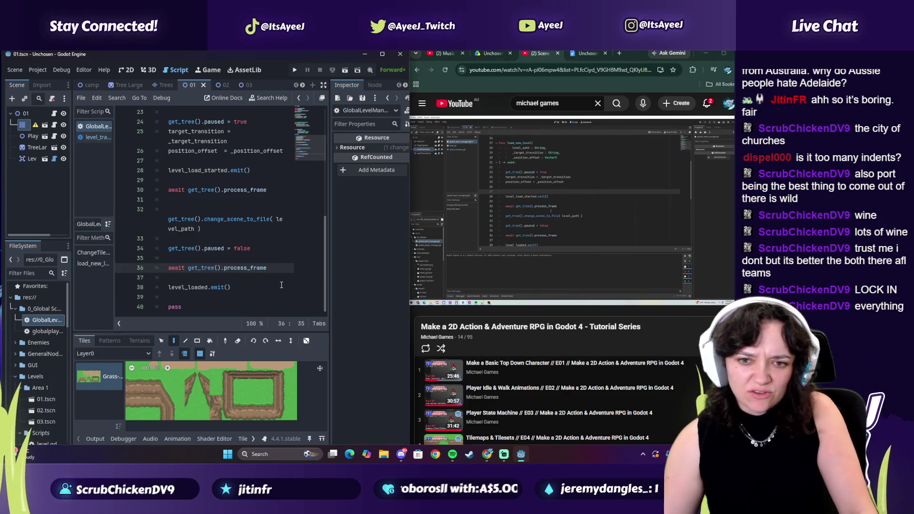
drag(280, 269, 146, 269)
key(ctrl+c)
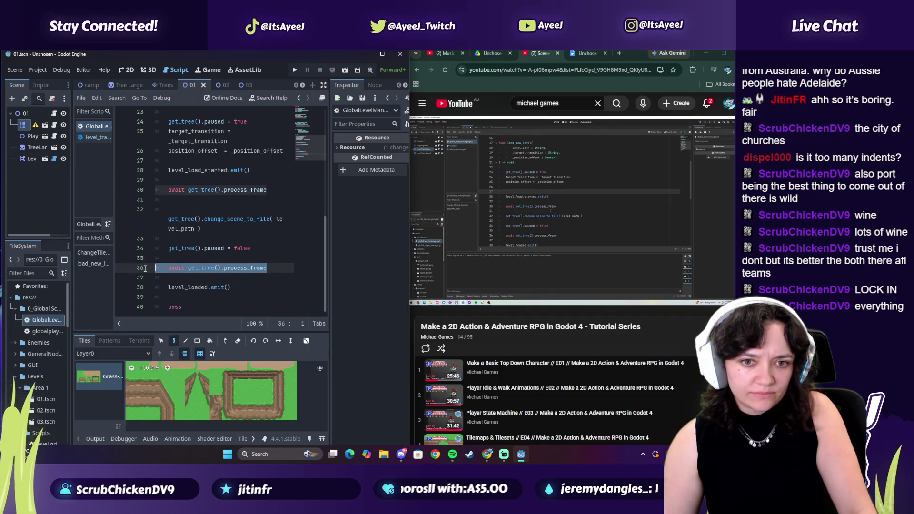
click(555, 224)
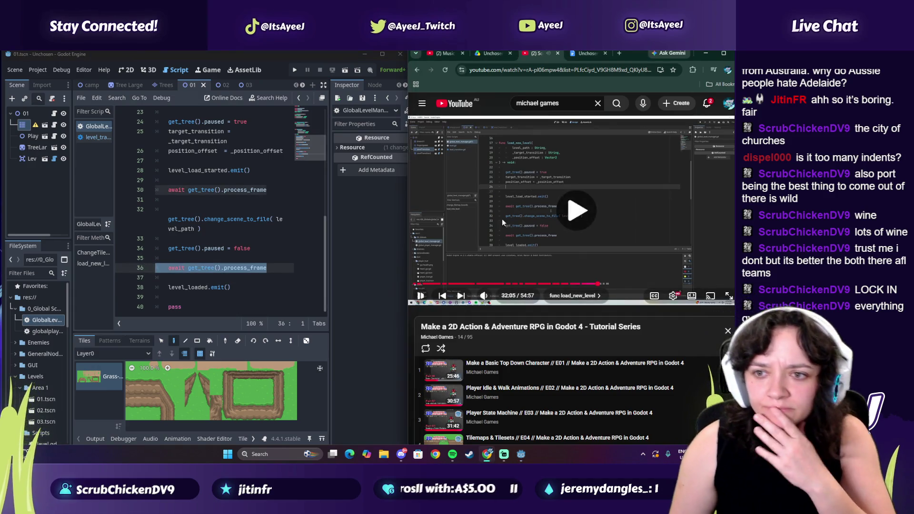
click(219, 161)
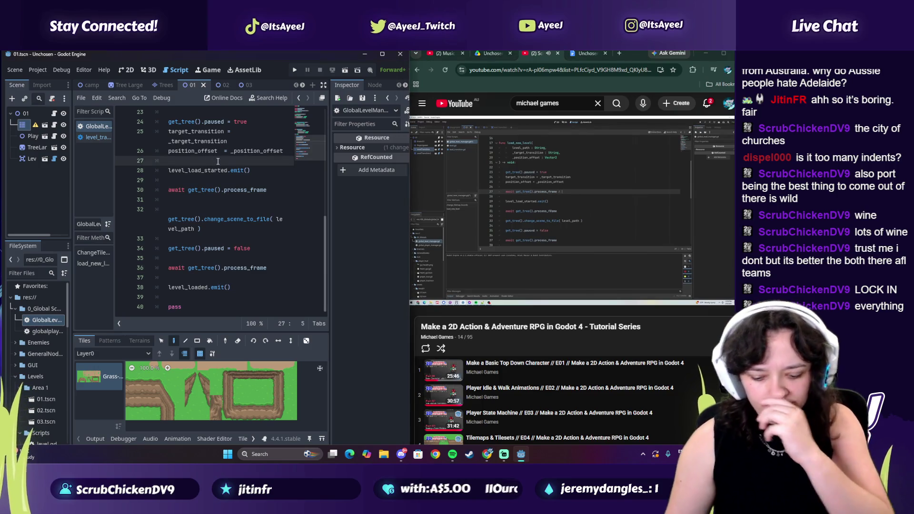
key(Return)
key(Return)
key(Up)
key(ctrl+v)
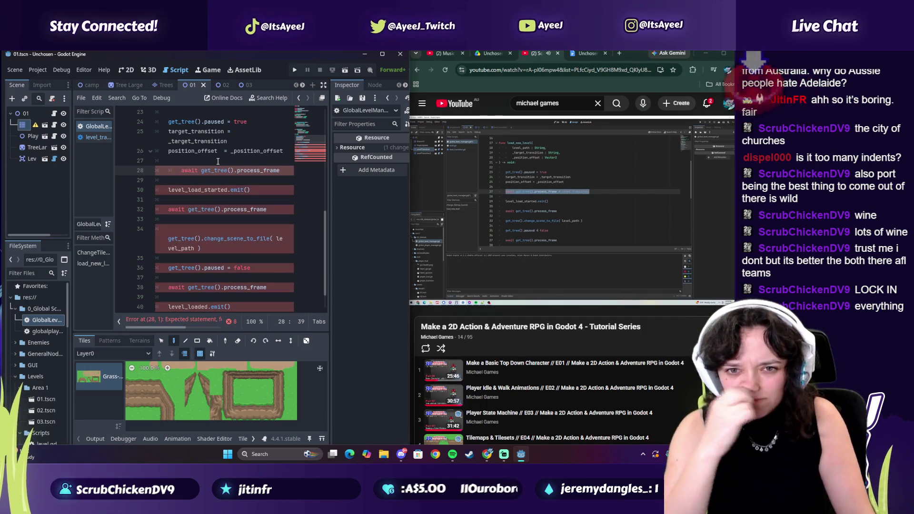
click(513, 222)
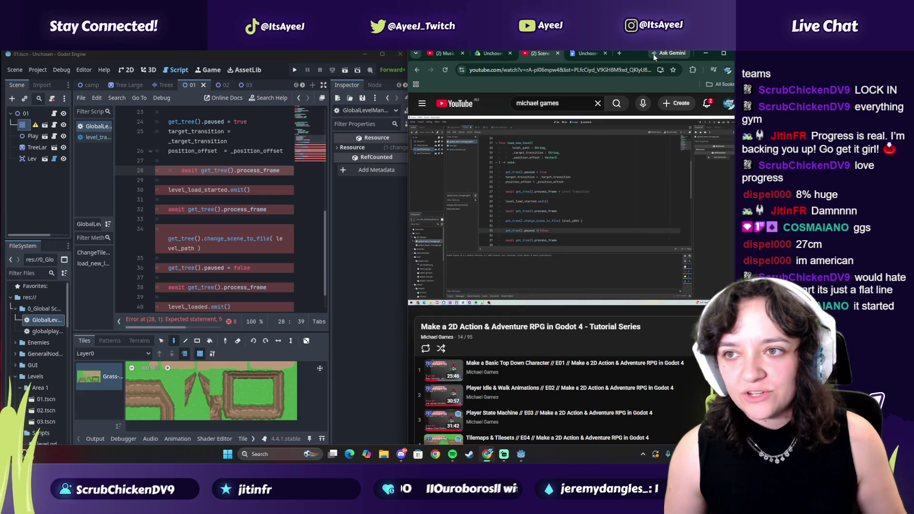
- Search Google for '95cm' to get the centimetres-to-inches converter
click(620, 54)
text(95cm to inche)
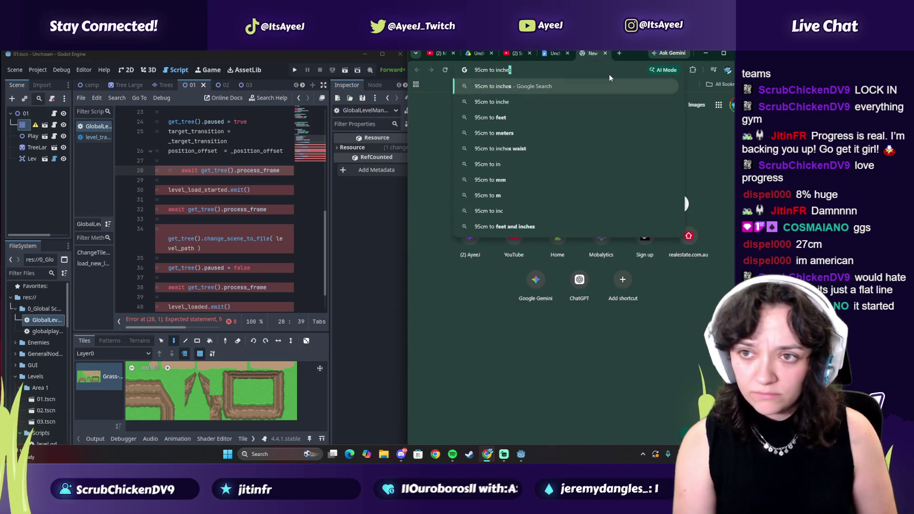
key(Return)
double_click(567, 195)
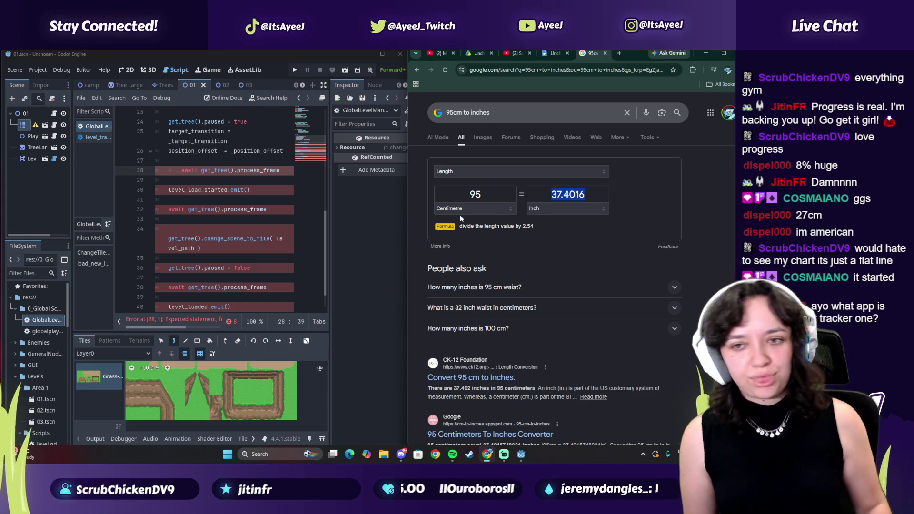
- Enter 86 cm, then 30 inches, then 86 cm again in the length converter
click(488, 194)
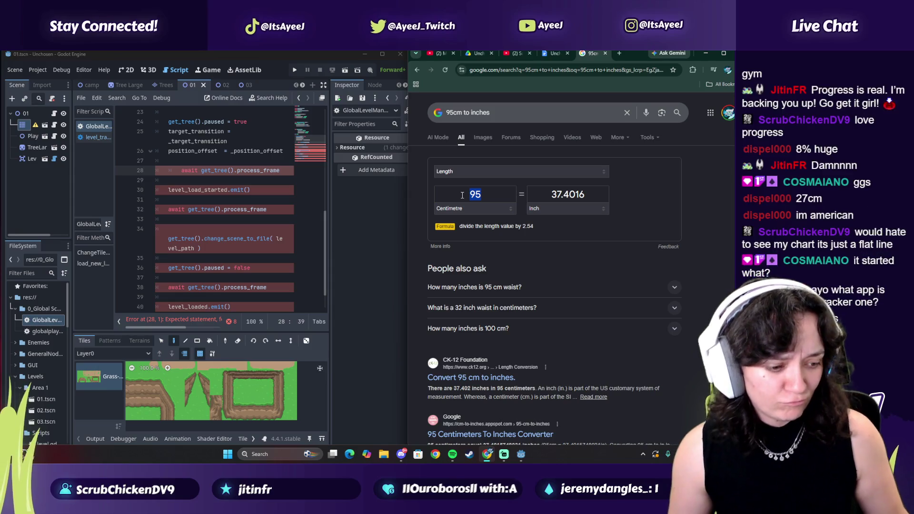
text(86)
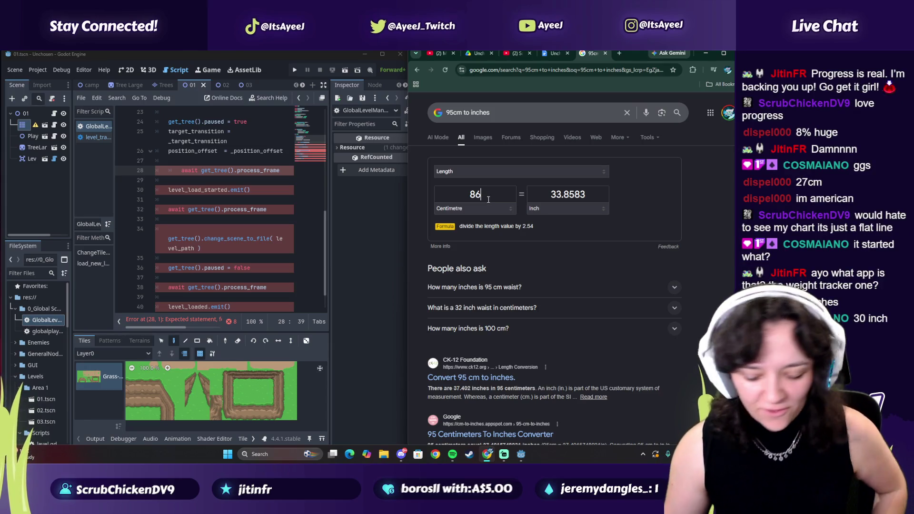
double_click(554, 195)
key(BackSpace)
text(30)
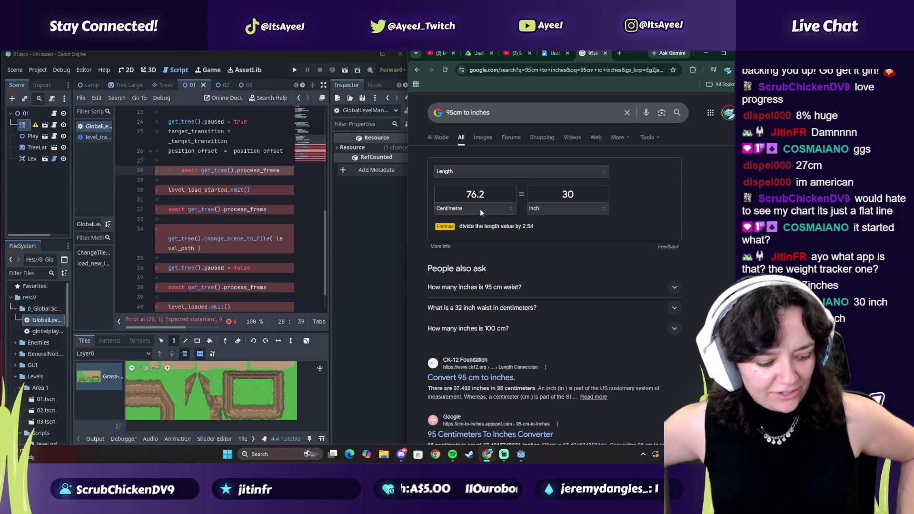
double_click(513, 198)
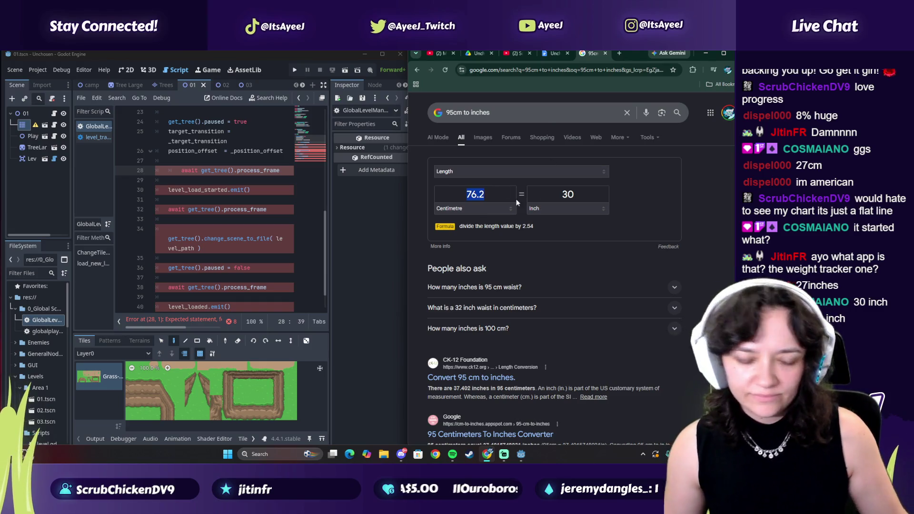
text(86)
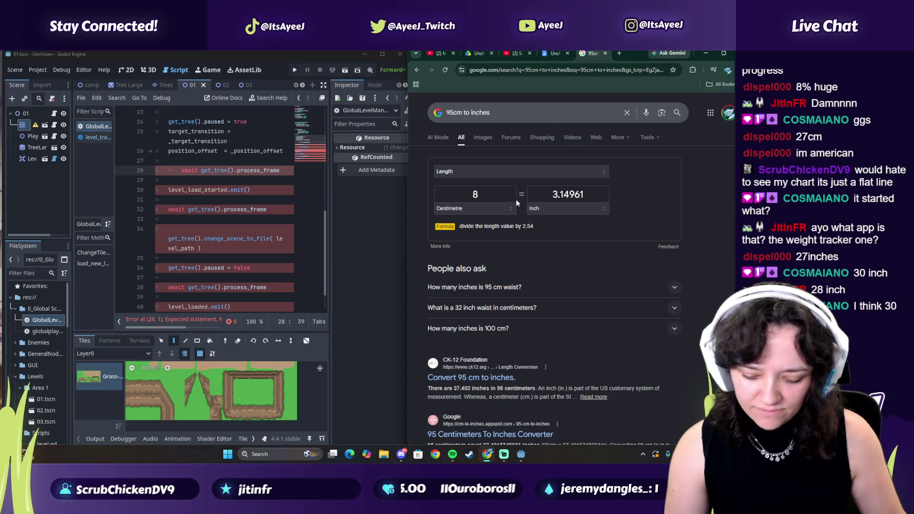
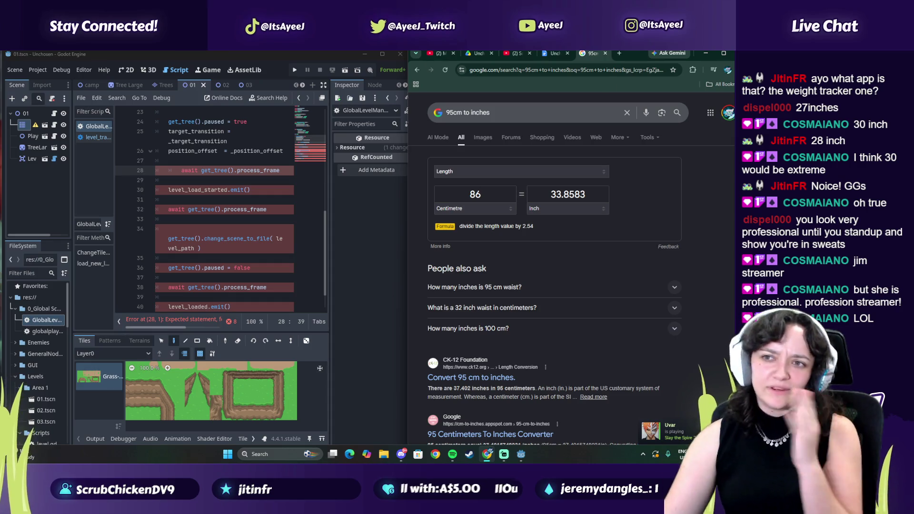
- Close the inches conversion search tab and play the tutorial video
click(606, 53)
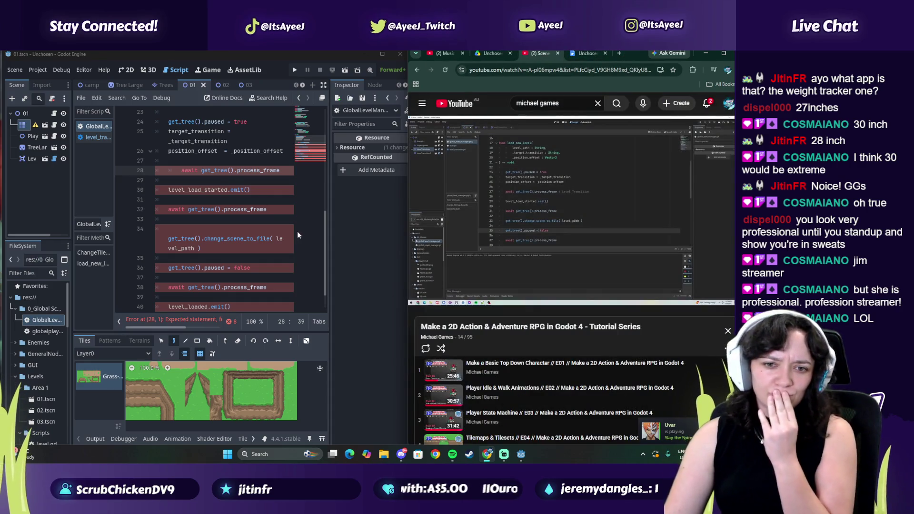
click(494, 218)
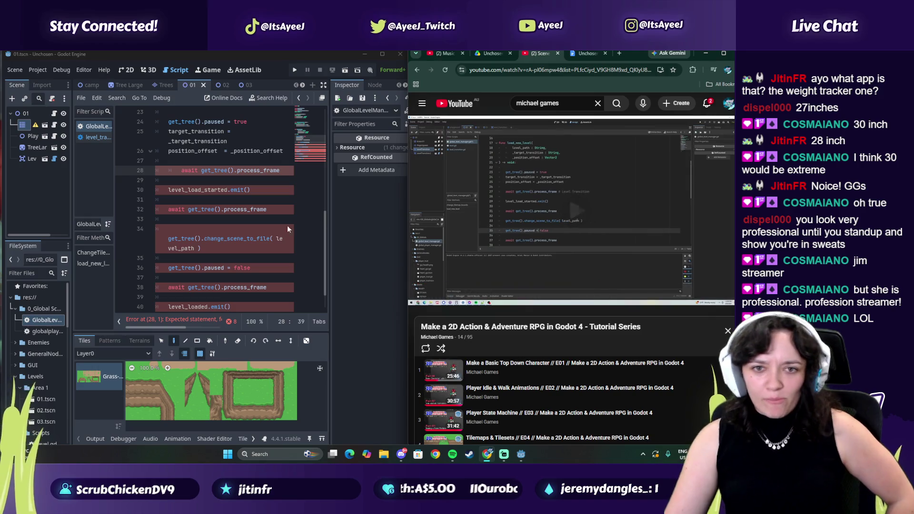
click(493, 269)
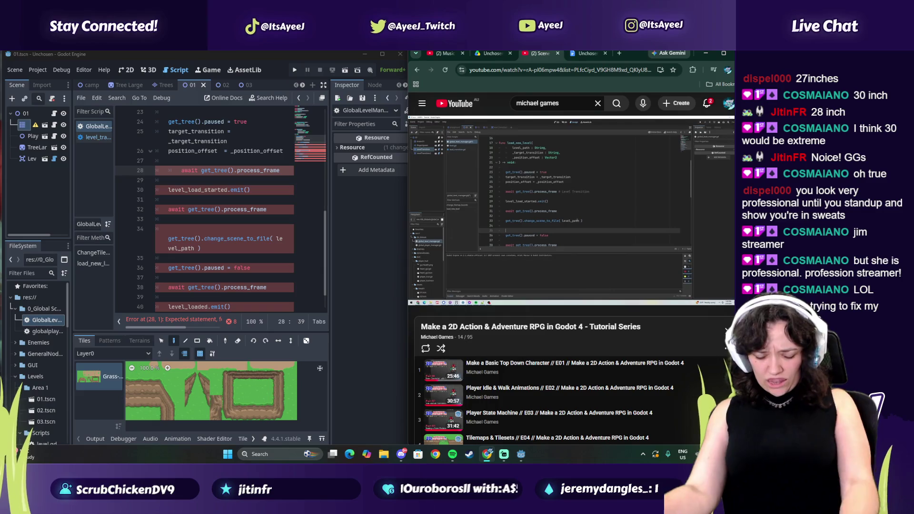
click(493, 269)
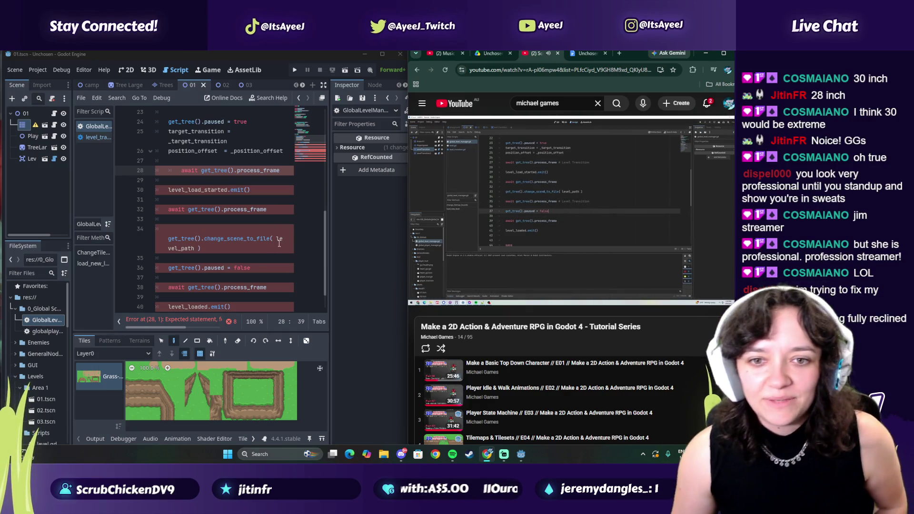
- Skip ahead two songs in the music playlist, then hide the player
click(453, 454)
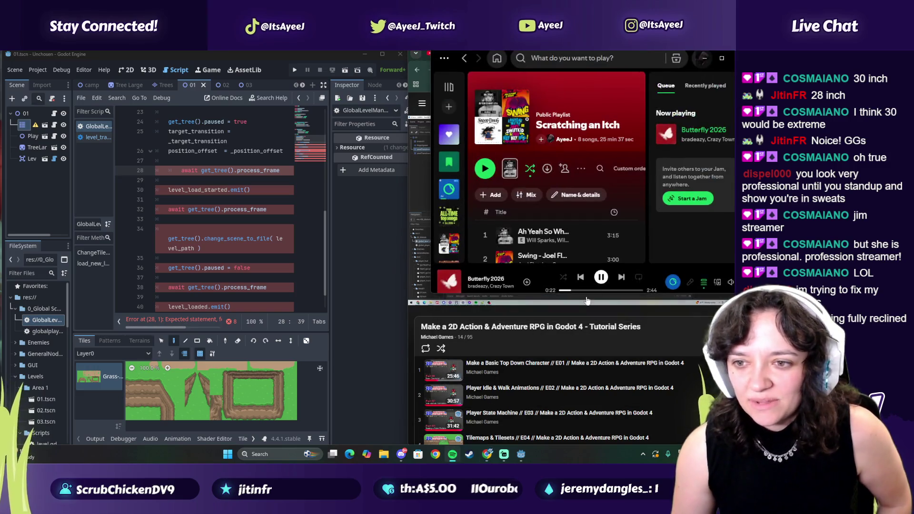
click(622, 278)
click(622, 278)
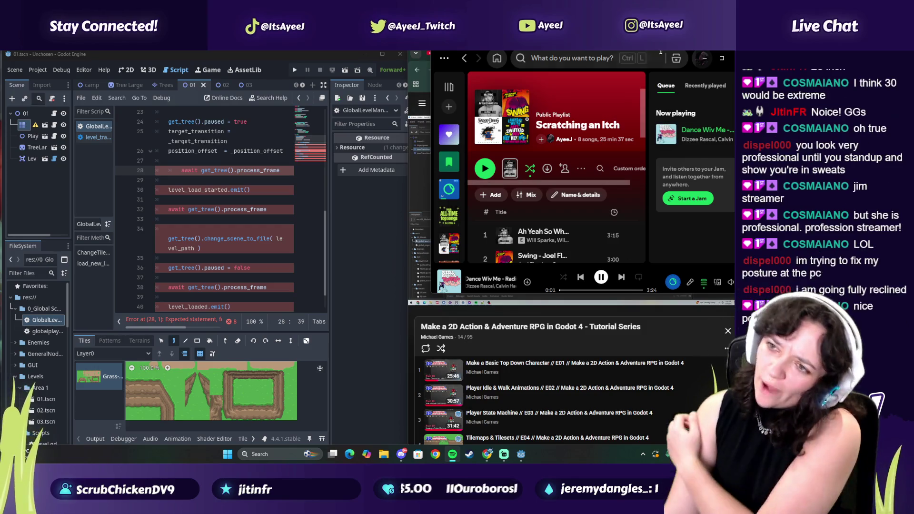
click(705, 58)
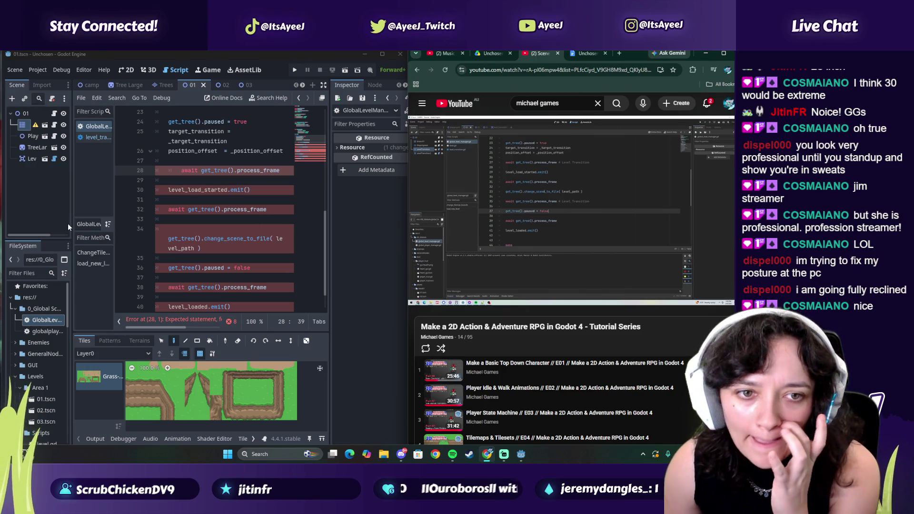
- Unindent line 28's await get_tree().process_frame and maximize the Godot window
click(343, 193)
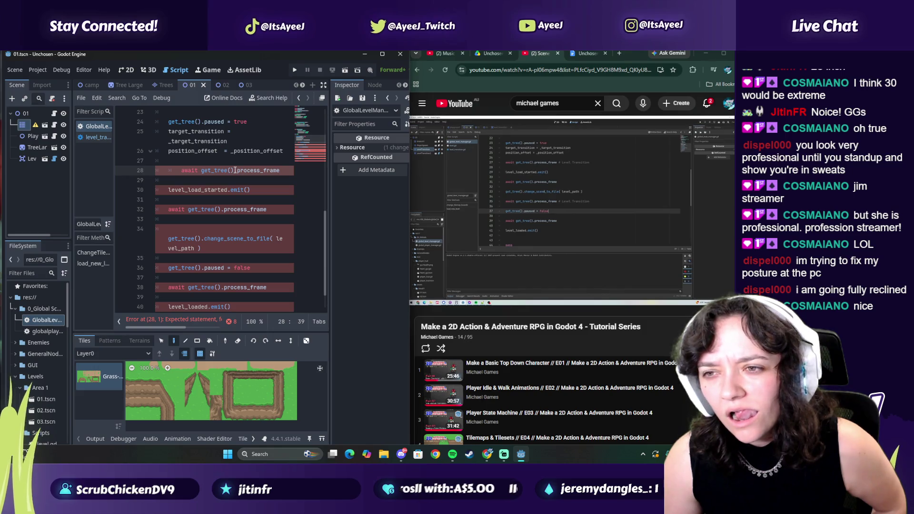
click(234, 170)
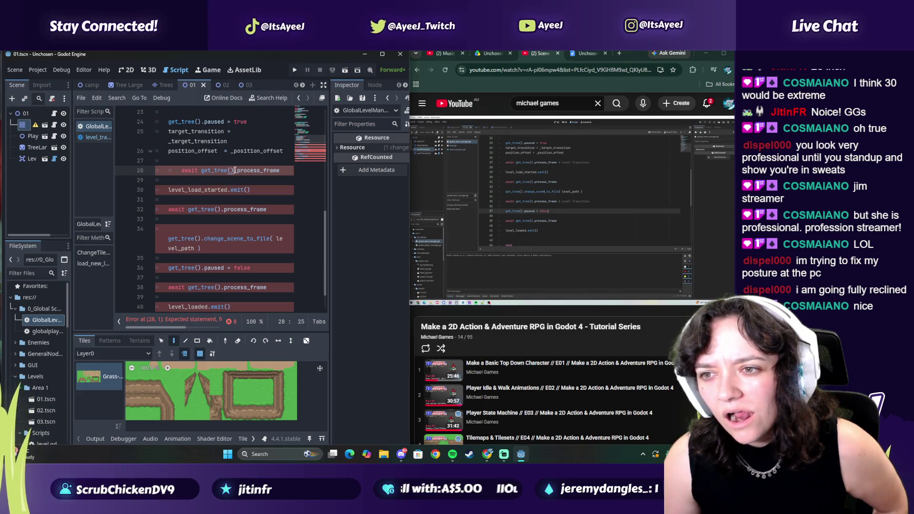
click(180, 171)
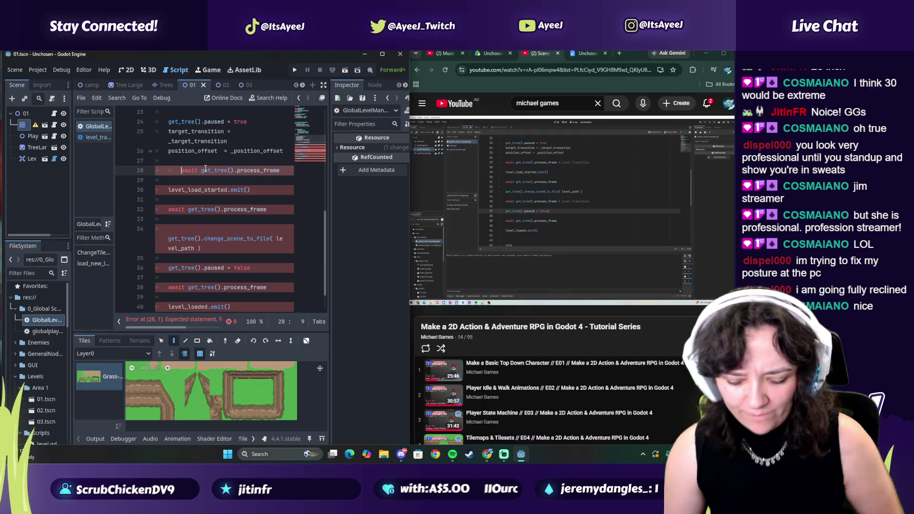
key(BackSpace)
key(BackSpace)
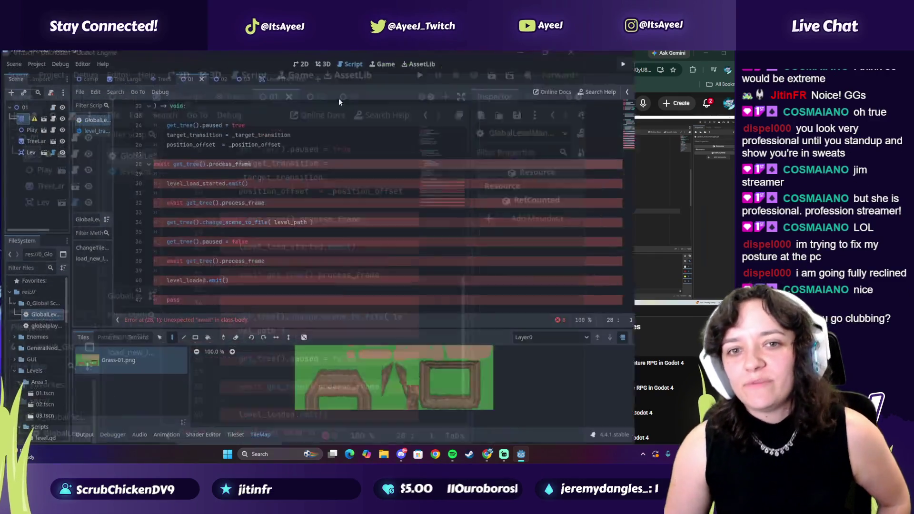
click(382, 54)
- Indent line 28's await call one level into the load_new_level body
scroll(173, 157, up, 4)
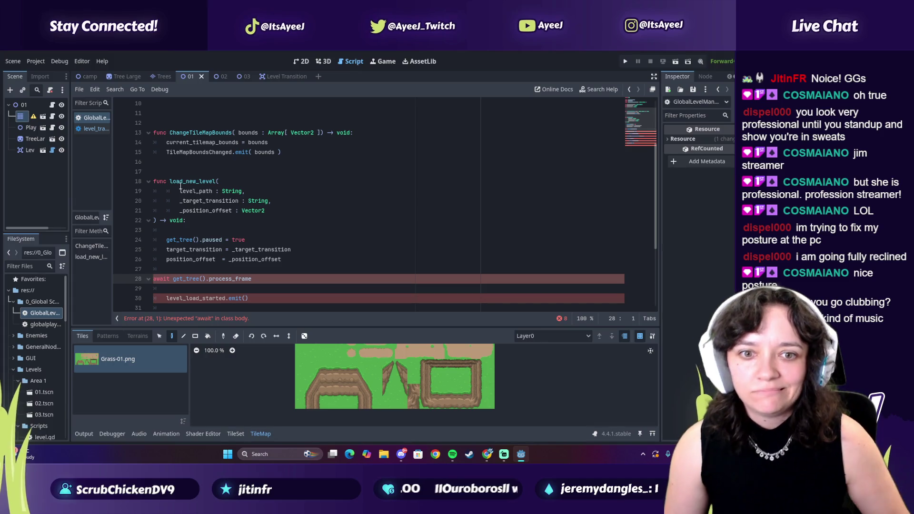
scroll(186, 200, down, 1)
key(Tab)
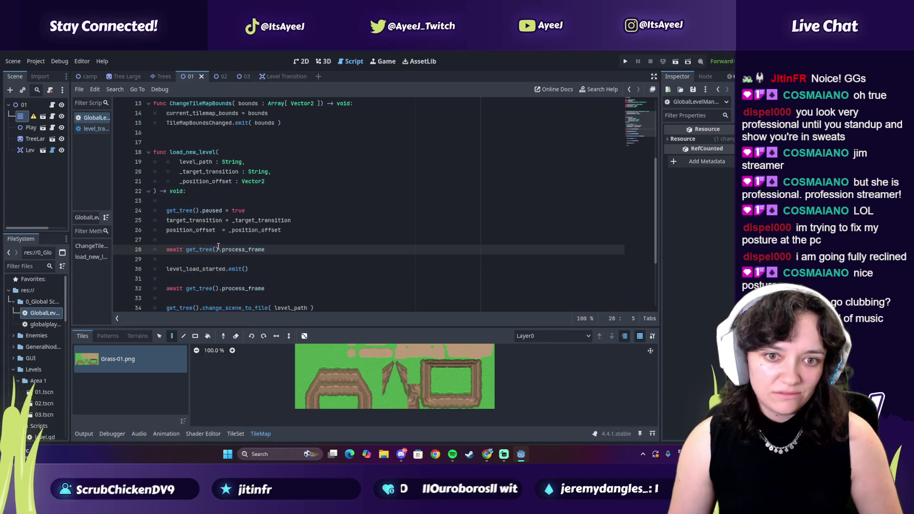
- Watch the tutorial, jump back to its code section, and pause it
key(alt+Tab)
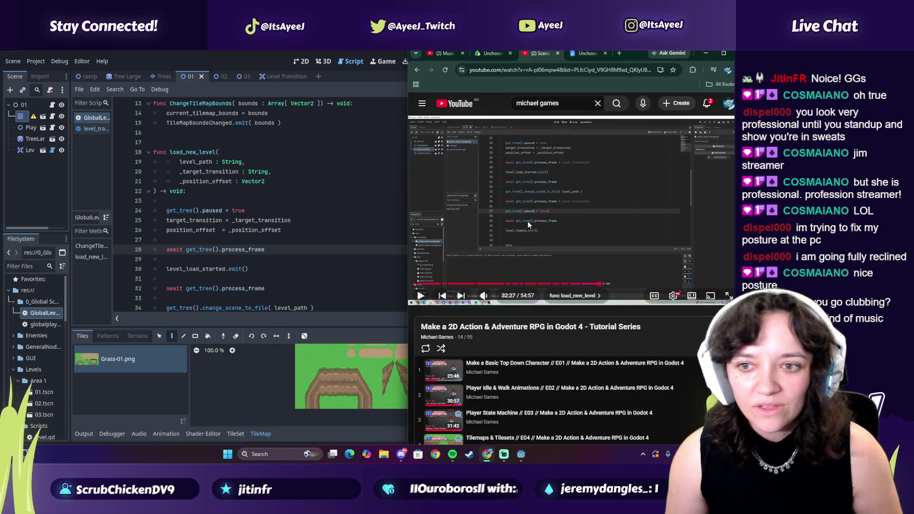
click(527, 221)
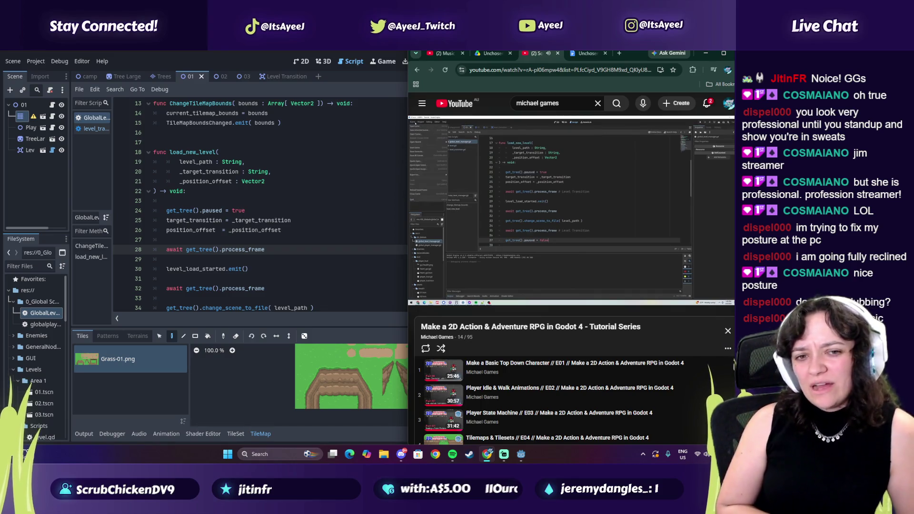
click(638, 216)
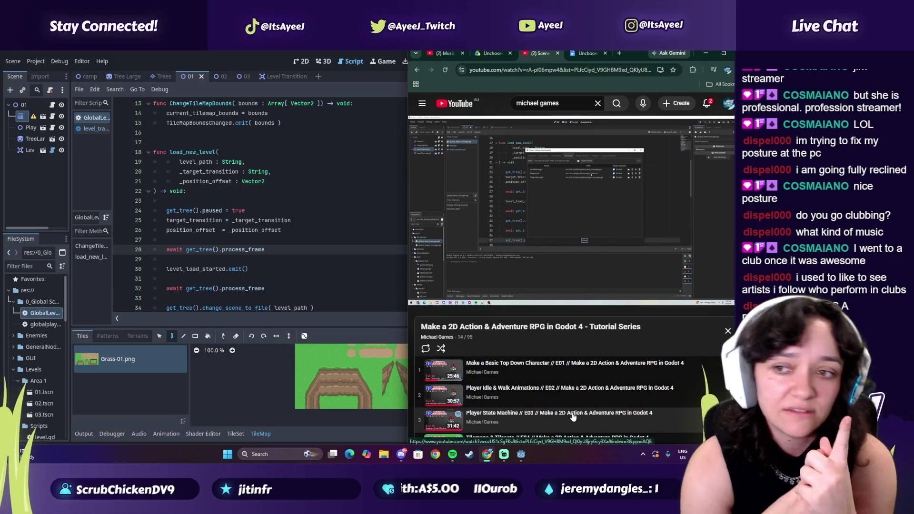
click(520, 195)
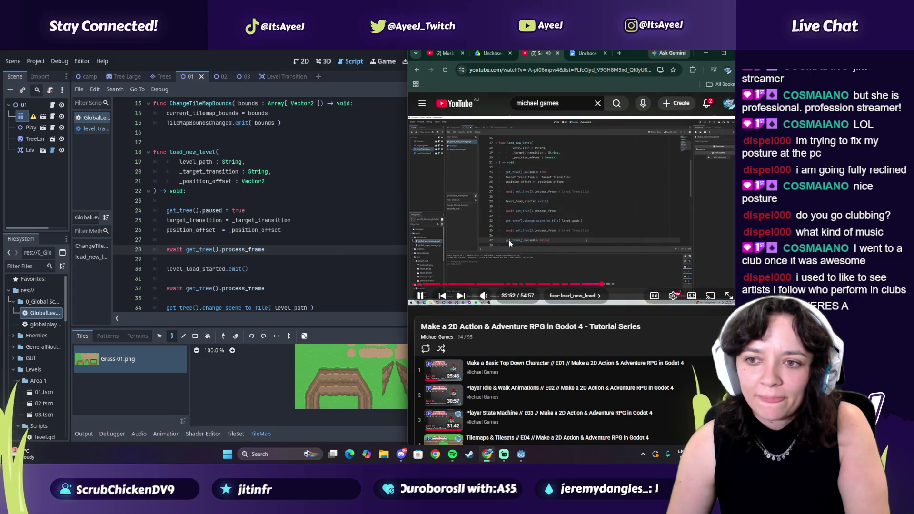
click(599, 284)
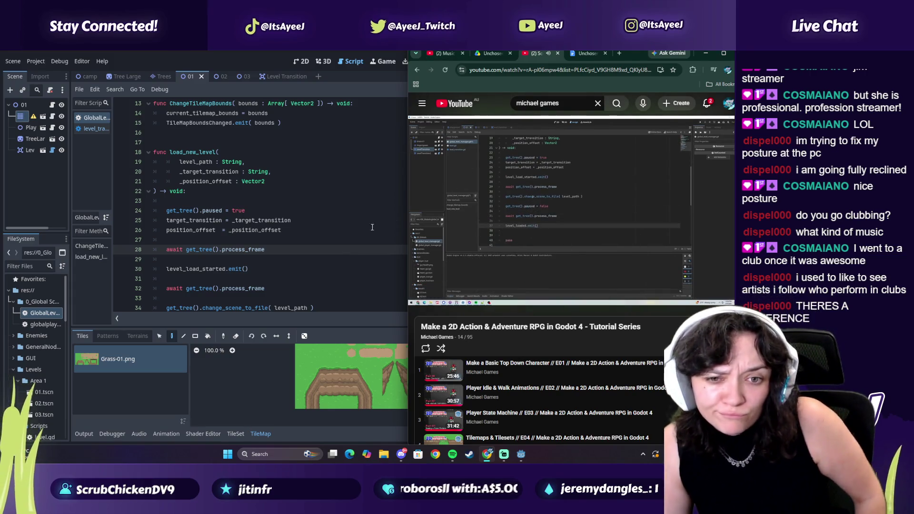
click(535, 248)
scroll(215, 247, down, 3)
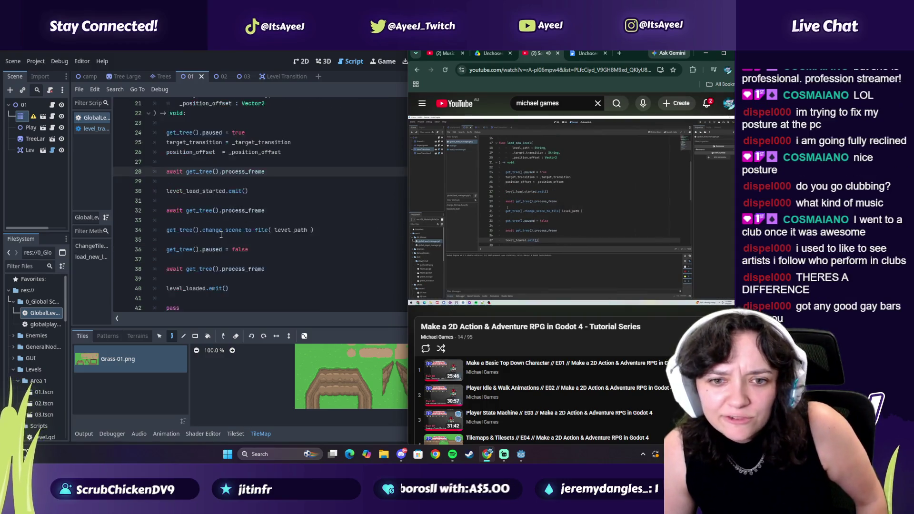
- Append '# level trans' comments after the process_frame awaits on lines 28 and 38
mouse_move(451, 231)
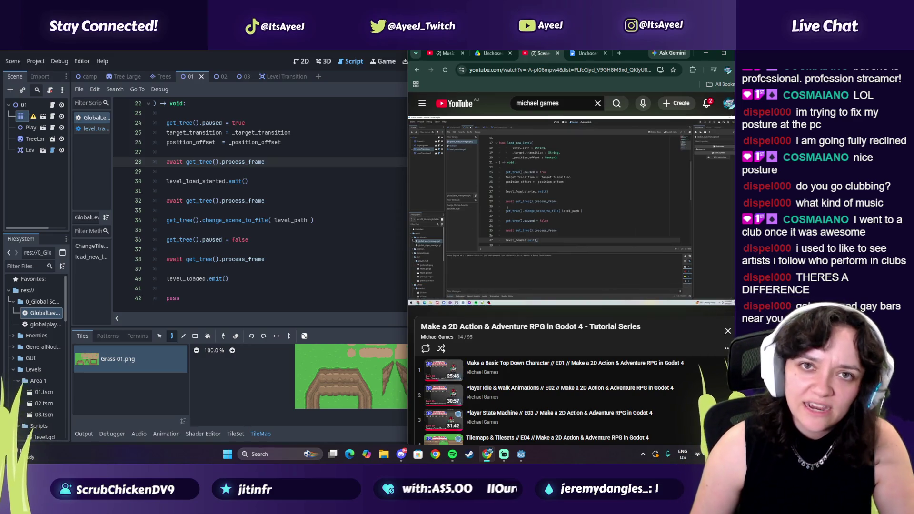
click(538, 175)
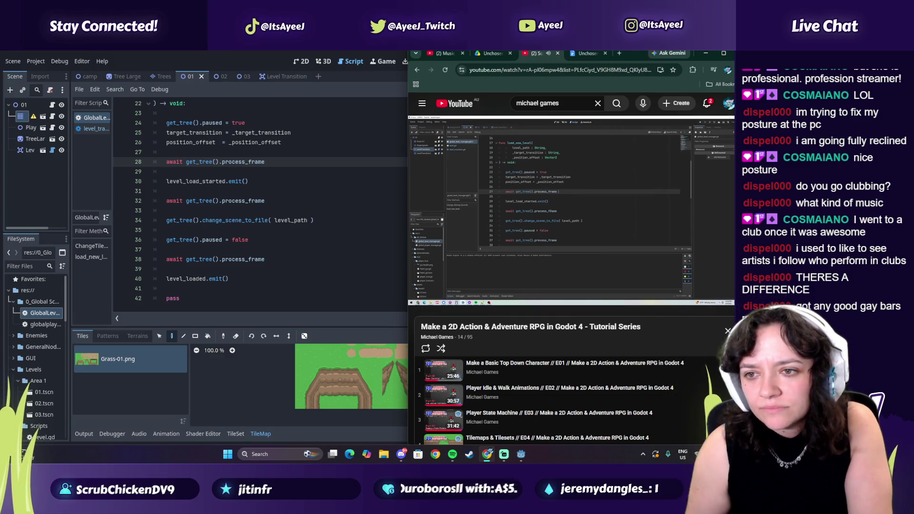
click(312, 161)
text(# level trans)
key(alt+Tab)
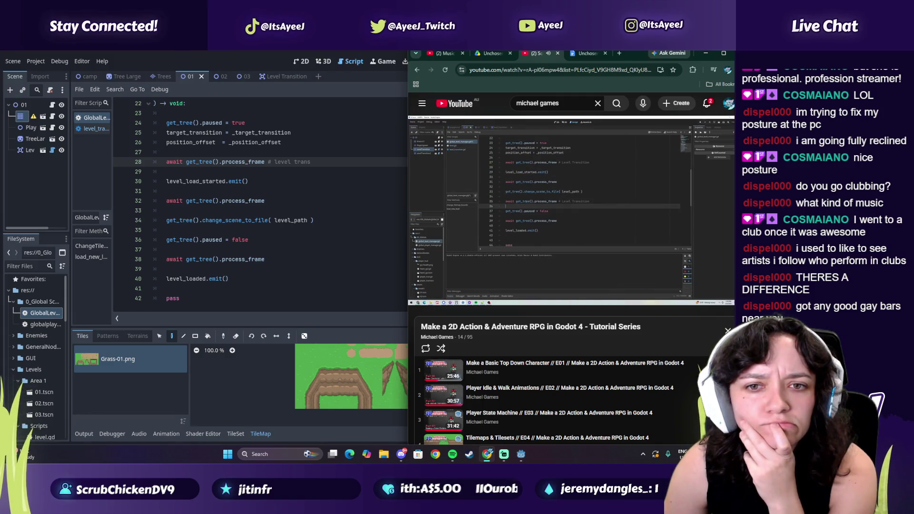
key(space)
click(280, 263)
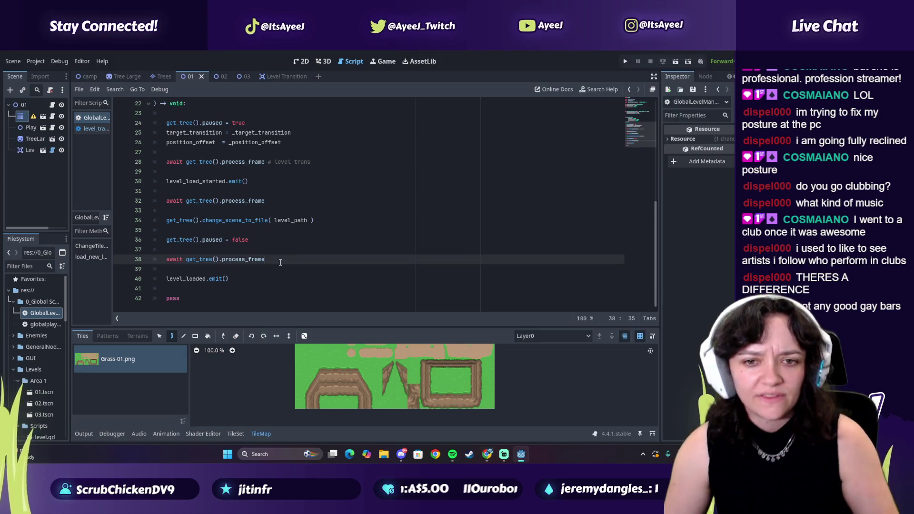
text(# le)
key(BackSpace)
key(BackSpace)
key(BackSpace)
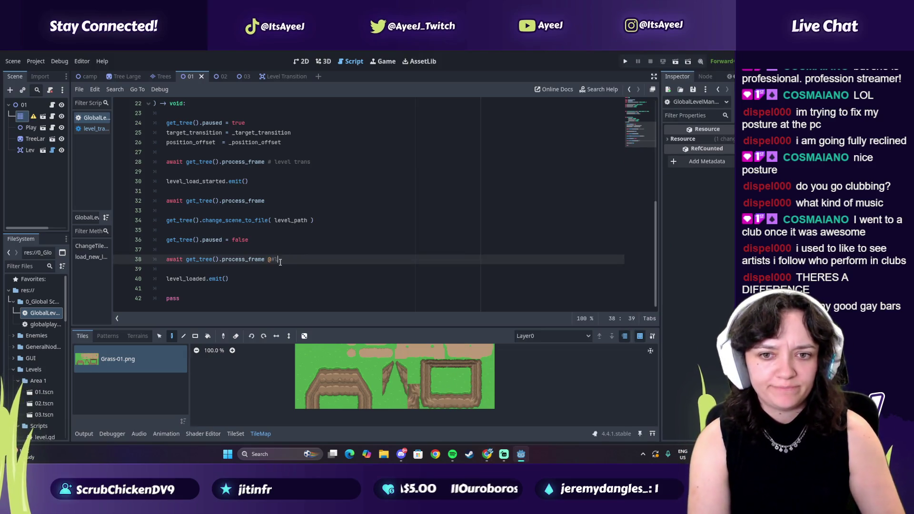
text(# level trans)
- Watch more of the tutorial, then return to the Godot script editor
key(alt+Tab)
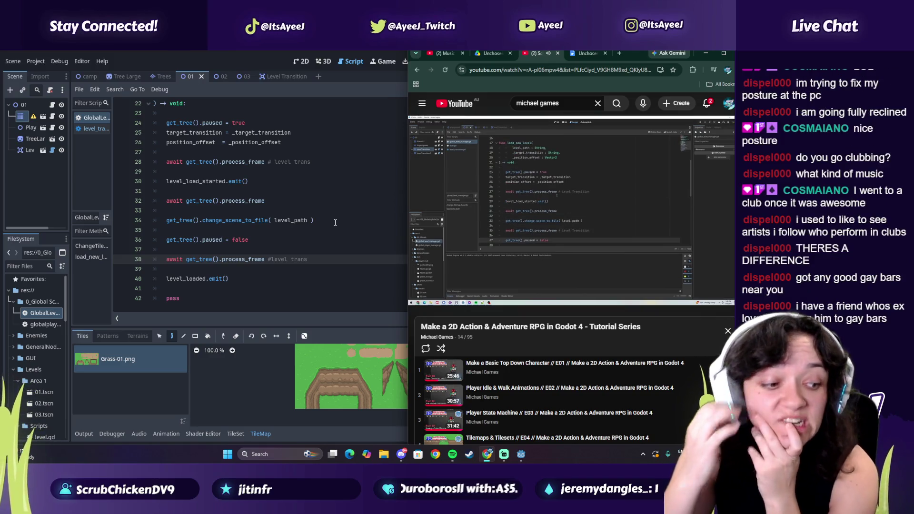
mouse_move(510, 241)
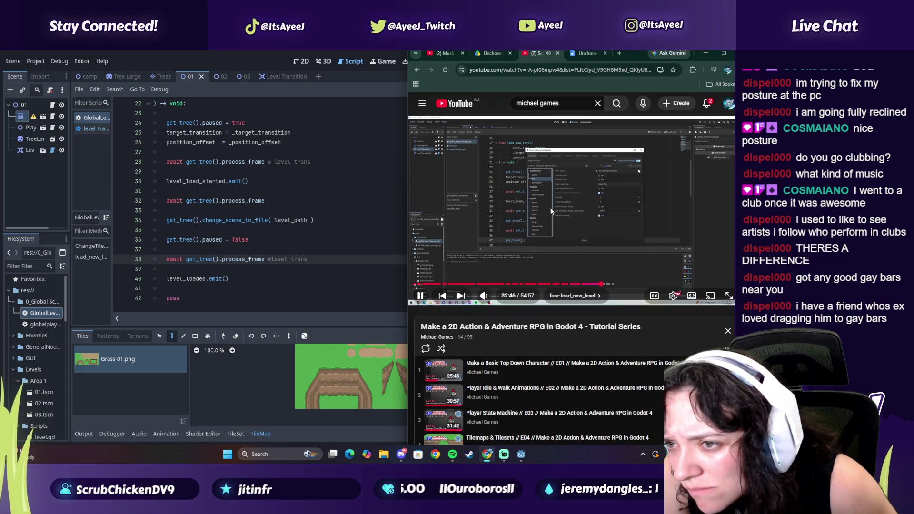
click(502, 227)
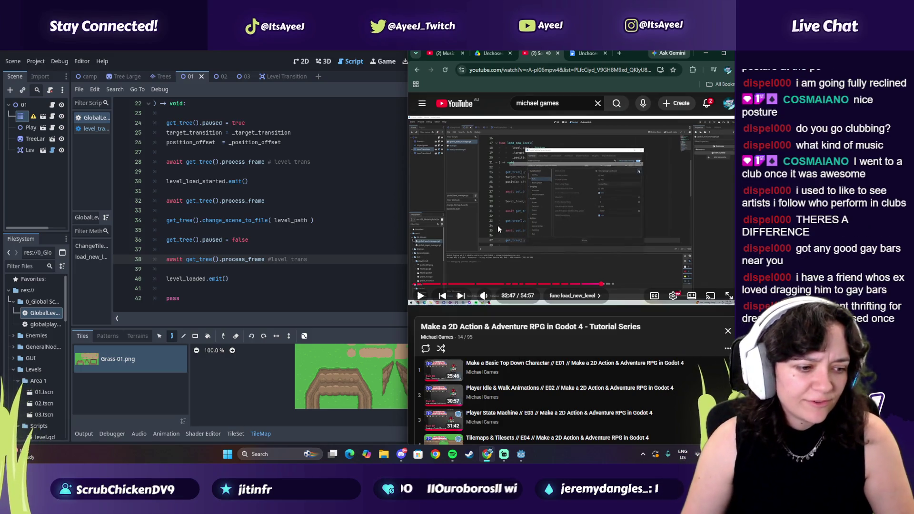
click(290, 210)
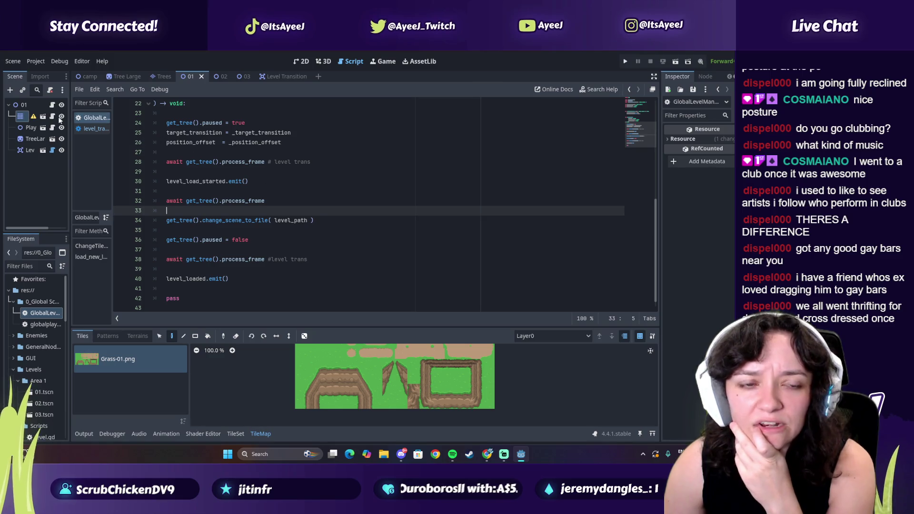
- Check the Scene menu's recent items and the tutorial, then open Project Settings
click(14, 64)
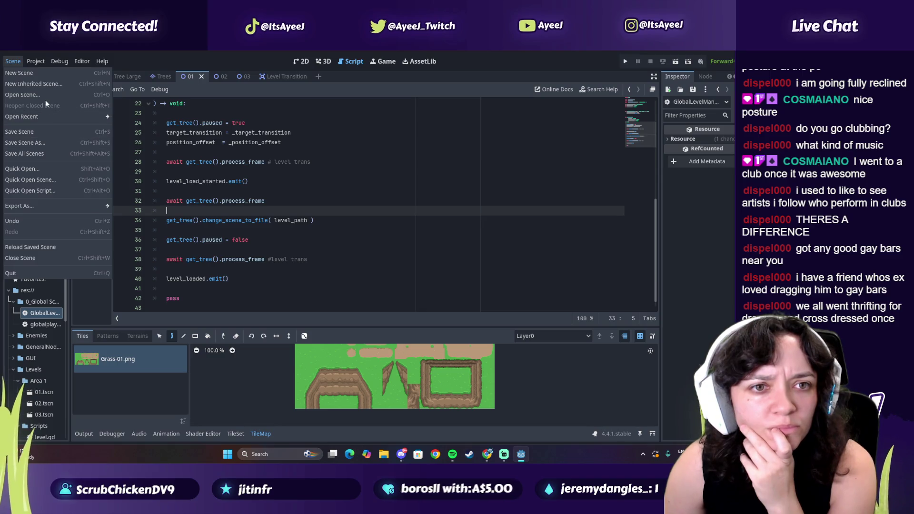
mouse_move(46, 115)
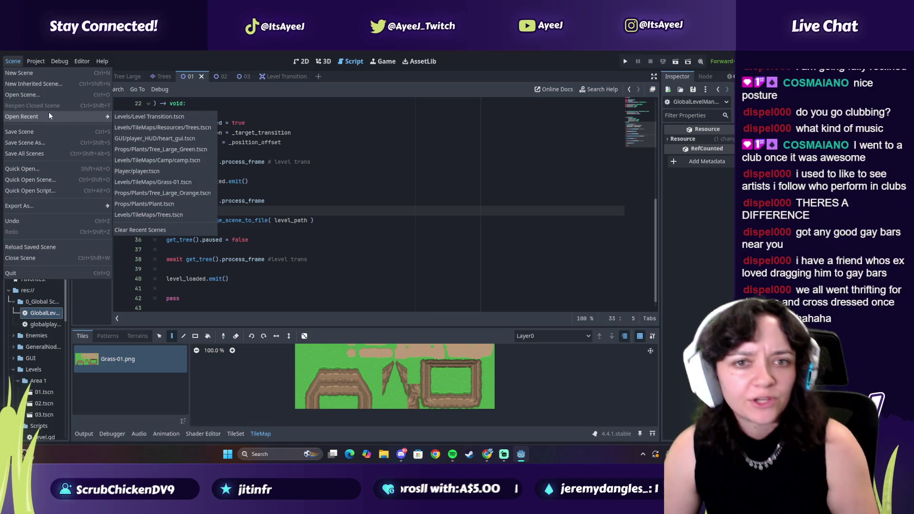
key(alt+Tab)
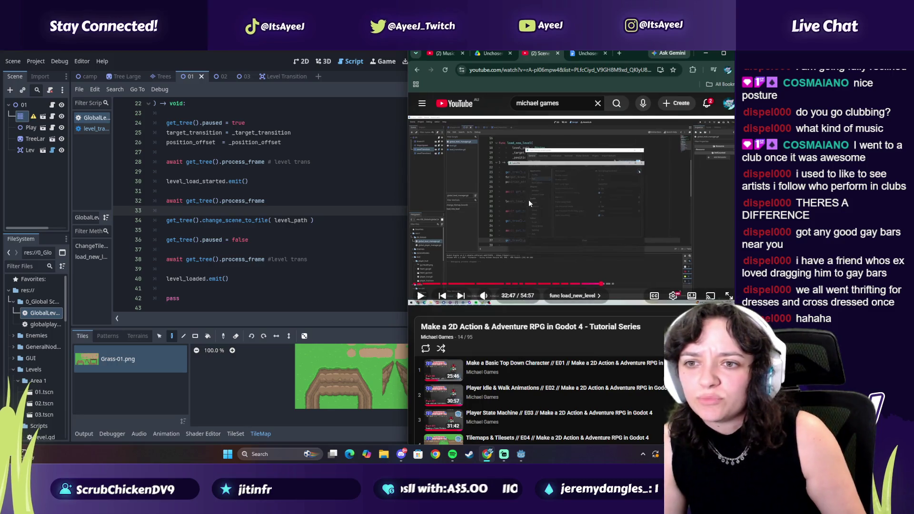
click(529, 199)
click(506, 224)
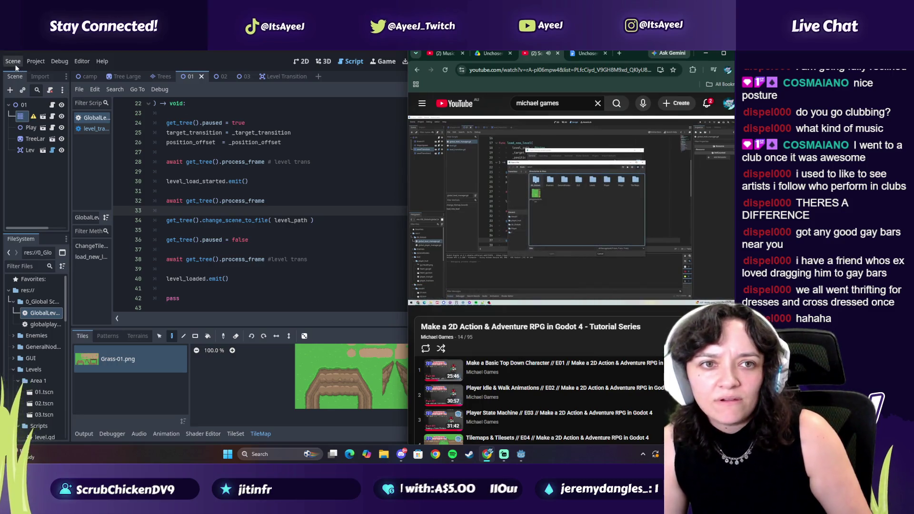
click(12, 61)
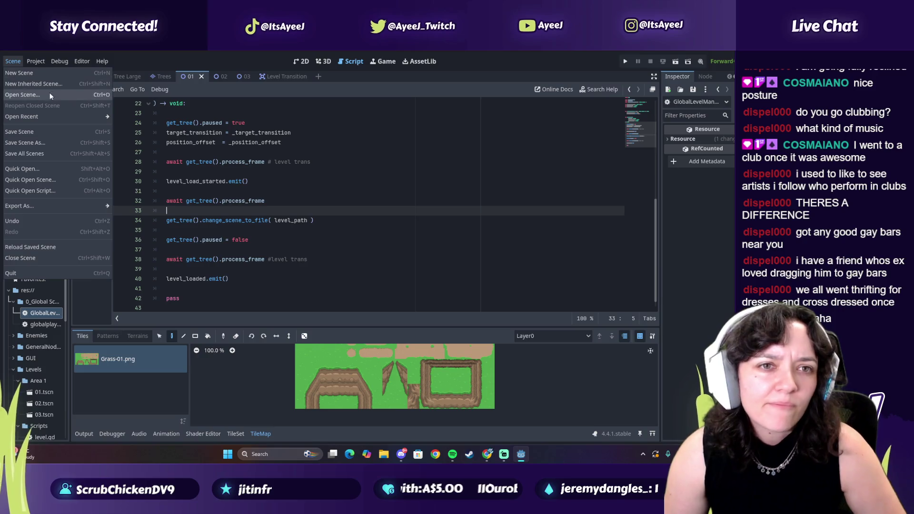
mouse_move(44, 119)
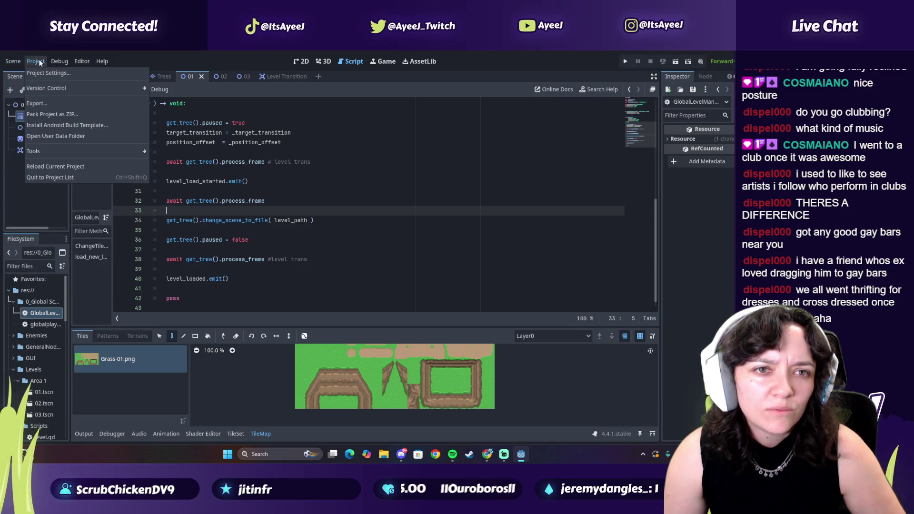
click(42, 73)
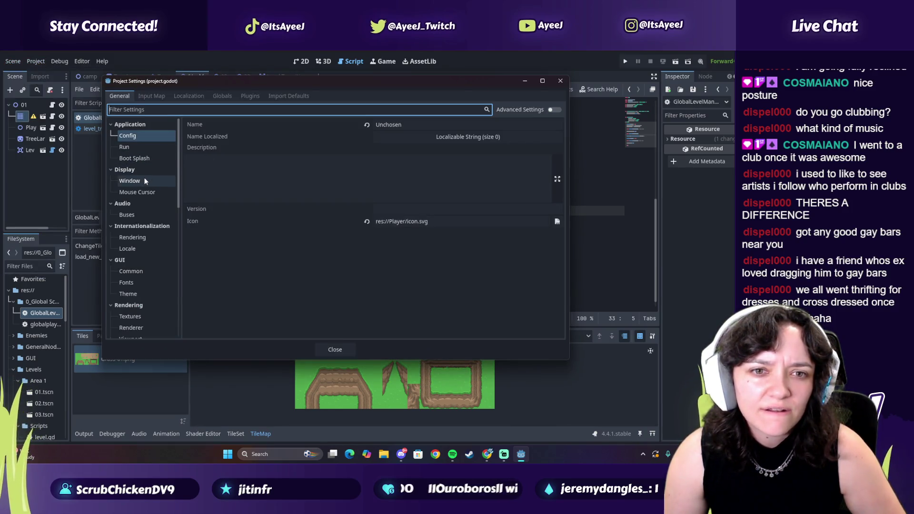
- Rewind the tutorial to about 32:11 and watch past 32:35
key(alt+Tab)
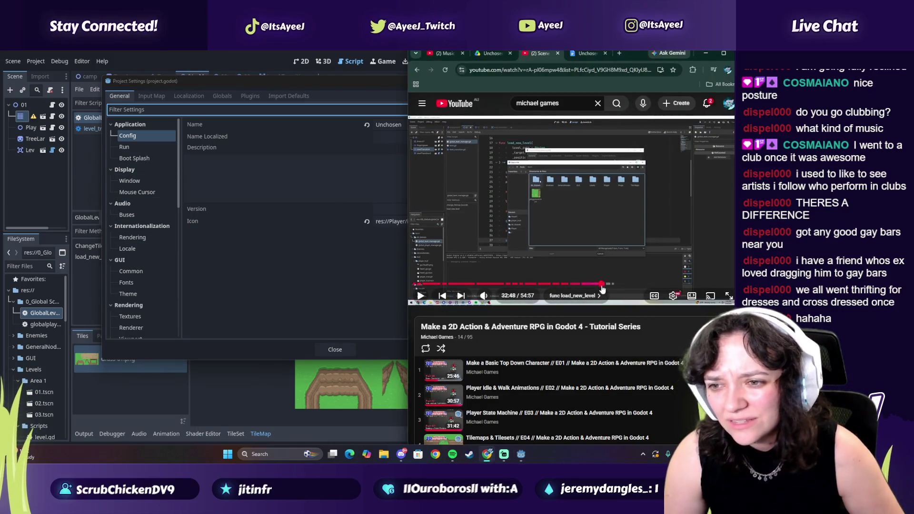
drag(601, 284, 599, 288)
click(542, 229)
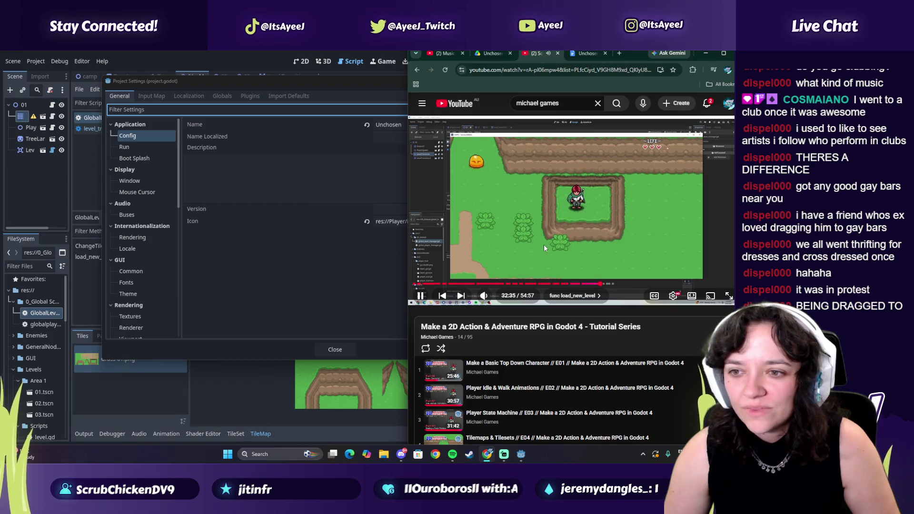
click(544, 244)
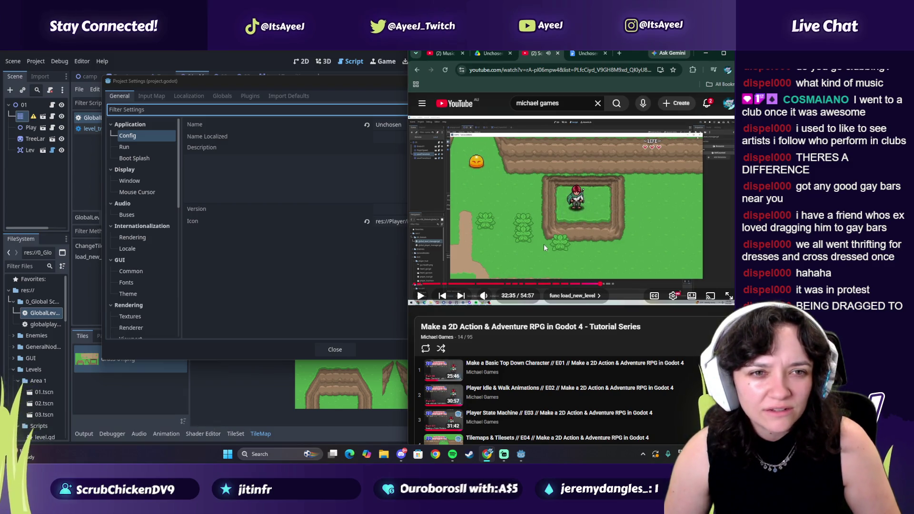
click(567, 246)
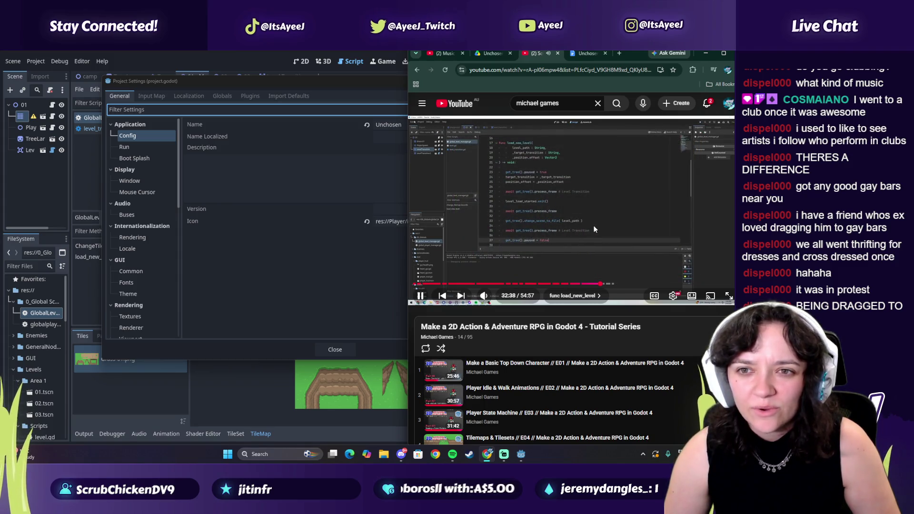
click(476, 202)
- Look through the Input Map and Localization tabs of Project Settings
click(33, 64)
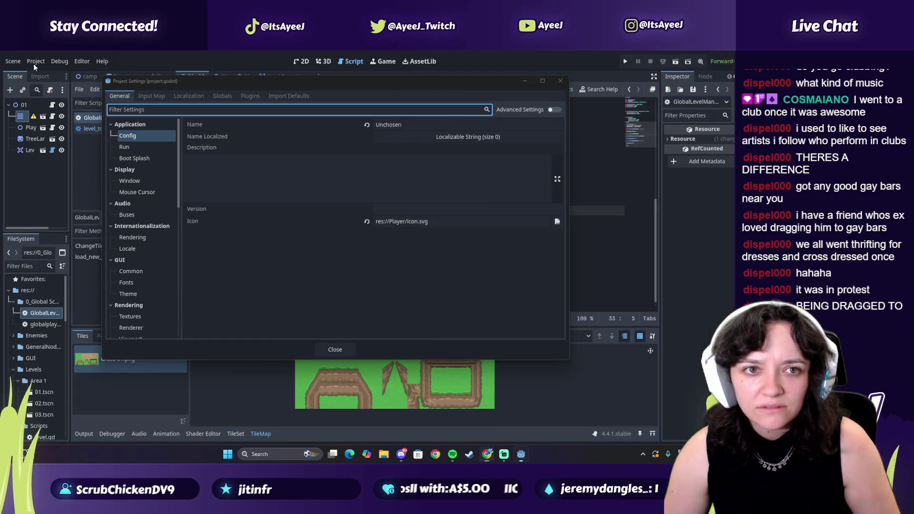
click(156, 96)
click(204, 97)
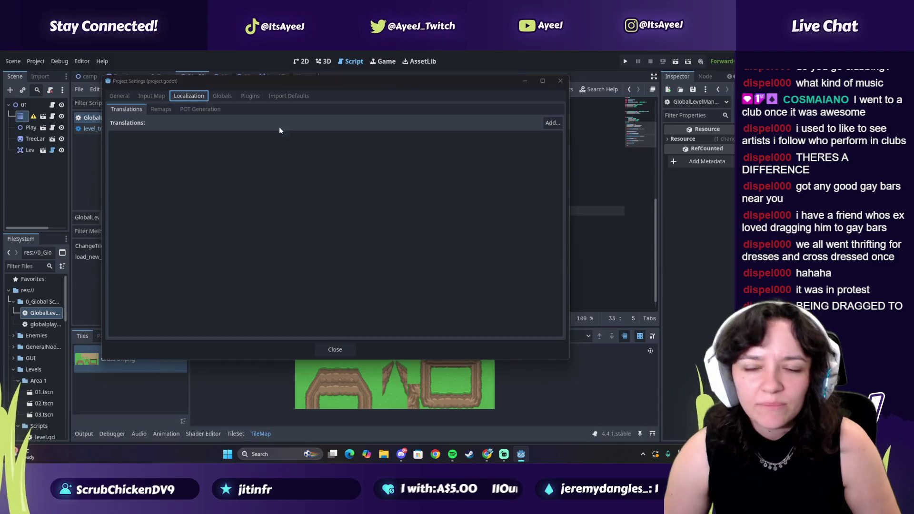
key(alt+Tab)
click(543, 191)
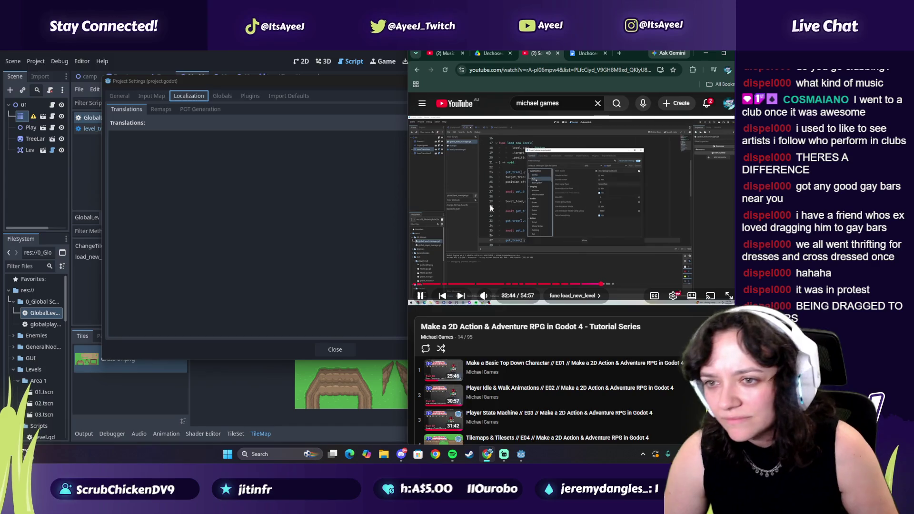
click(490, 208)
- Show the General > Application > Run settings with the Main Scene field
click(119, 97)
click(133, 148)
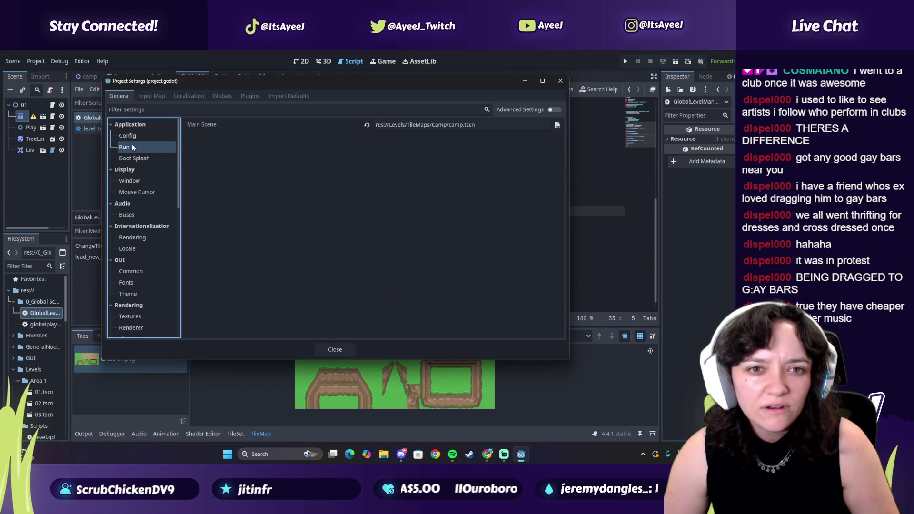
key(alt+Tab)
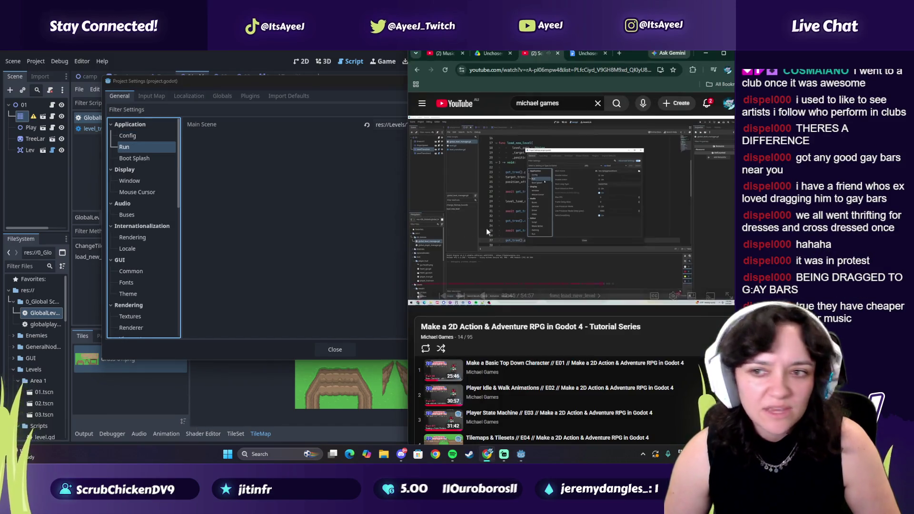
click(503, 231)
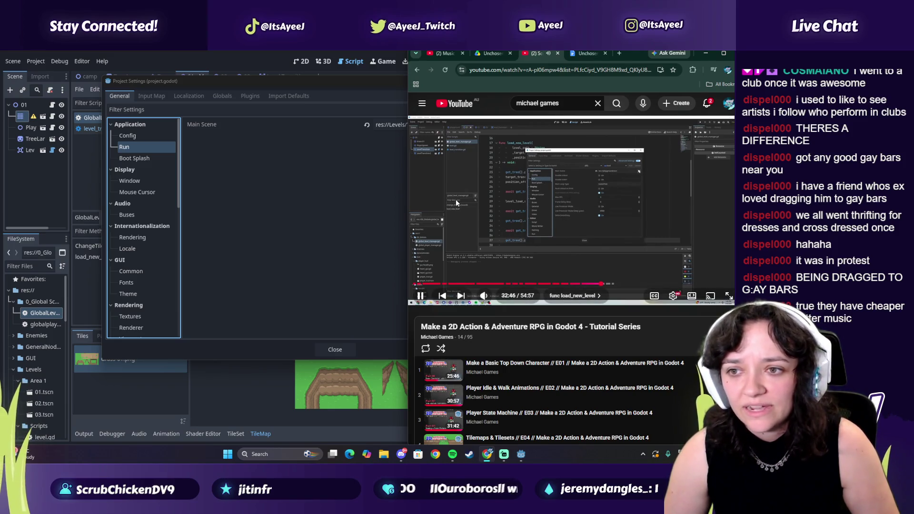
click(383, 146)
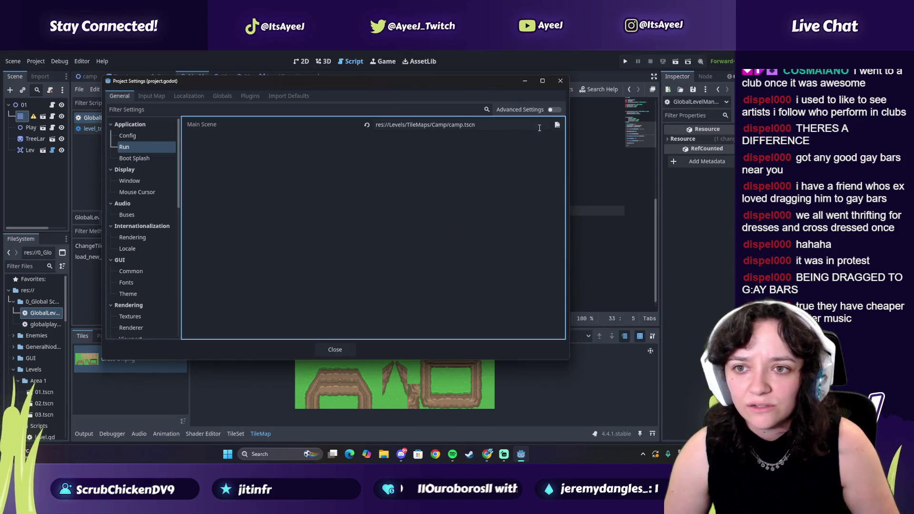
- Set Main Scene to res://Levels/Area 1/01.tscn through the file browser
click(558, 125)
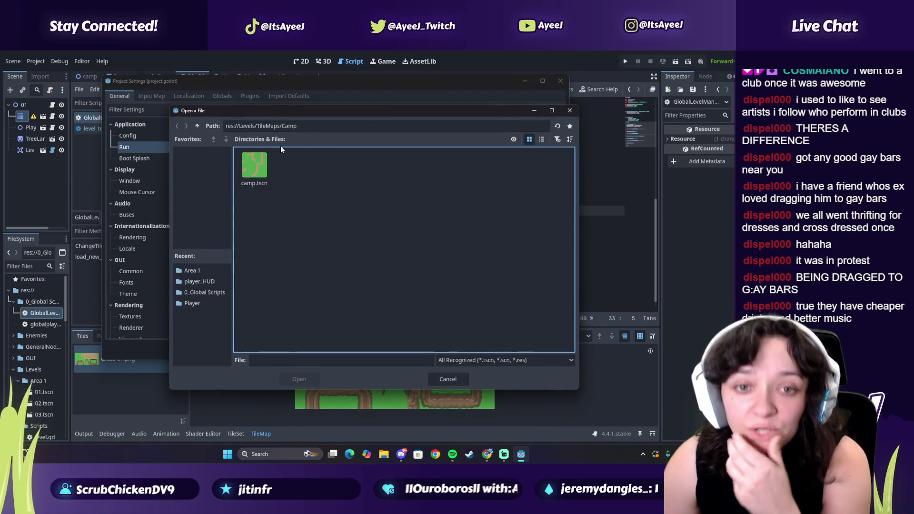
click(216, 141)
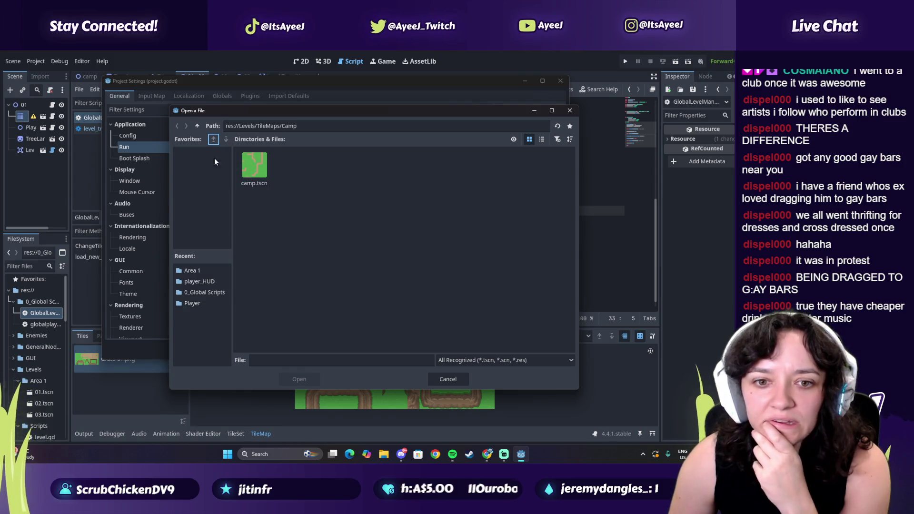
click(192, 270)
click(254, 167)
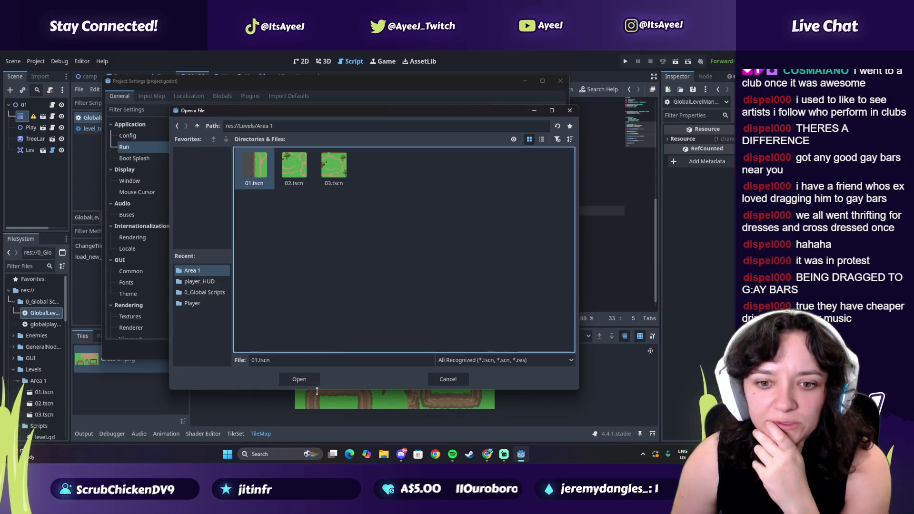
click(300, 379)
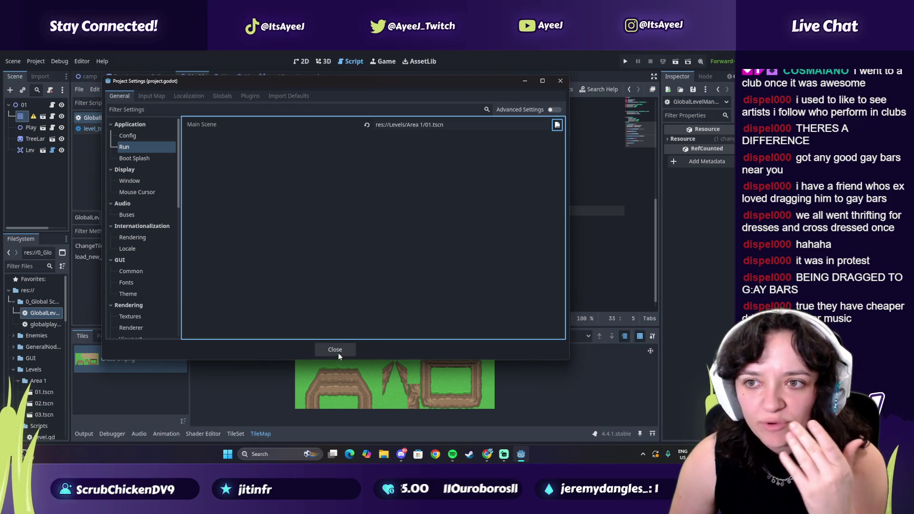
key(alt+Tab)
- Follow the tutorial to about 33:07, then close the Project Settings window
click(473, 252)
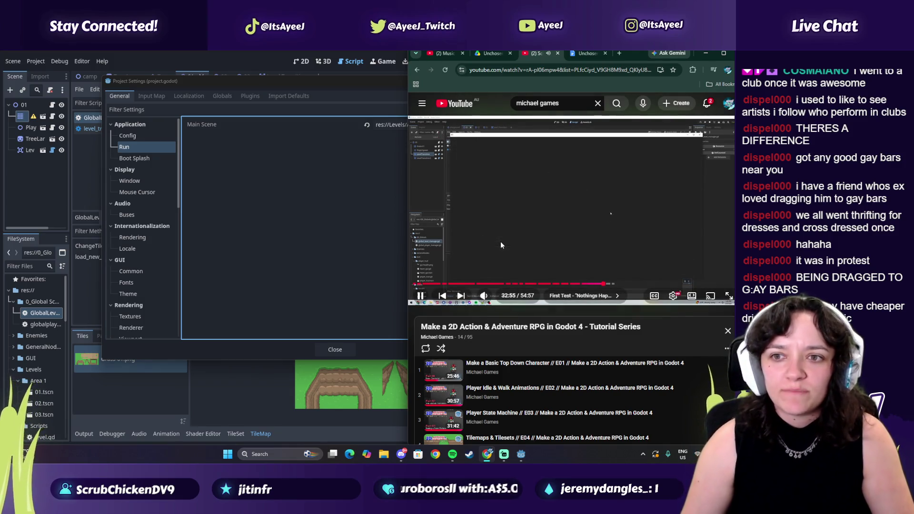
click(501, 245)
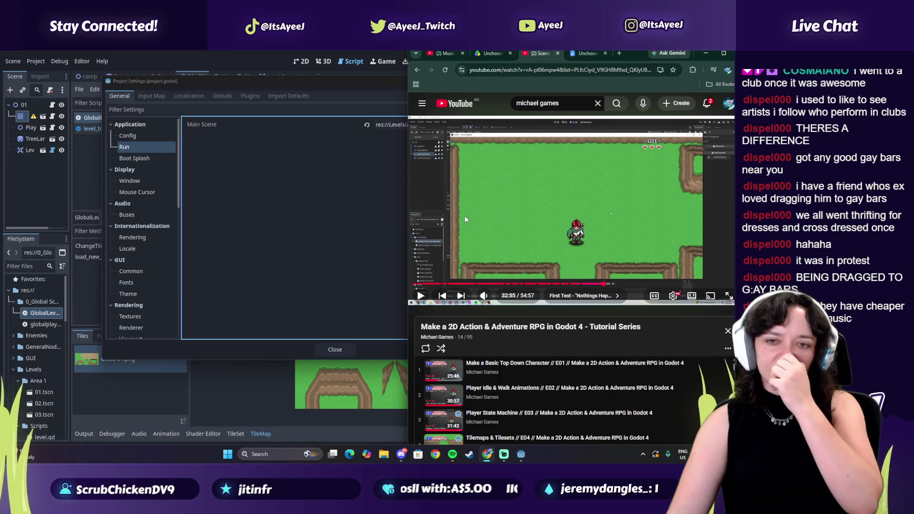
click(472, 193)
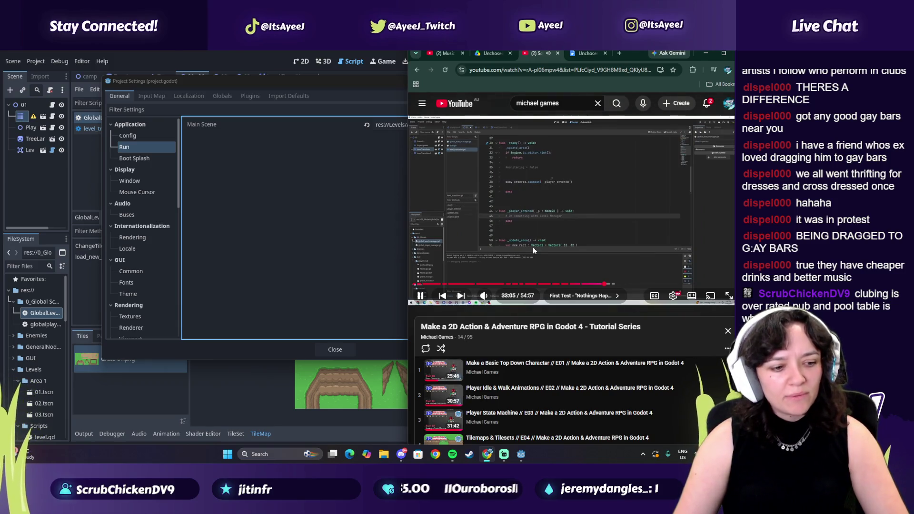
click(514, 220)
click(506, 226)
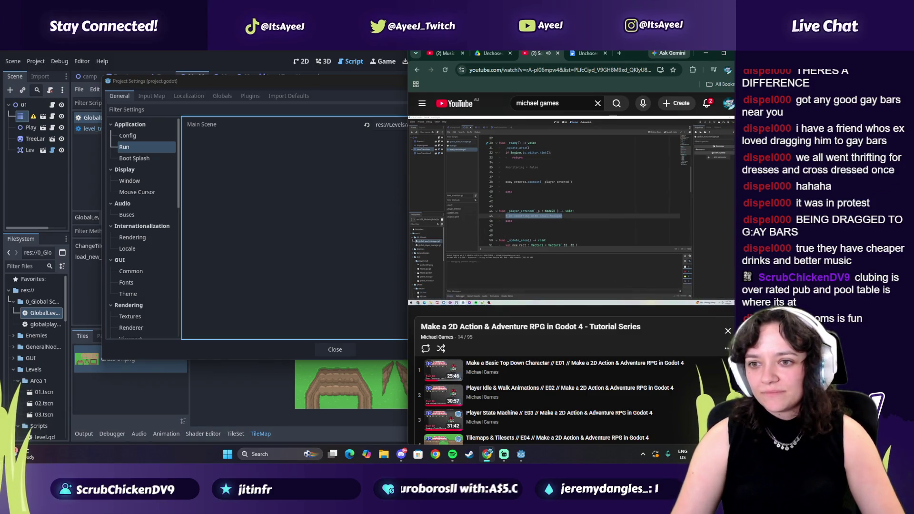
click(352, 219)
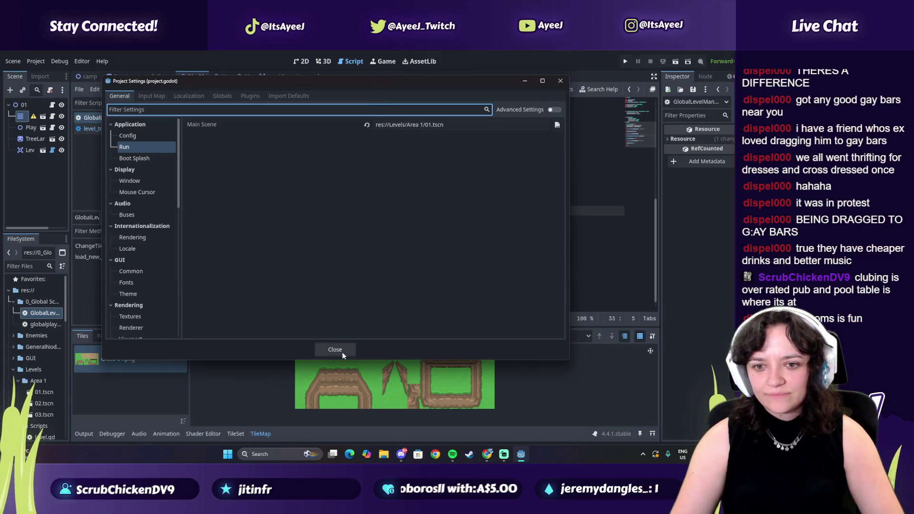
click(342, 352)
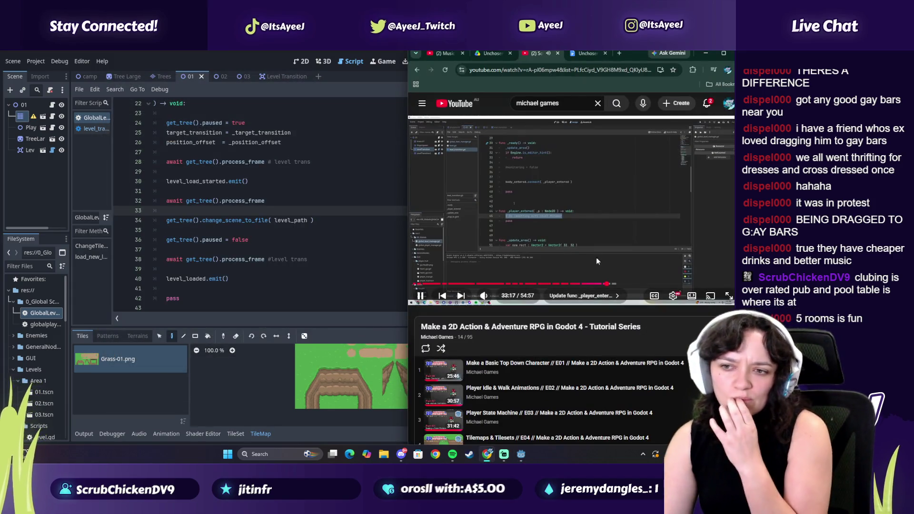
- Watch more of the tutorial, then open level_transition.gd from the script list
click(560, 256)
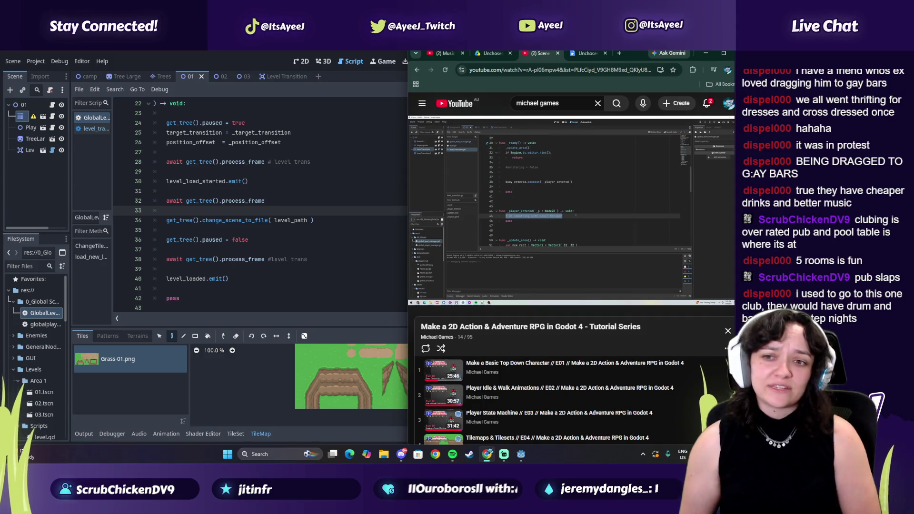
click(567, 231)
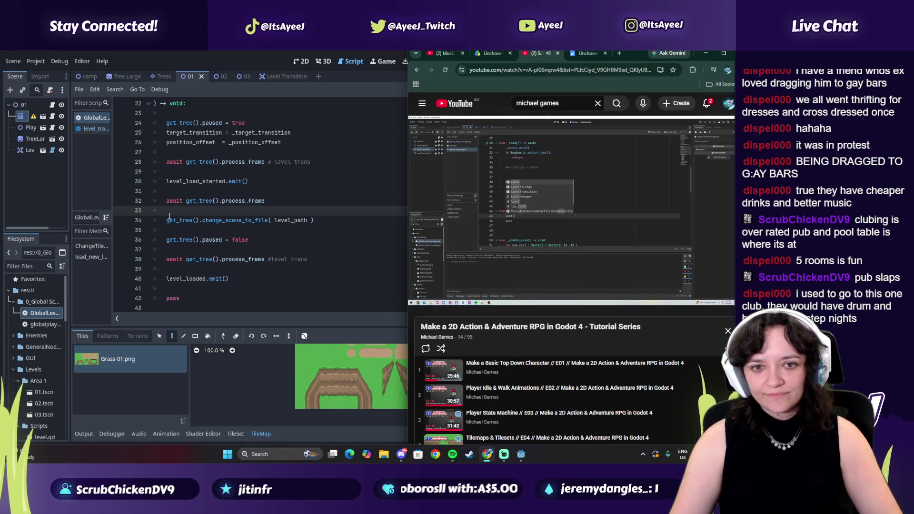
click(471, 232)
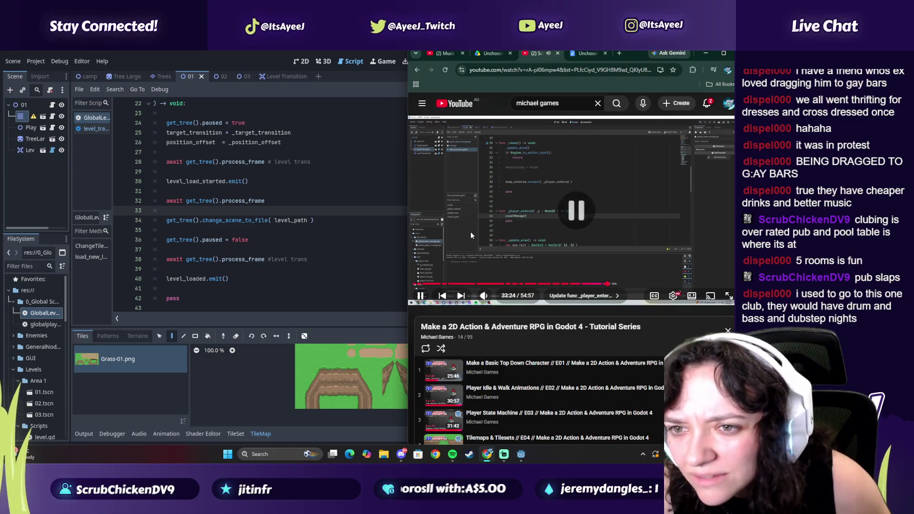
click(94, 132)
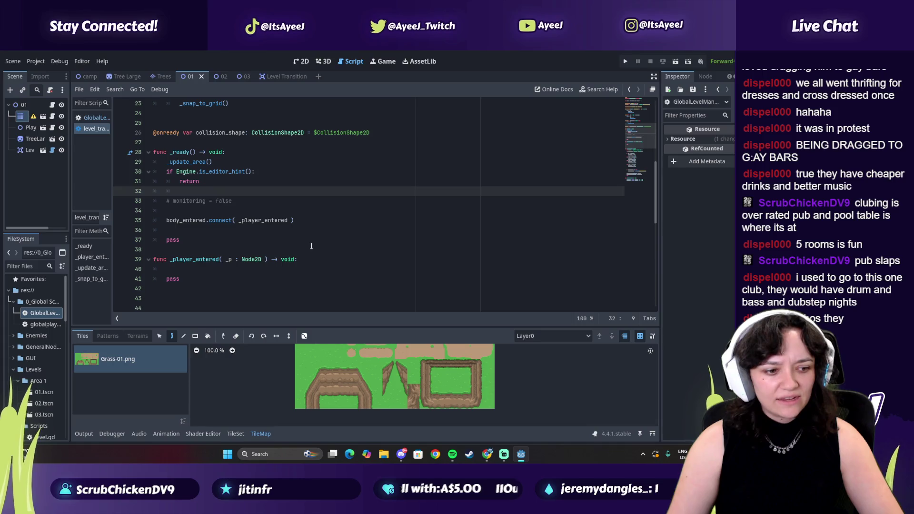
- Snap Godot to the left half and start the LevelManager.load_new_level() call on line 40
key(alt+Tab)
click(474, 211)
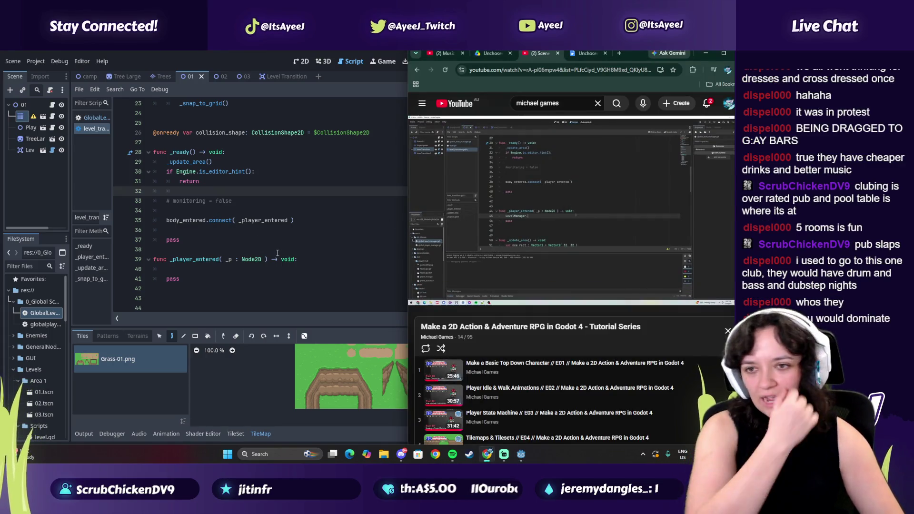
click(487, 240)
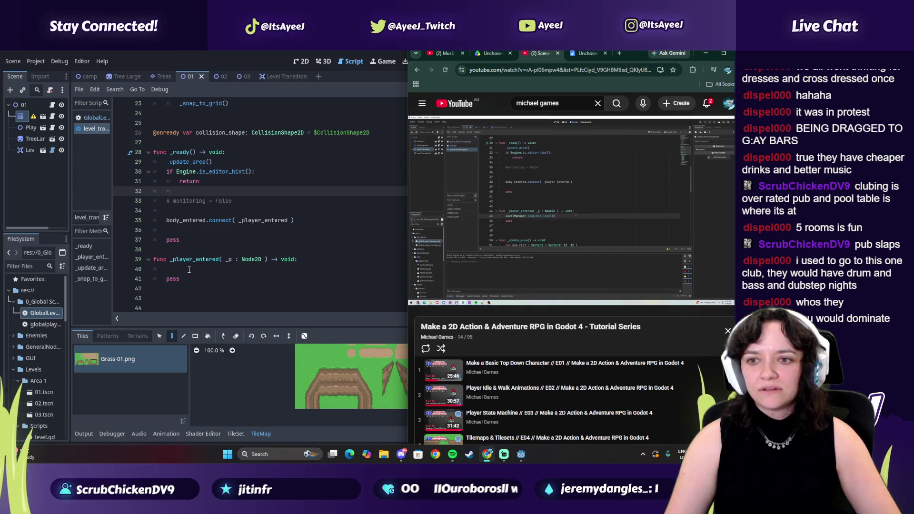
click(189, 270)
key(super+Left)
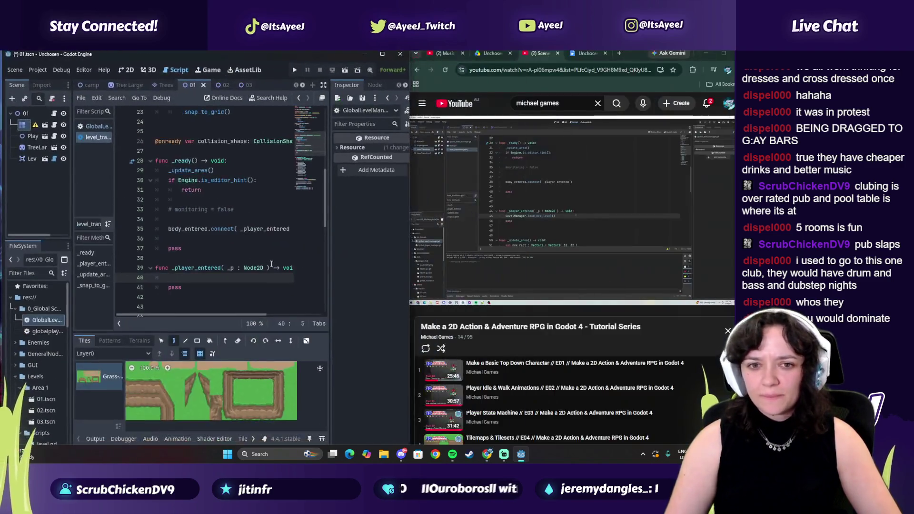
text(leve)
key(BackSpace)
key(BackSpace)
key(BackSpace)
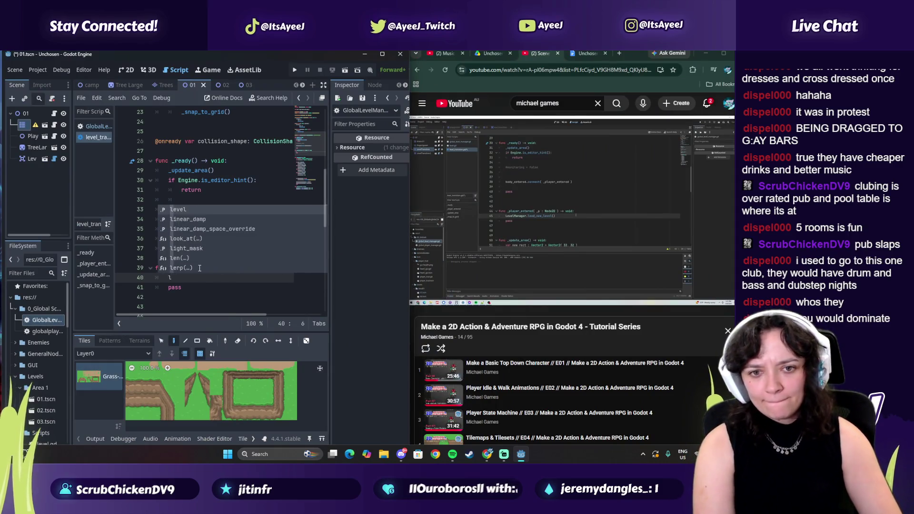
text(LevelManager)
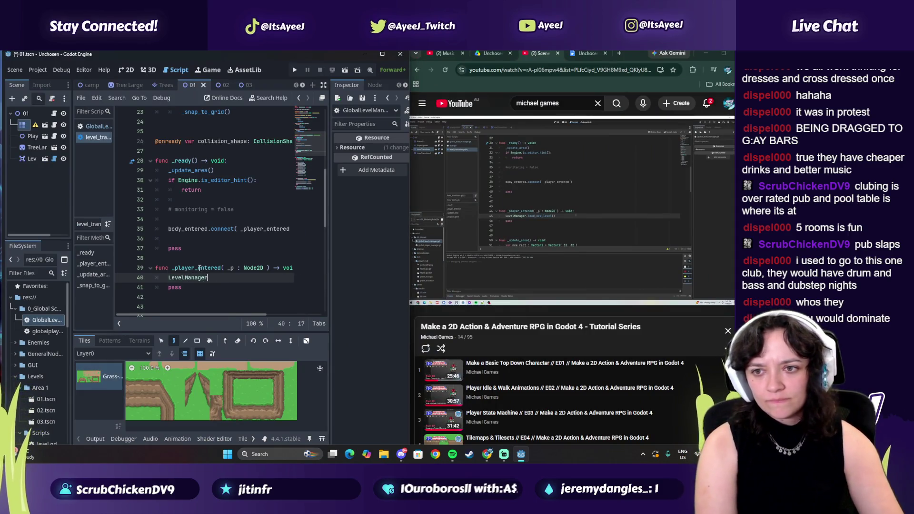
text(.load)
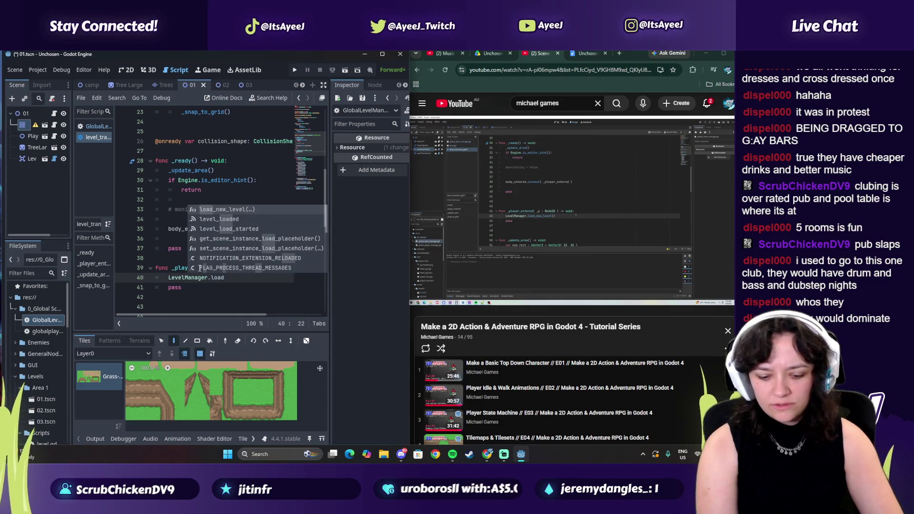
text(_new_leve)
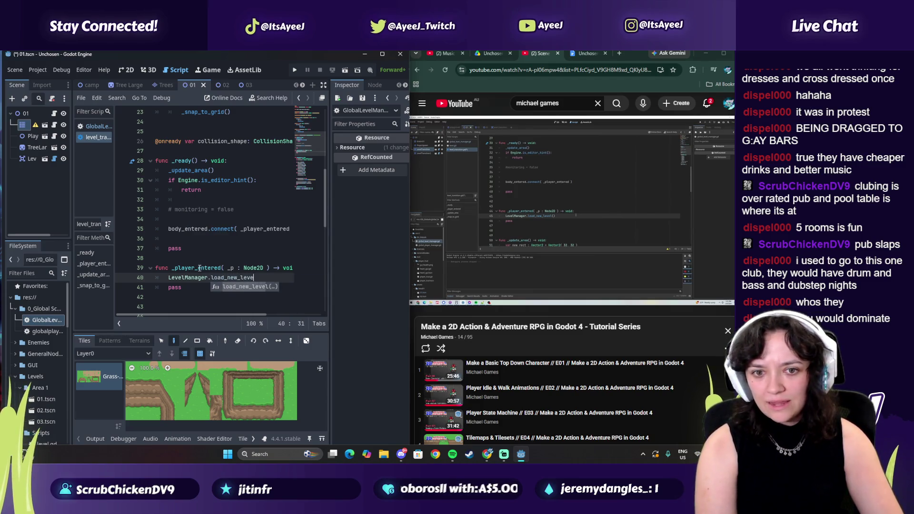
text(l())
- Pass level, target_transition_area and Vector2.ZERO to load_new_level and save
click(570, 236)
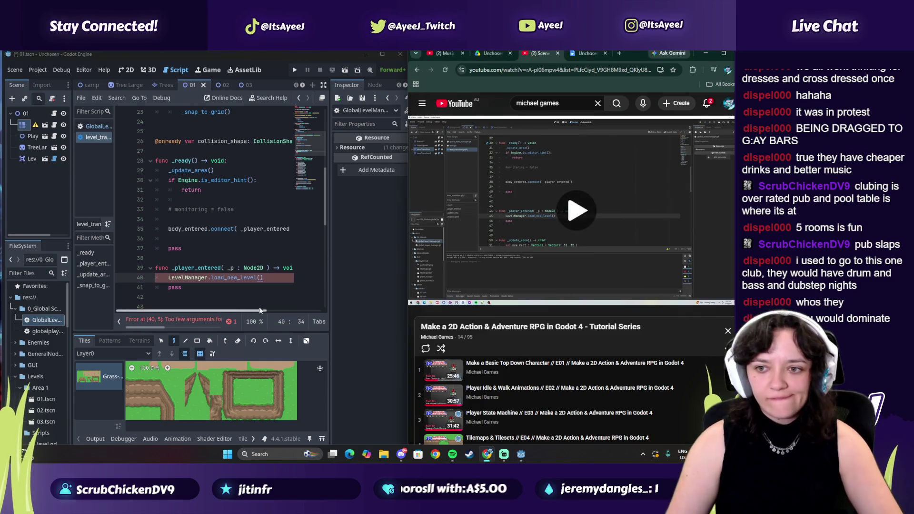
click(272, 277)
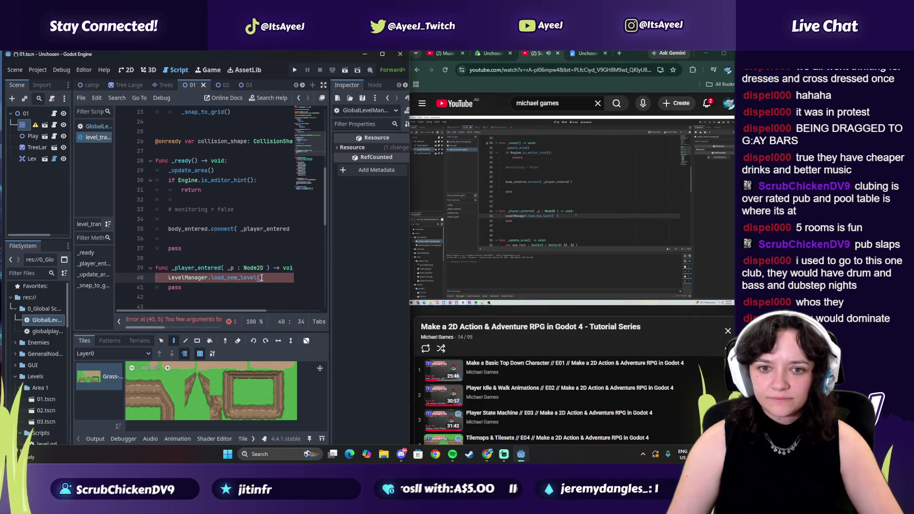
click(261, 277)
key(Left)
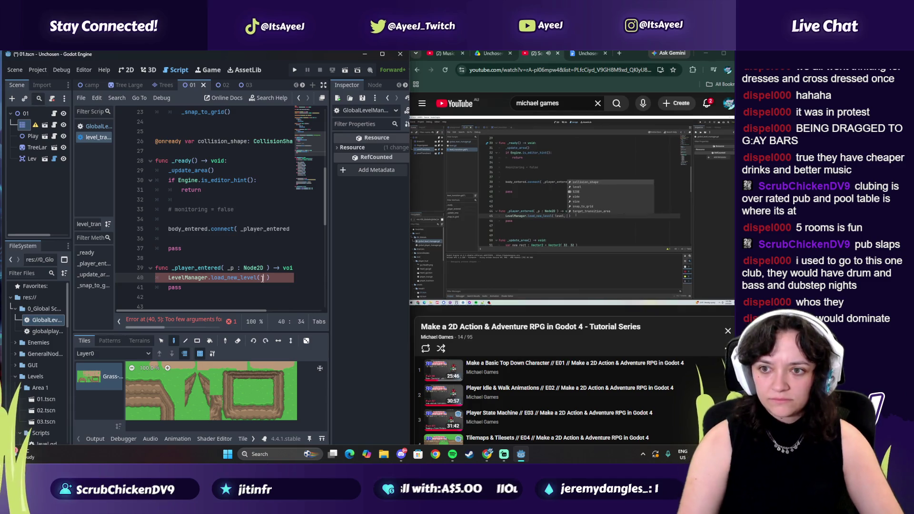
key(BackSpace)
key(BackSpace)
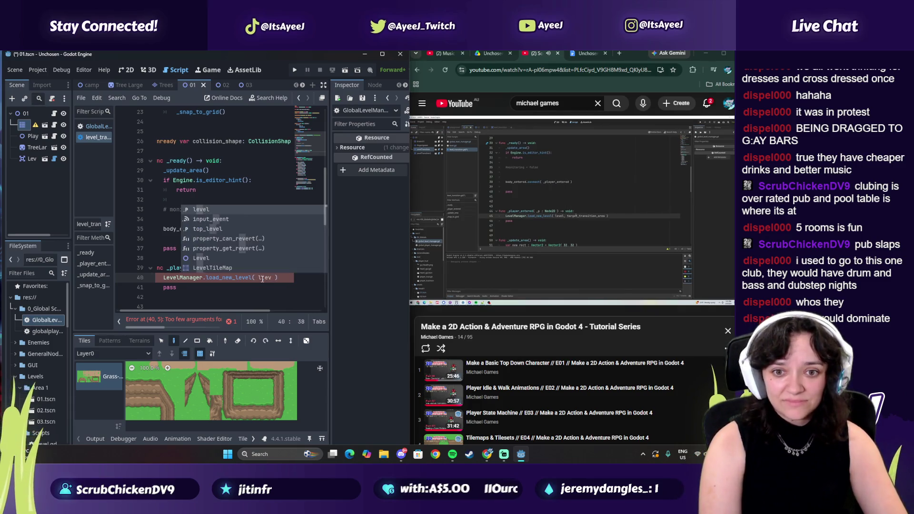
text(target_transition_area)
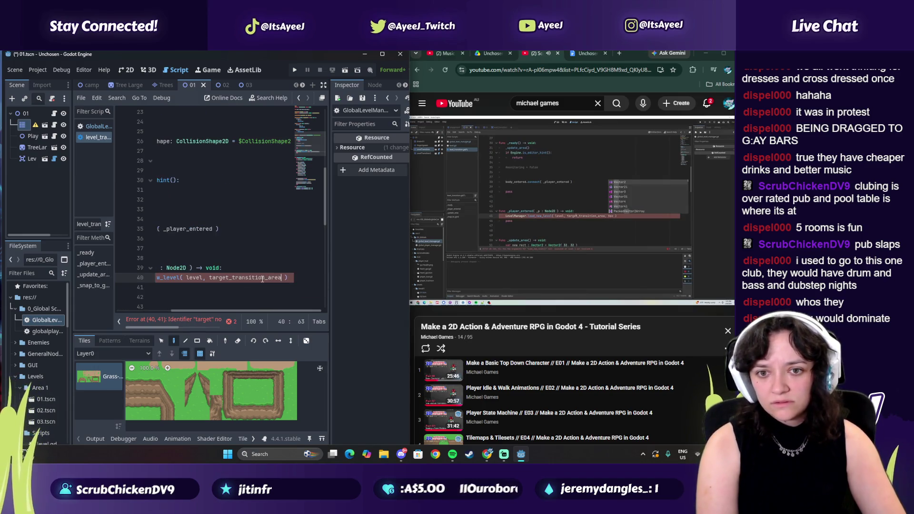
text(, Vect)
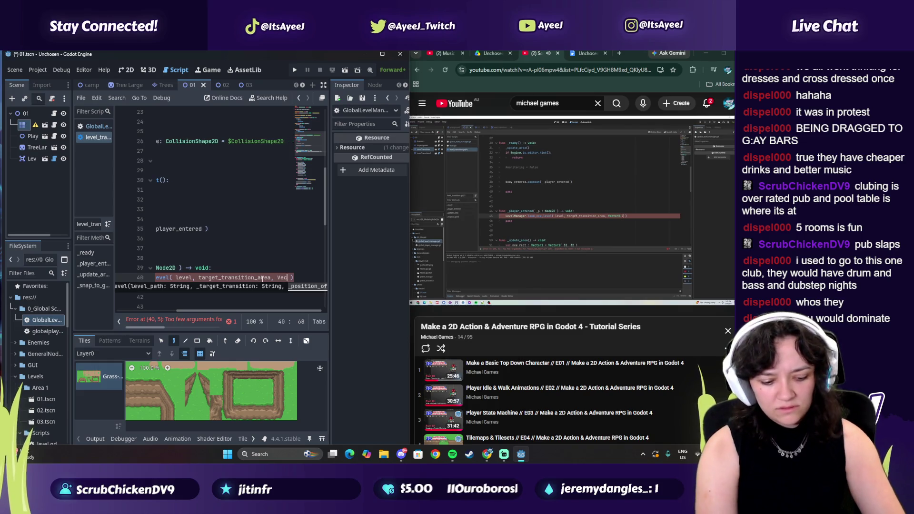
key(Return)
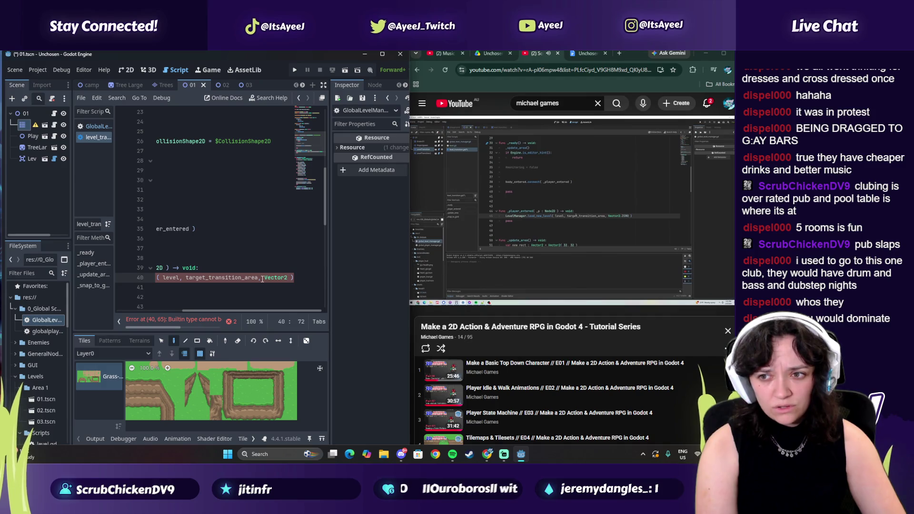
text(.ZERO)
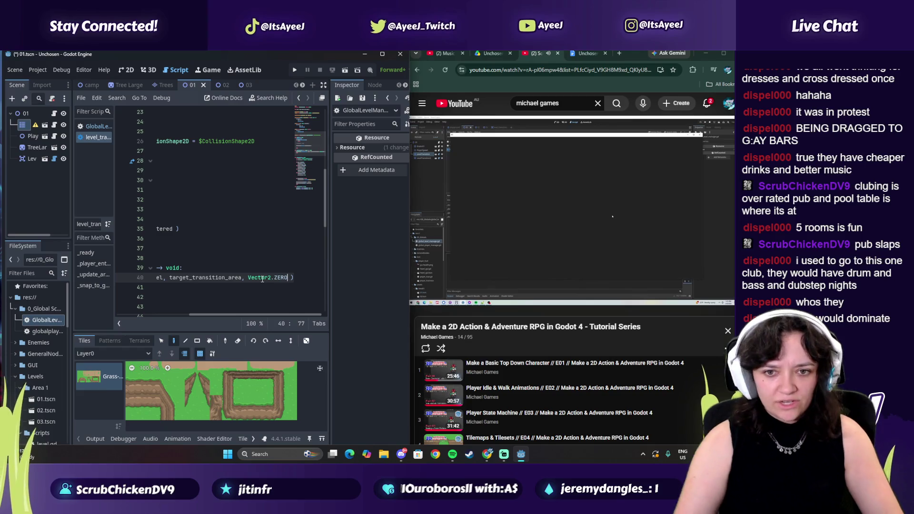
key(ctrl+s)
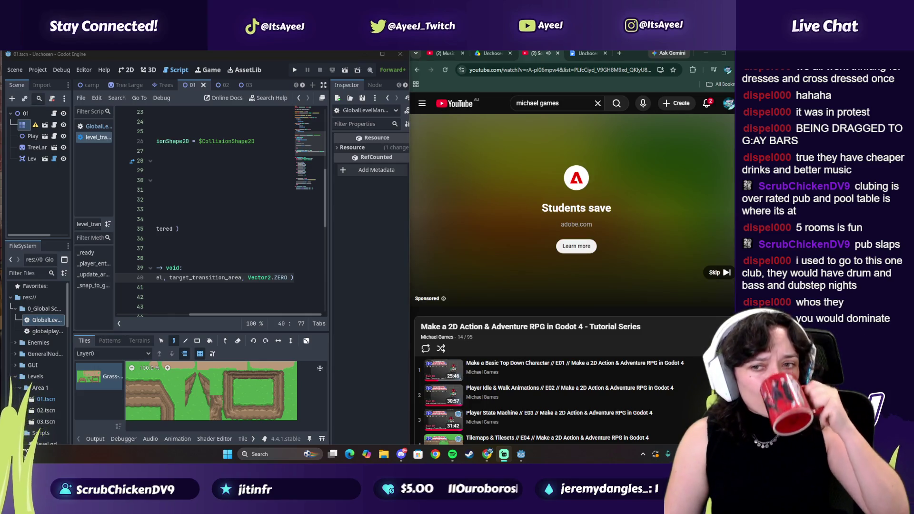
- Skip the YouTube ad, refocus the script editor, and pause the tutorial
click(720, 273)
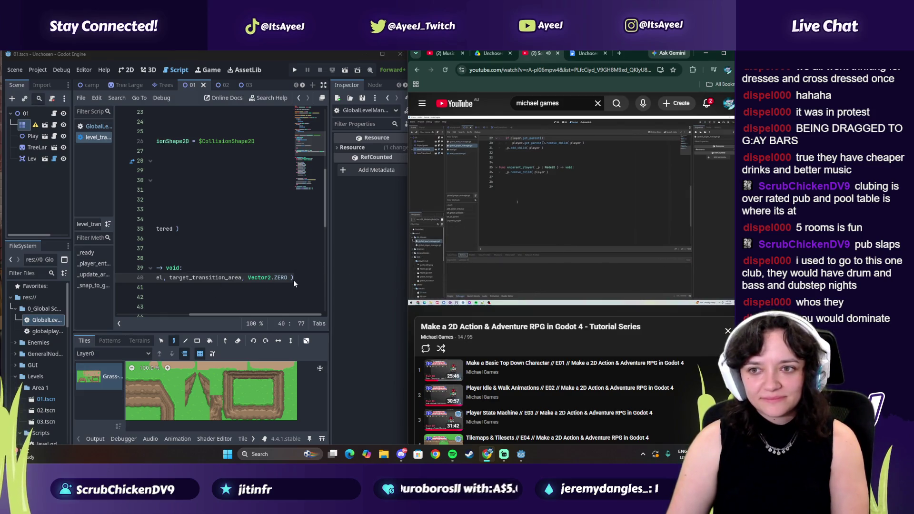
click(294, 280)
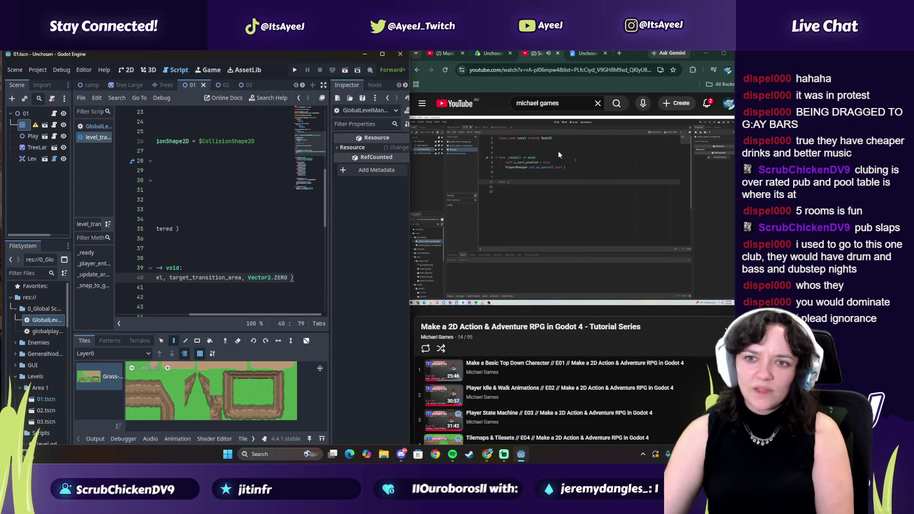
click(569, 170)
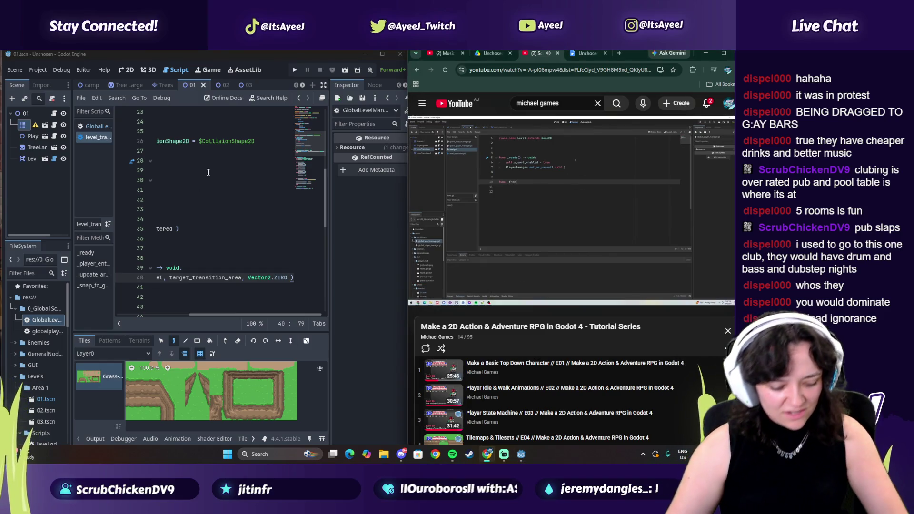
- Save the scene after dismissing the browser's save dialog, then open level.gd
key(ctrl+s)
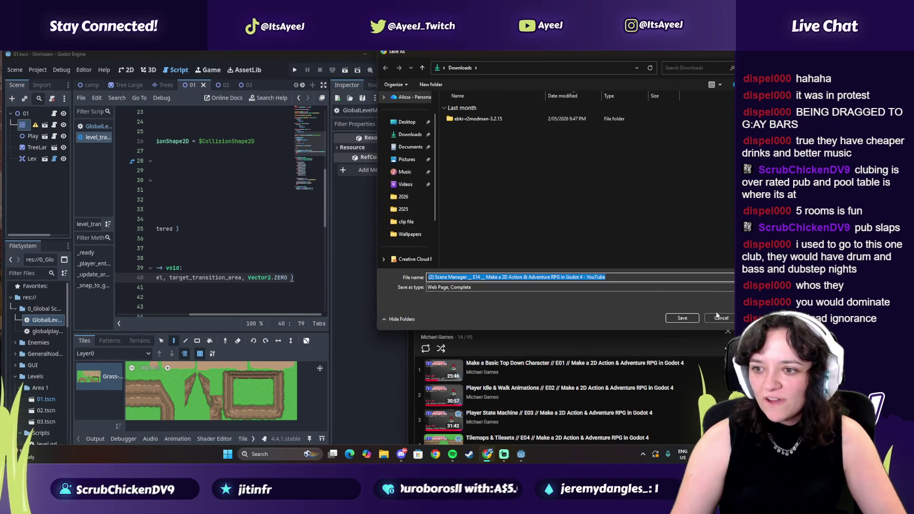
click(711, 316)
key(ctrl+s)
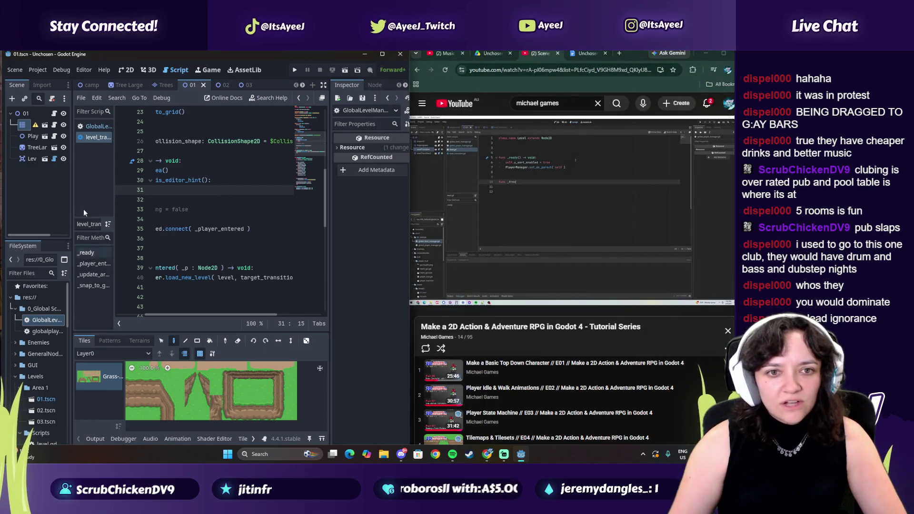
scroll(42, 373, down, 2)
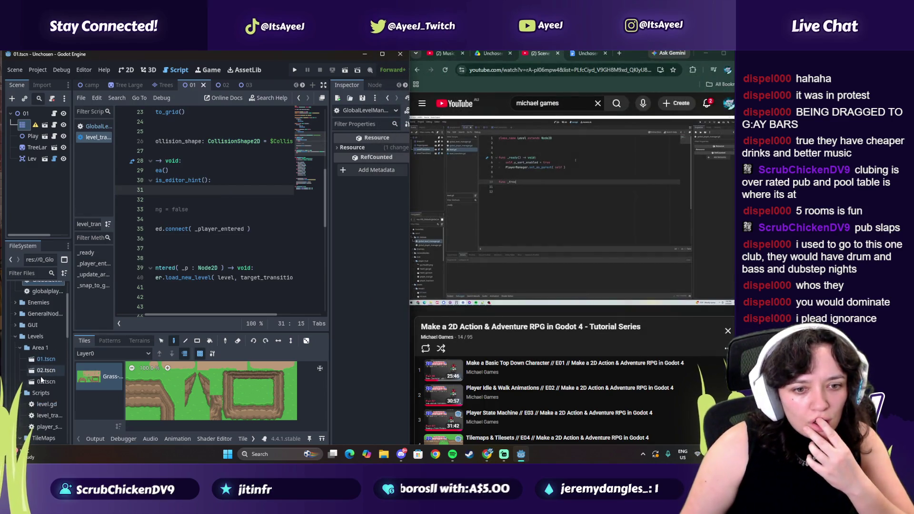
double_click(45, 405)
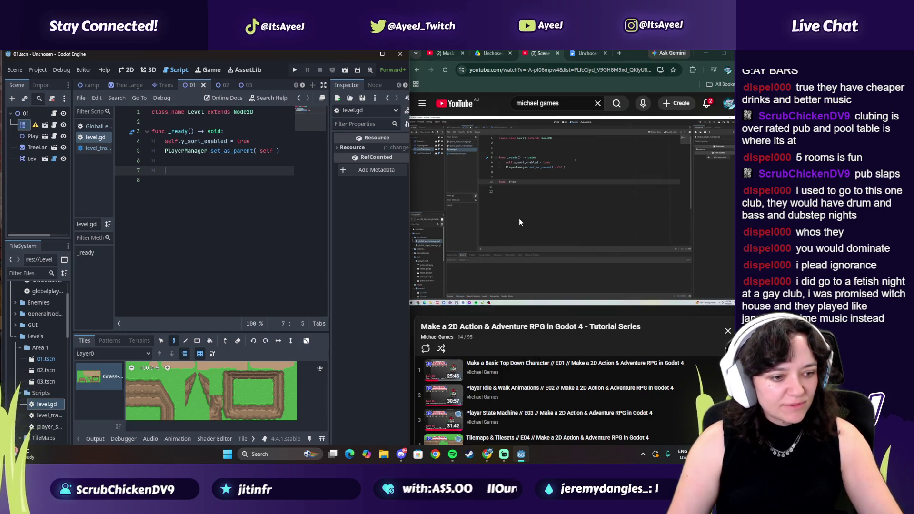
- Write 'func _free_level() -> void:' on line 8 of level.gd and start its body
mouse_move(517, 224)
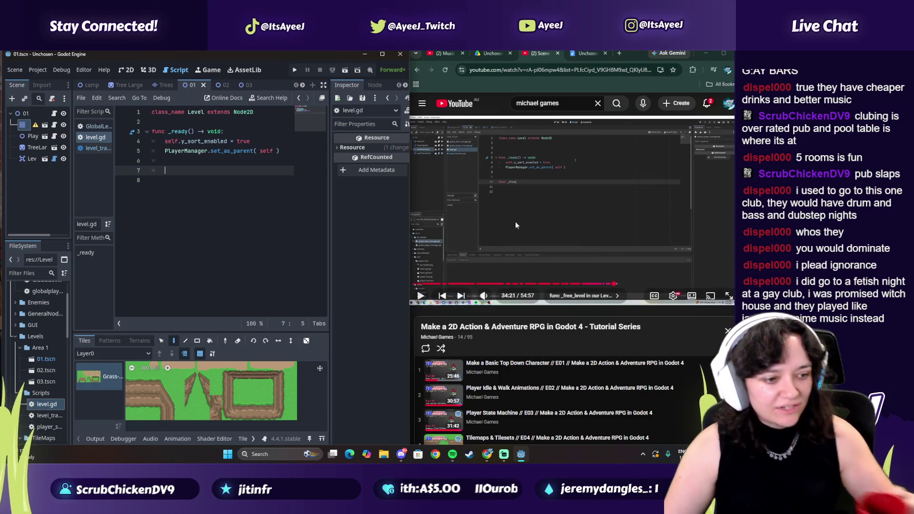
click(582, 223)
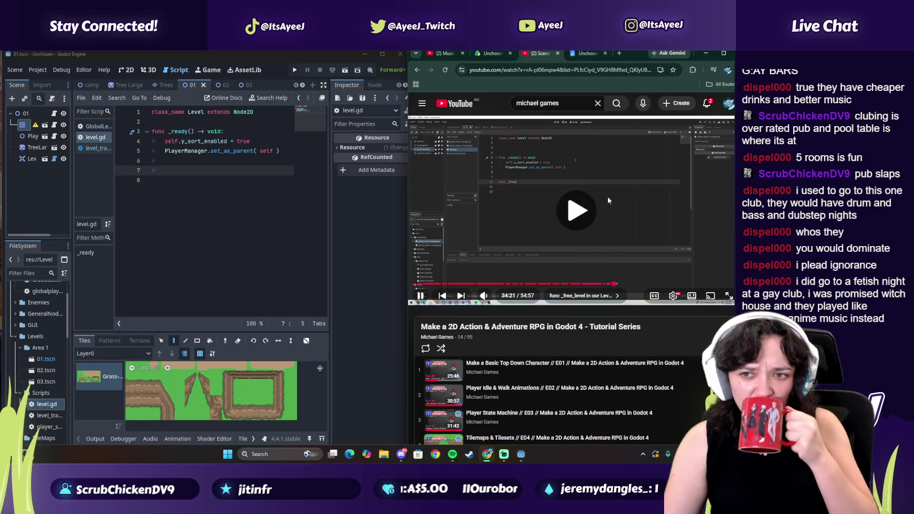
click(165, 184)
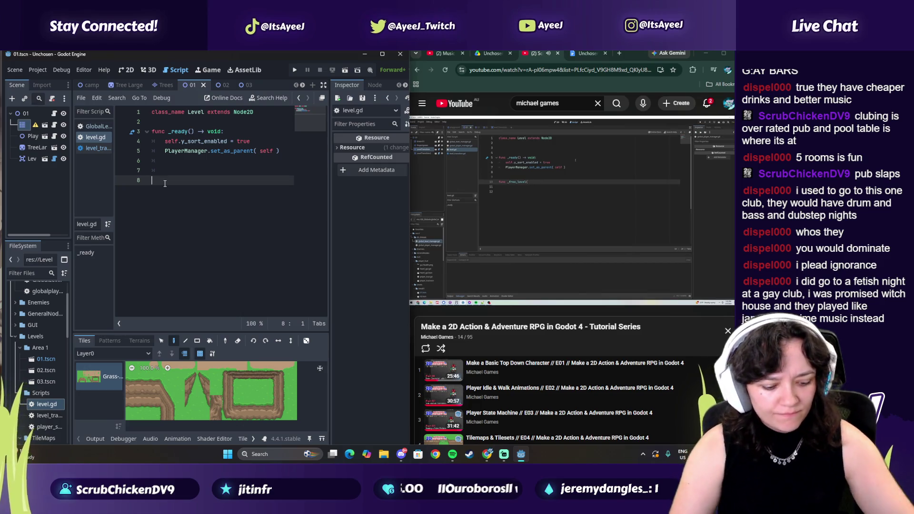
text(func_free_le)
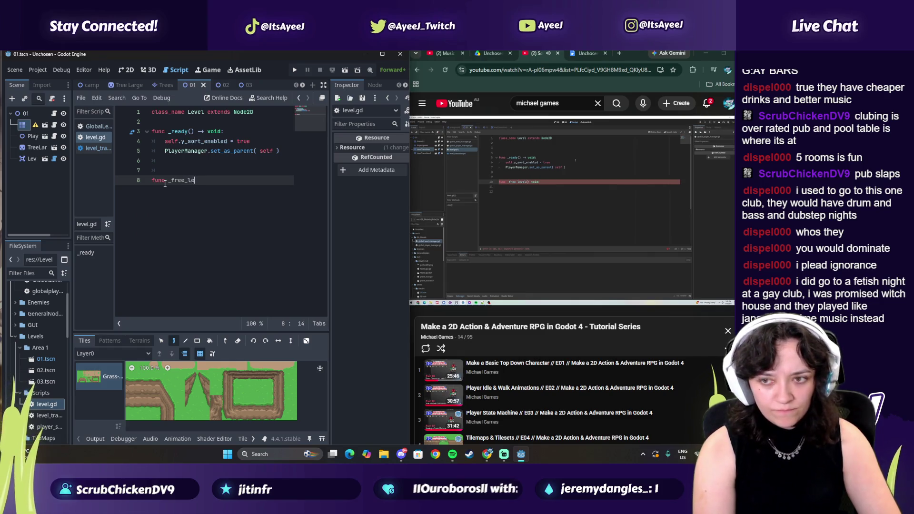
text())
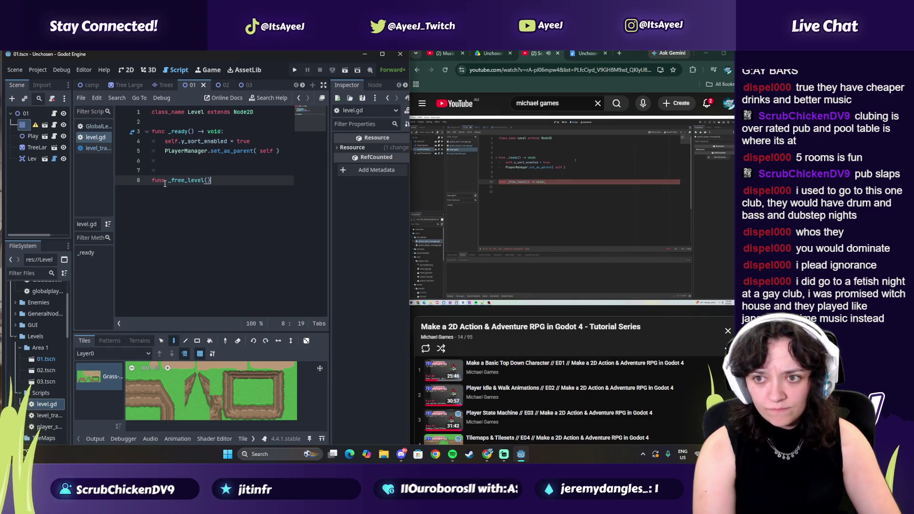
text(> void:)
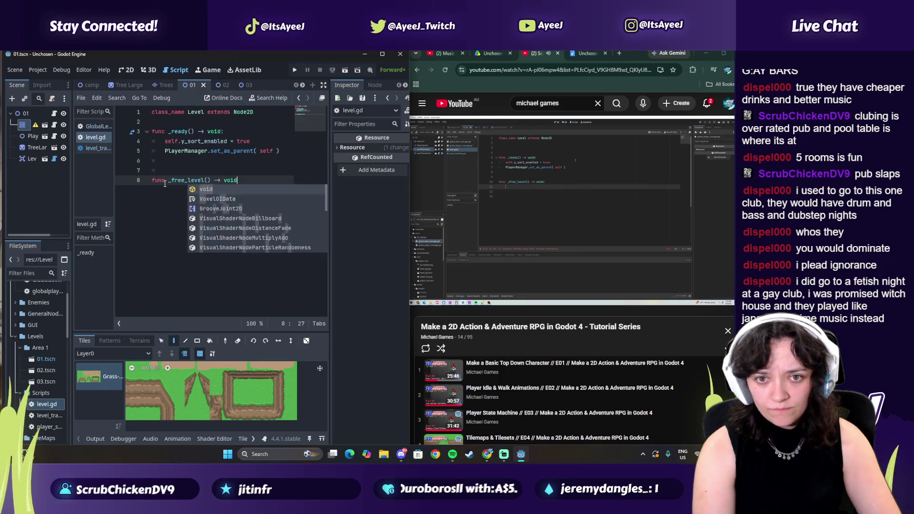
key(Return)
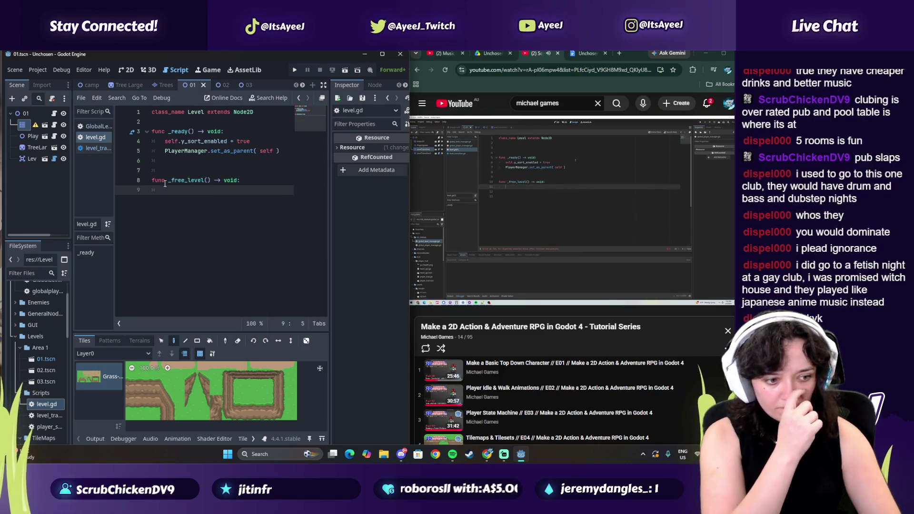
click(498, 178)
- Search Google in a new tab for 'what is witch house' music and read the description
click(620, 52)
text(w)
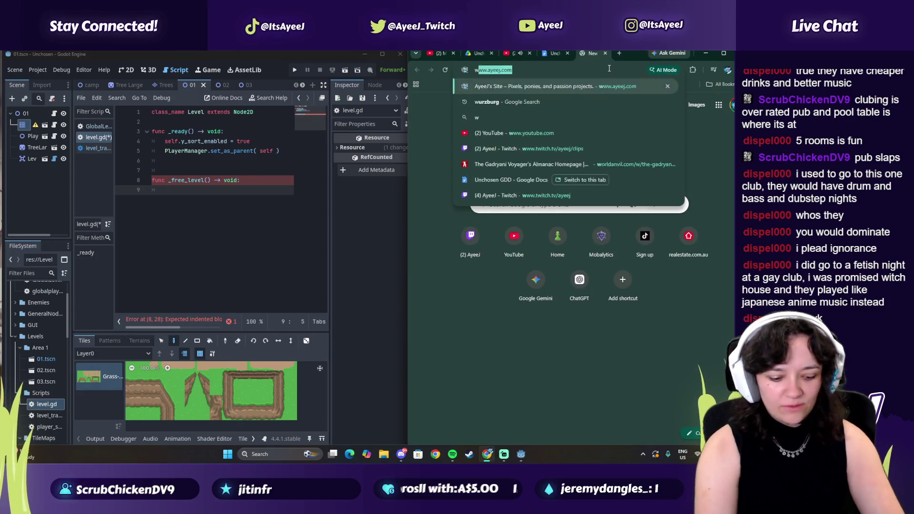
text(hat is witch house genre)
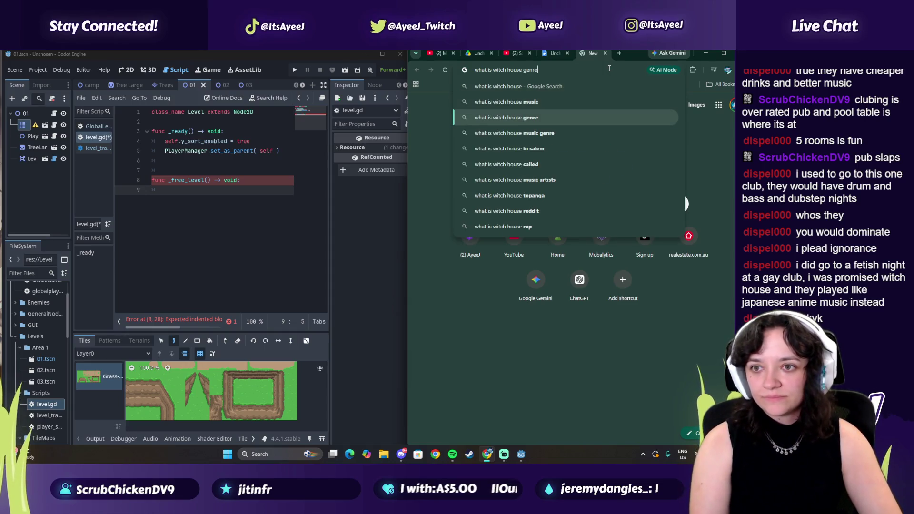
click(523, 102)
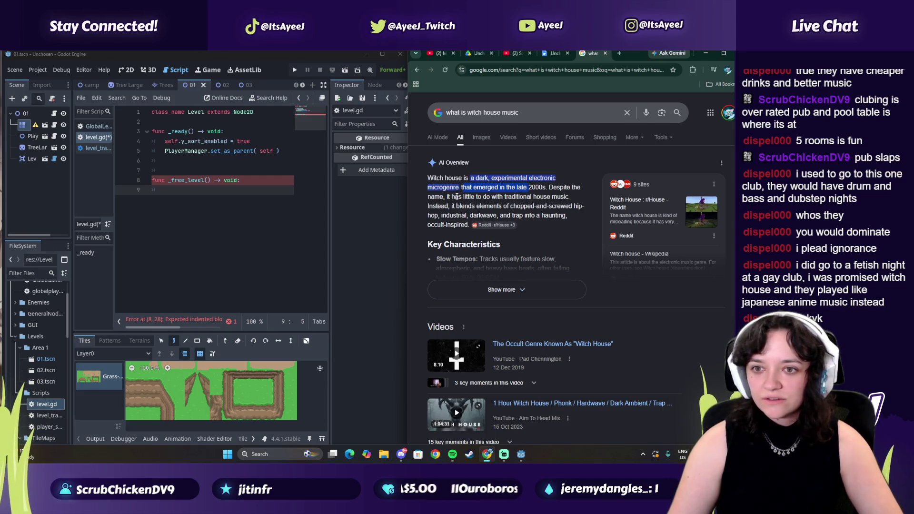
drag(494, 201, 492, 205)
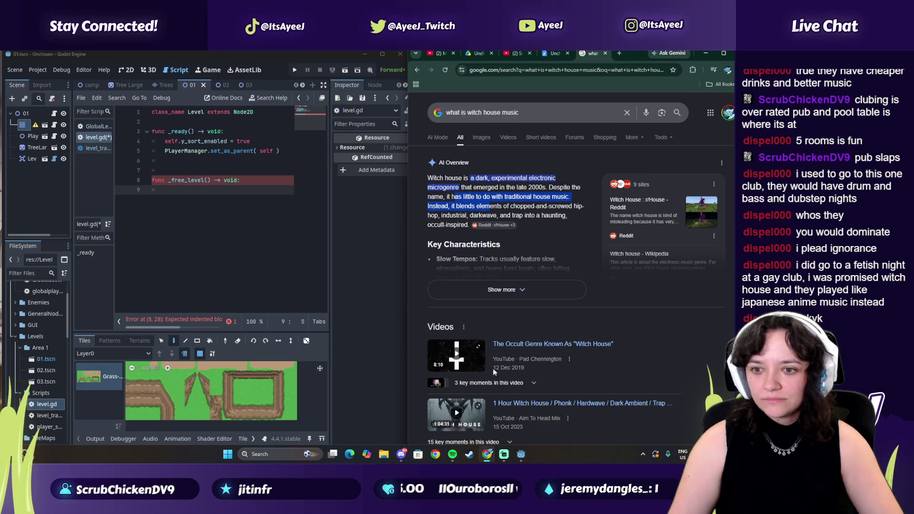
scroll(519, 367, down, 1)
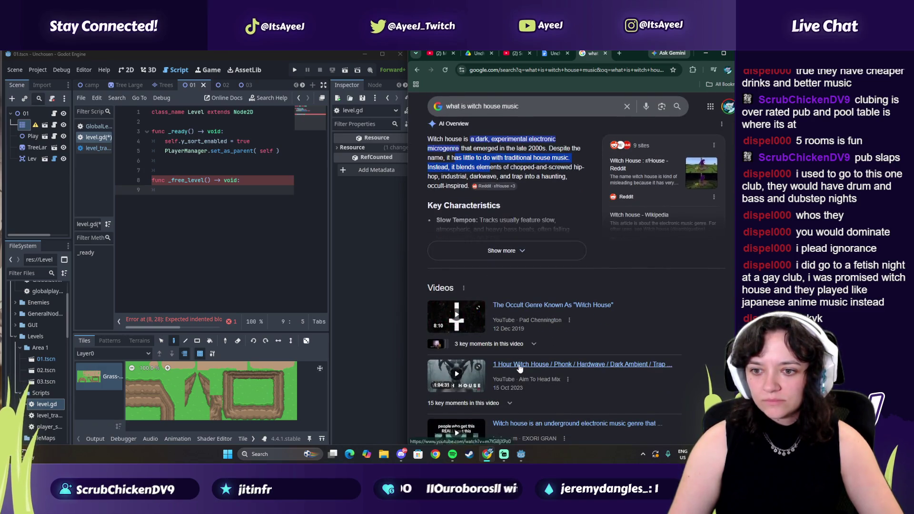
- Play the 1 Hour Witch House mix and skip ahead to about fifteen minutes
click(519, 368)
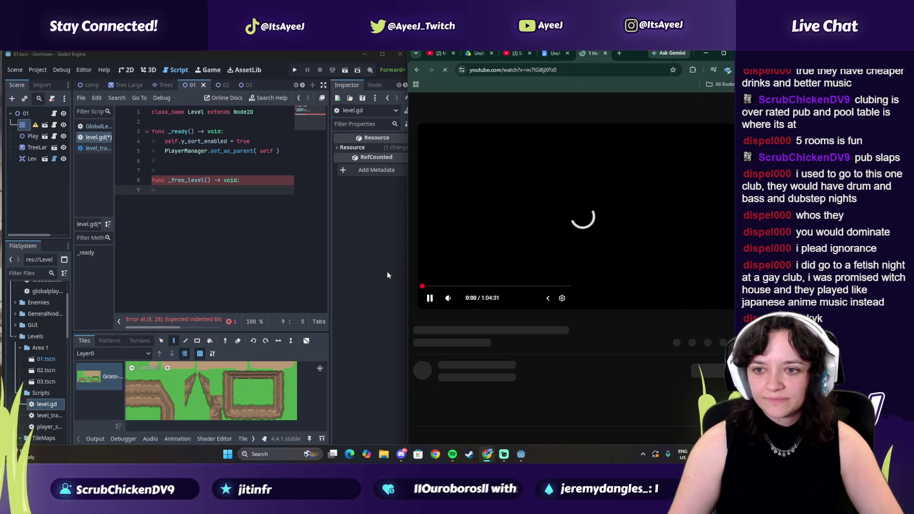
click(420, 284)
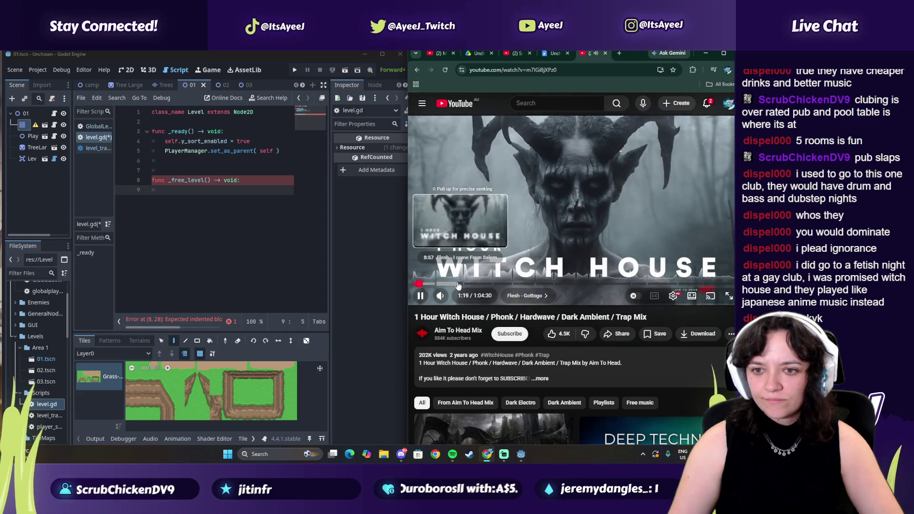
click(456, 284)
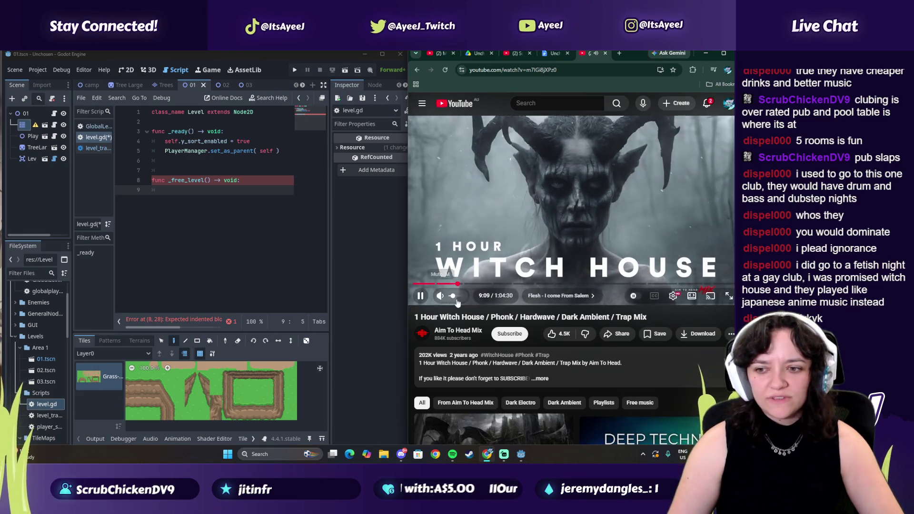
scroll(493, 297, down, 2)
scroll(490, 293, up, 2)
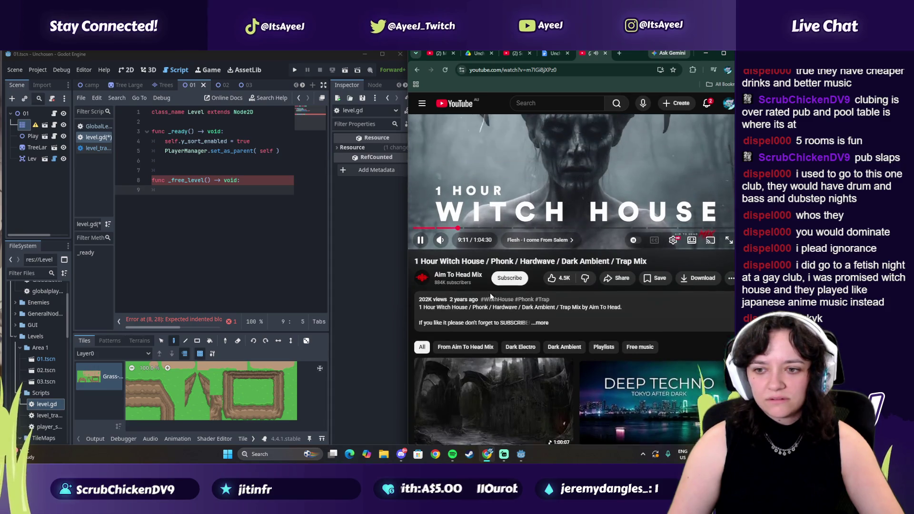
drag(466, 286, 489, 288)
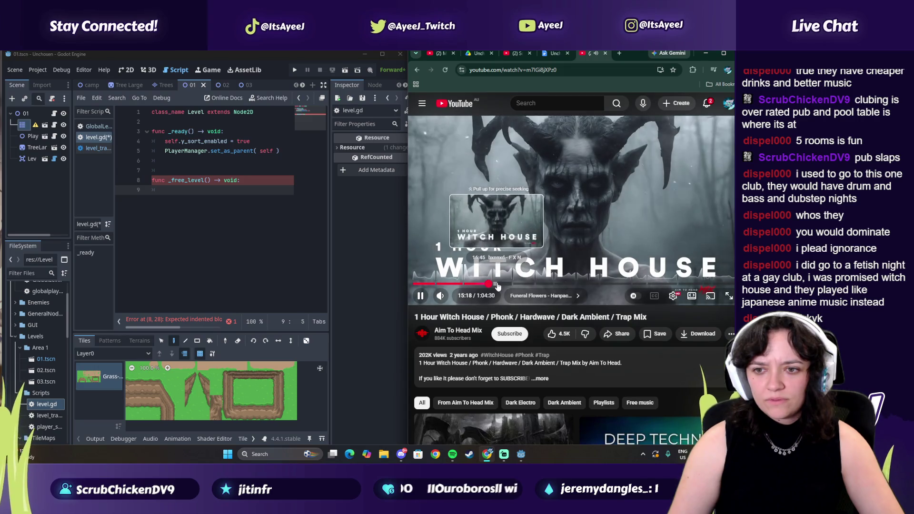
- Search '3d model of race car' and rotate Sketchfab's Audi RS5 DTM model to a rear view
click(619, 54)
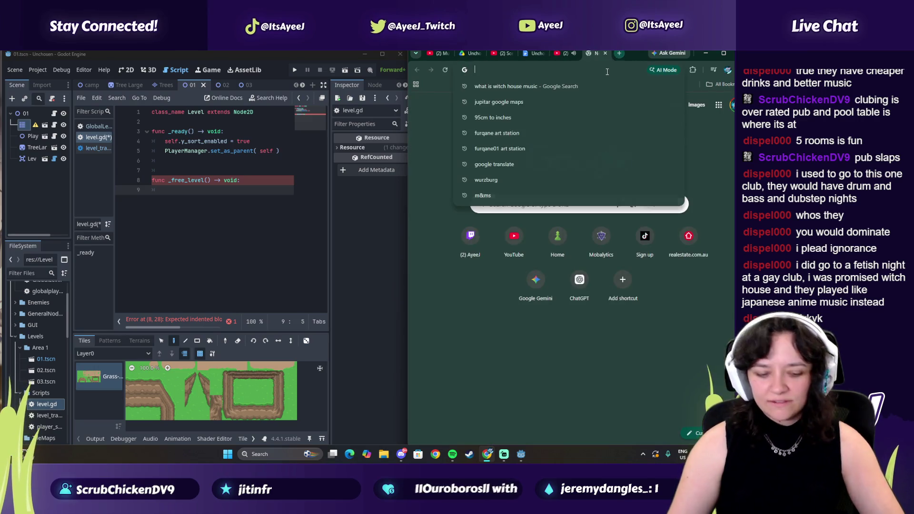
text(3d model of f)
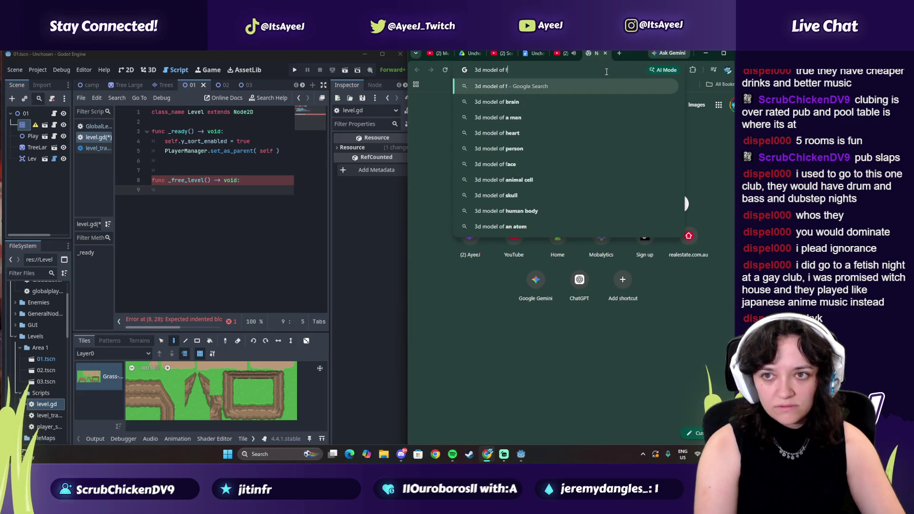
key(BackSpace)
text(race ca)
key(Return)
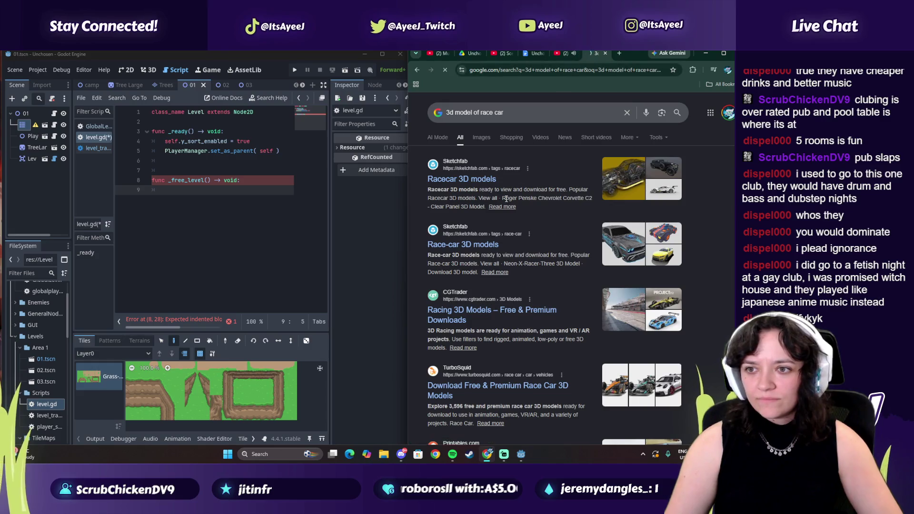
click(462, 179)
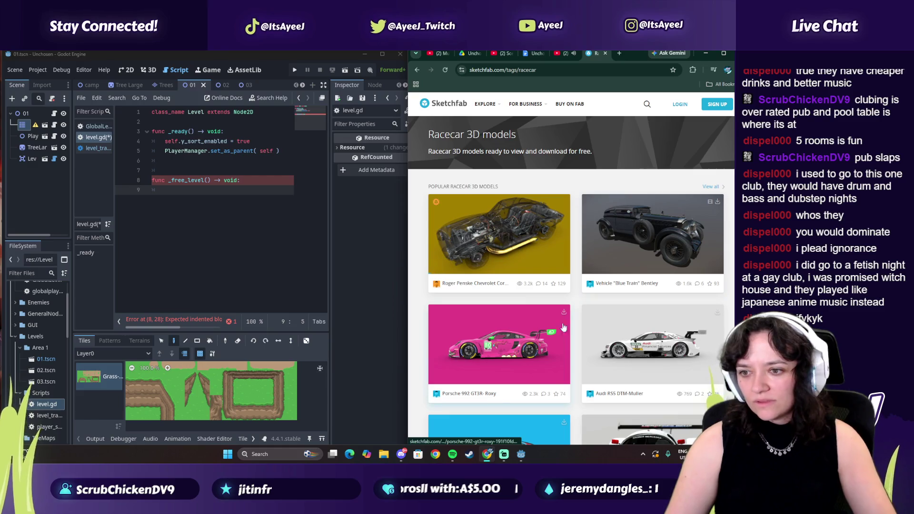
scroll(563, 327, down, 1)
click(590, 305)
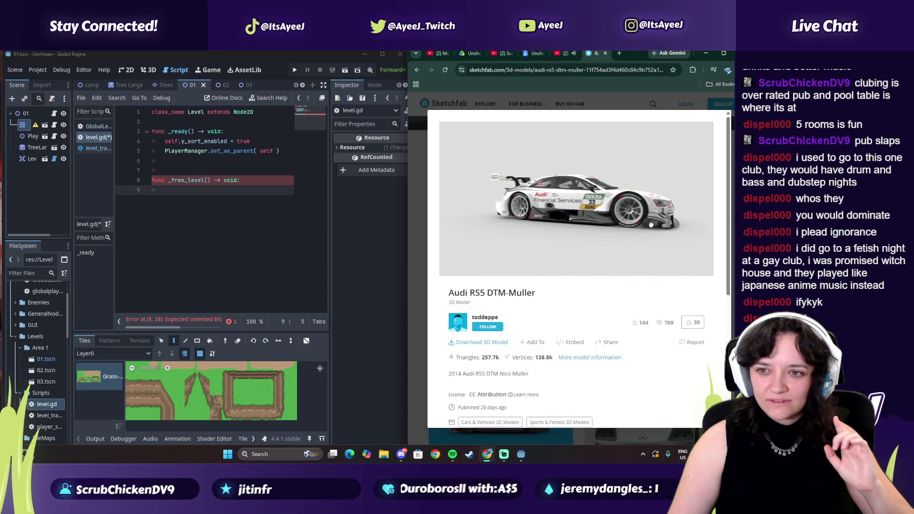
drag(664, 224, 525, 224)
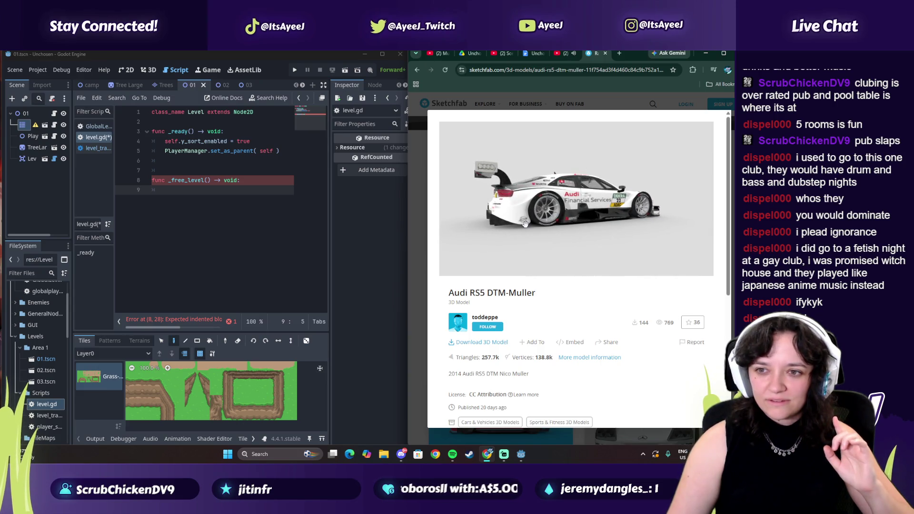
- Close the Sketchfab and witch house tabs and resume the Michael Games Godot tutorial
click(606, 54)
click(607, 54)
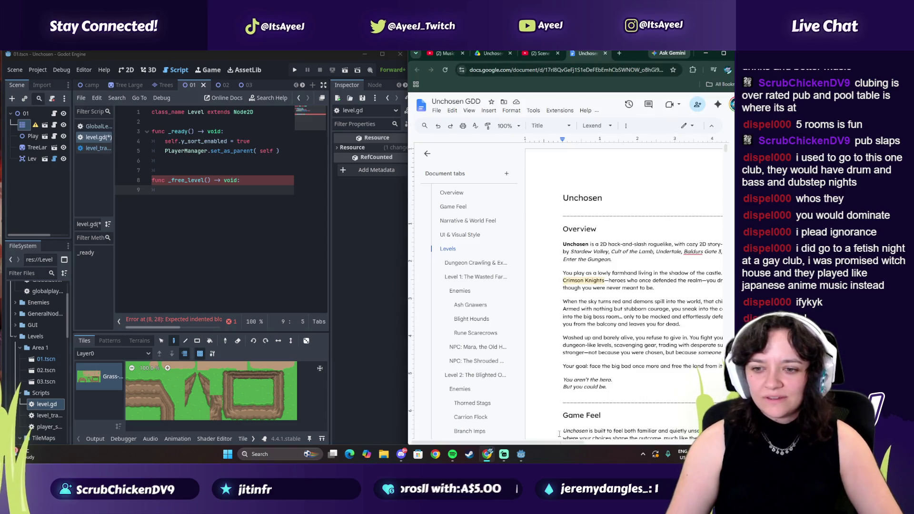
click(443, 53)
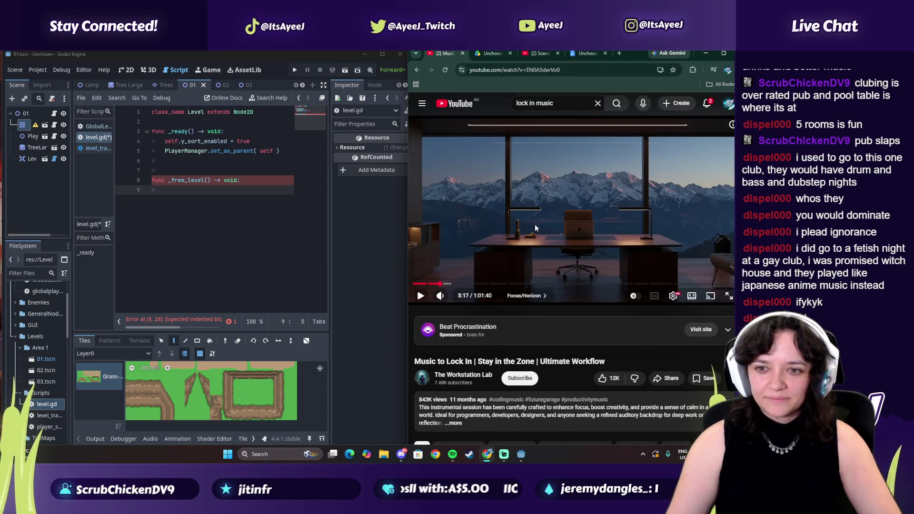
click(538, 54)
click(530, 158)
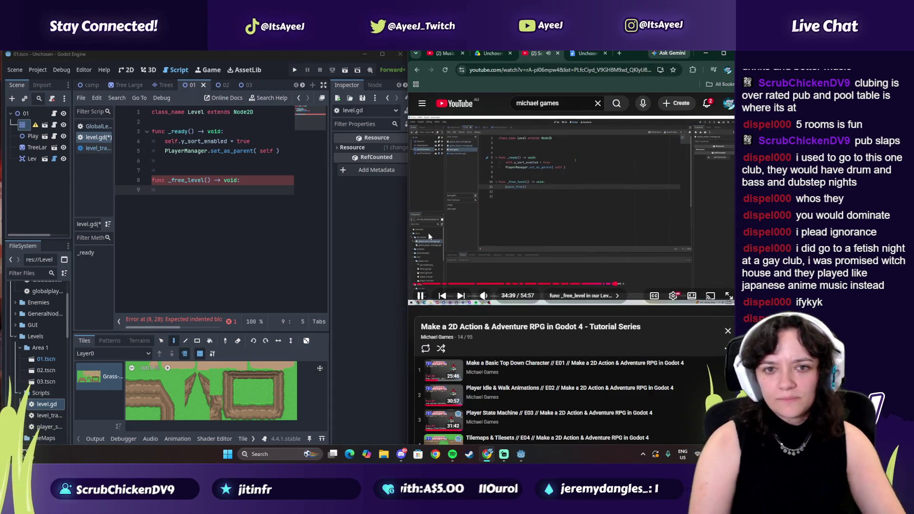
- Complete queue_free() in _free_level of level.gd using autocomplete
click(181, 194)
text(ueue)
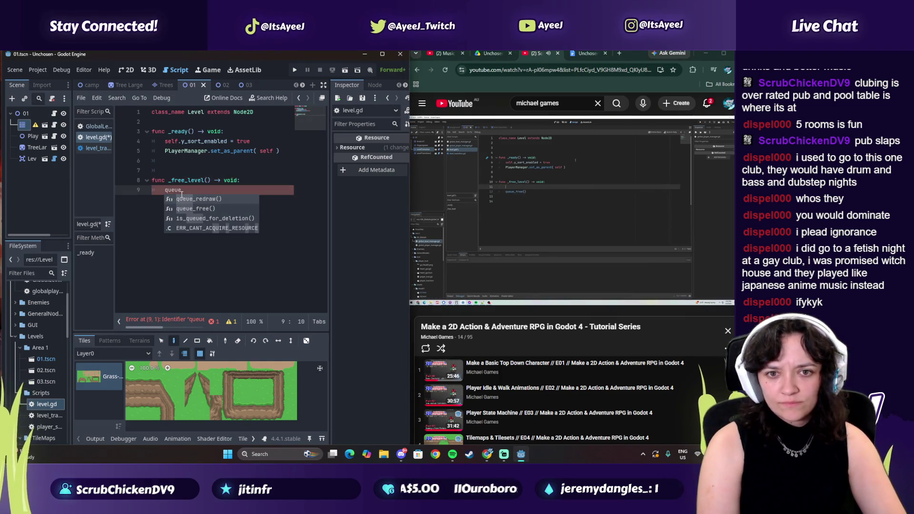
text(_f)
key(Return)
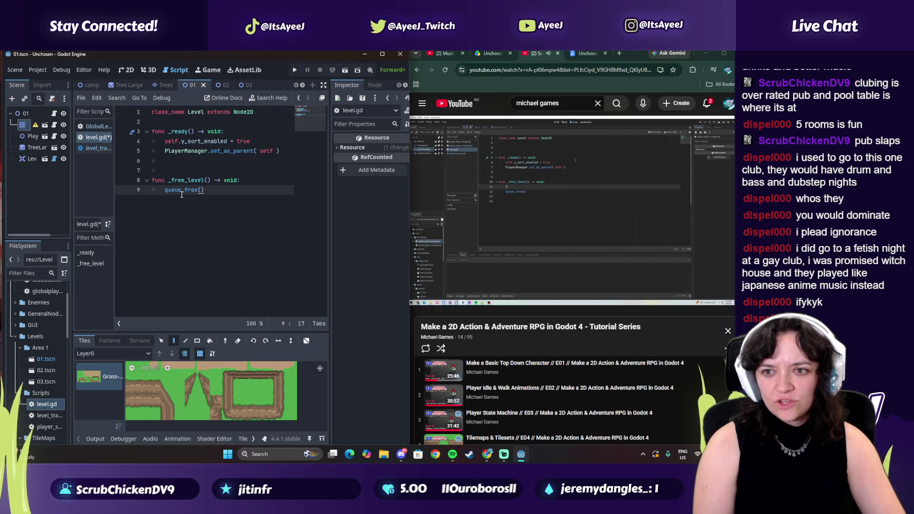
- Add a 'PlayerManager.' line above queue_free() and bring up its function suggestions
click(181, 195)
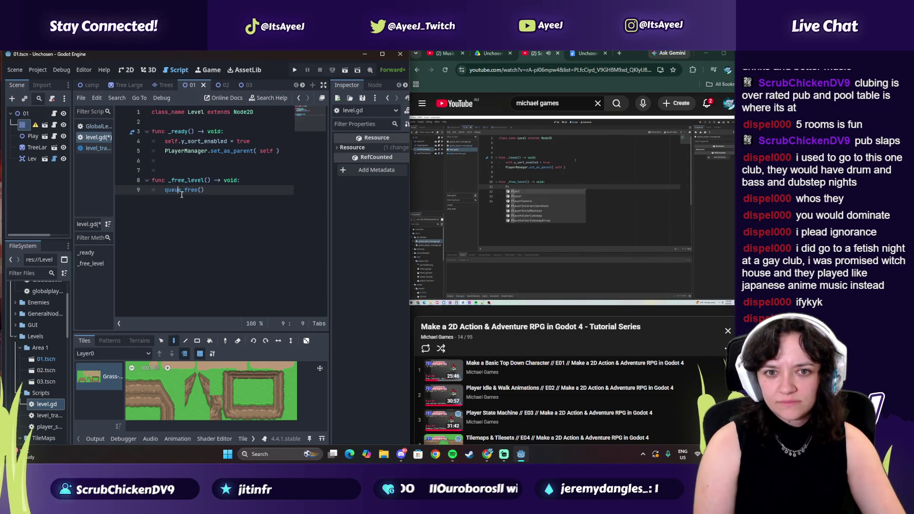
key(Home)
key(Return)
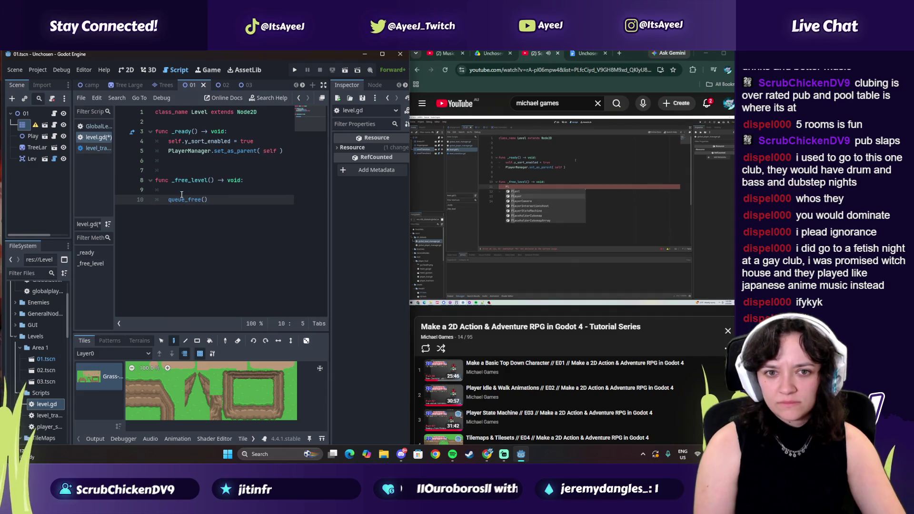
key(Up)
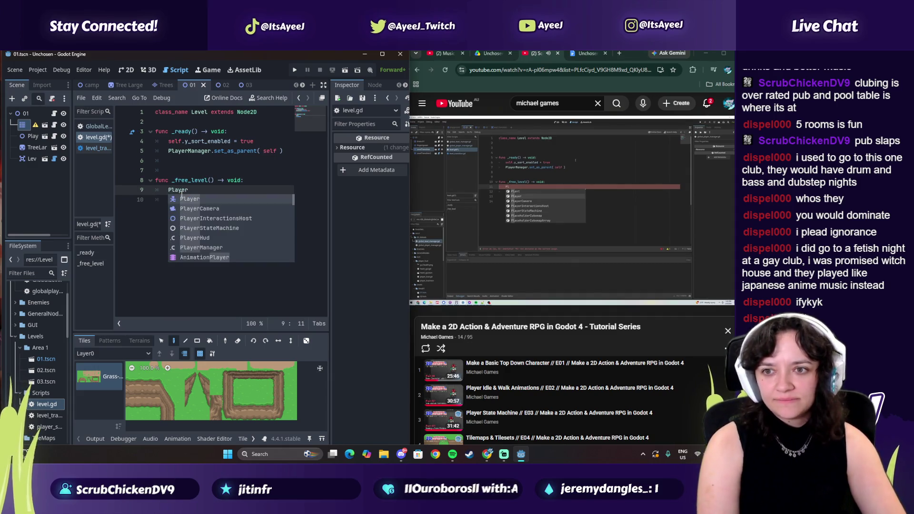
text(.ma)
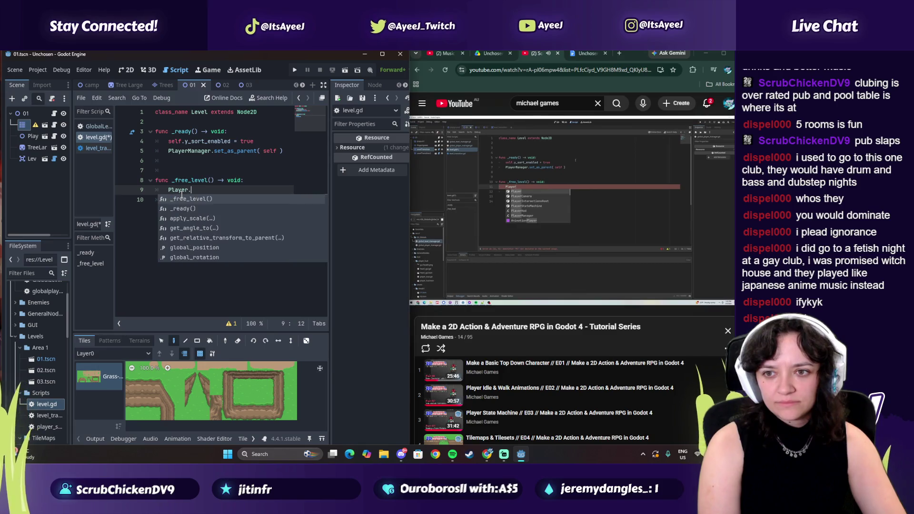
key(BackSpace)
key(BackSpace)
key(BackSpace)
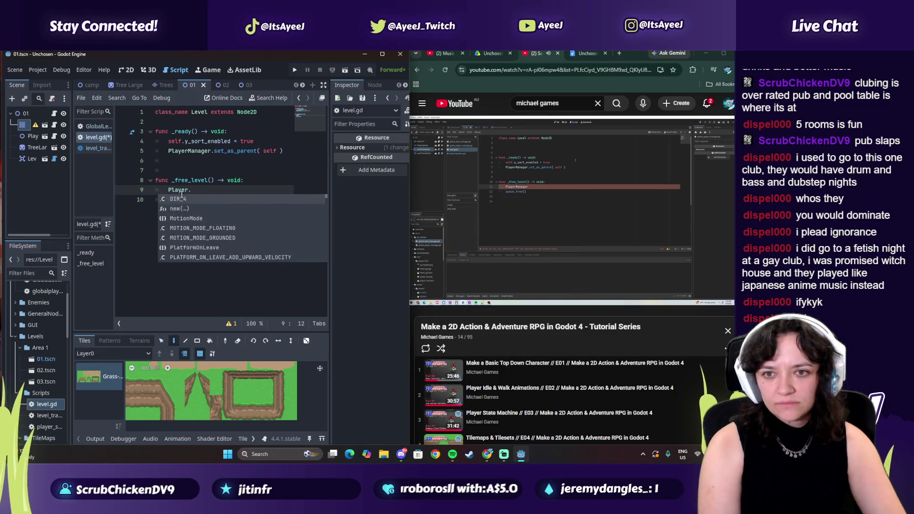
text(Manager)
key(Return)
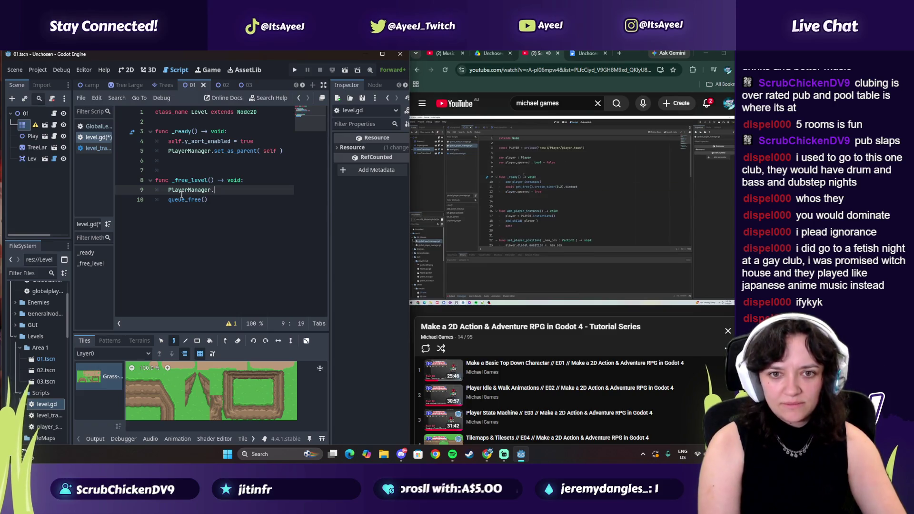
text(.)
key(XF86AudioPlay)
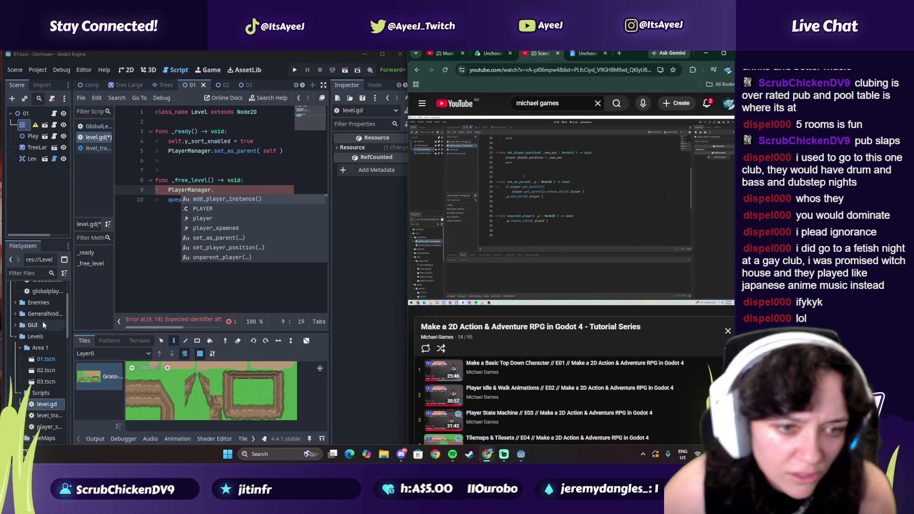
- In the global player manager script, add and then remove a blank line in unparent_player
double_click(43, 294)
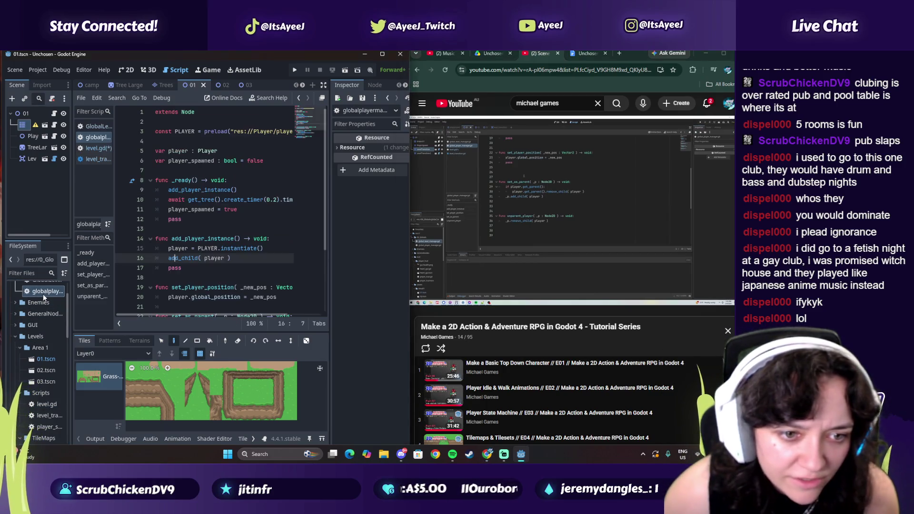
click(508, 220)
scroll(253, 281, down, 3)
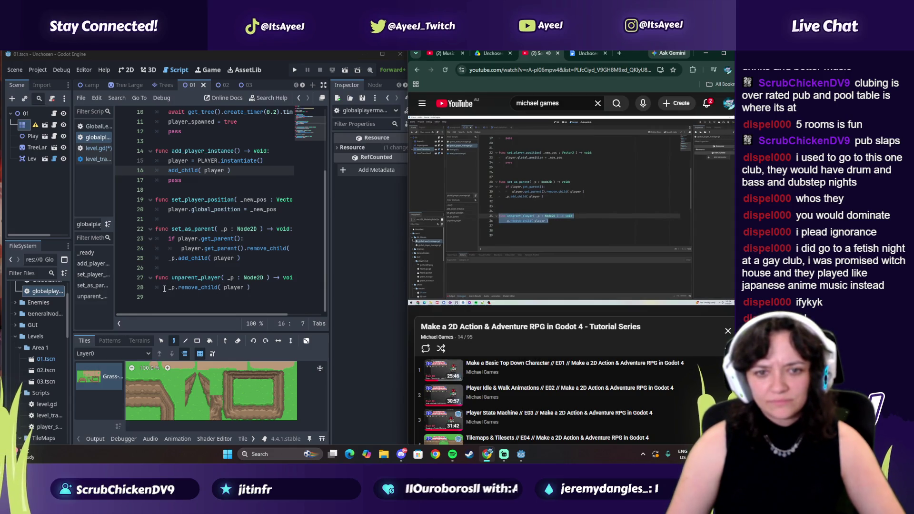
click(164, 289)
key(Return)
key(Up)
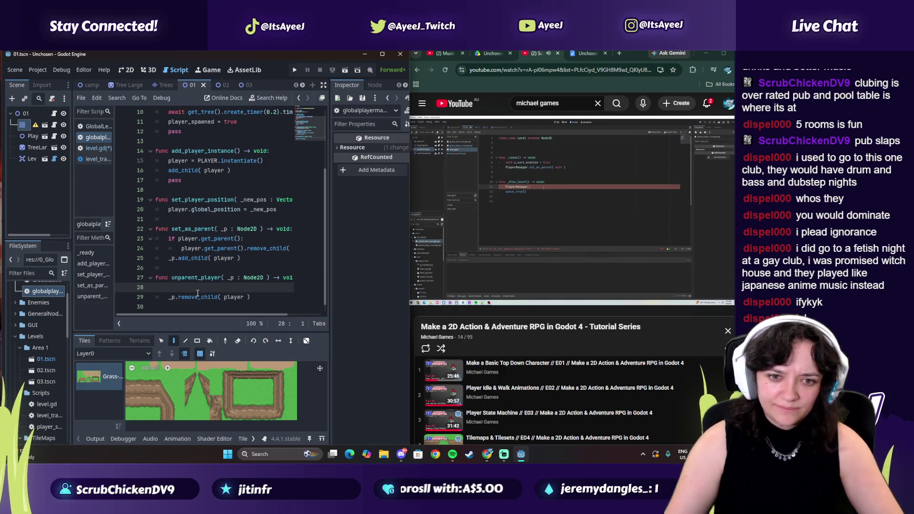
key(BackSpace)
- Pause the tutorial and switch from level_transition.gd back to level.gd
click(572, 209)
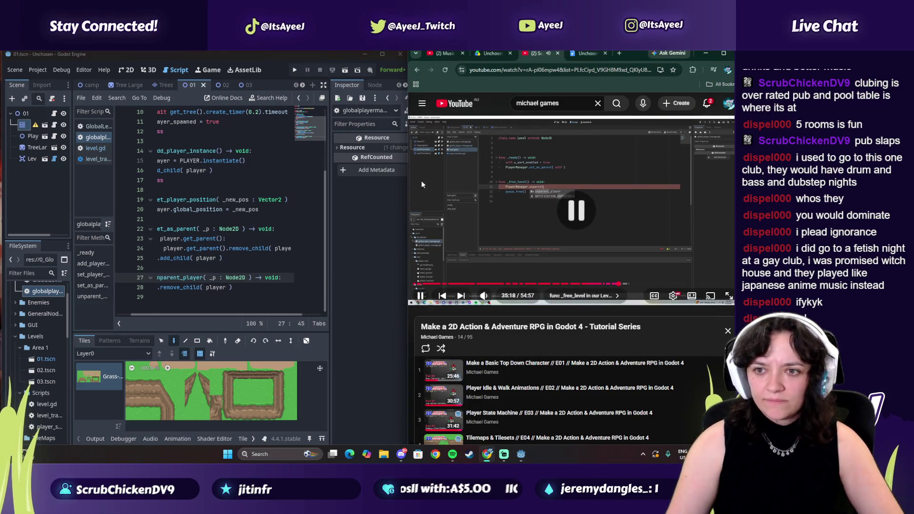
click(93, 159)
scroll(215, 238, down, 5)
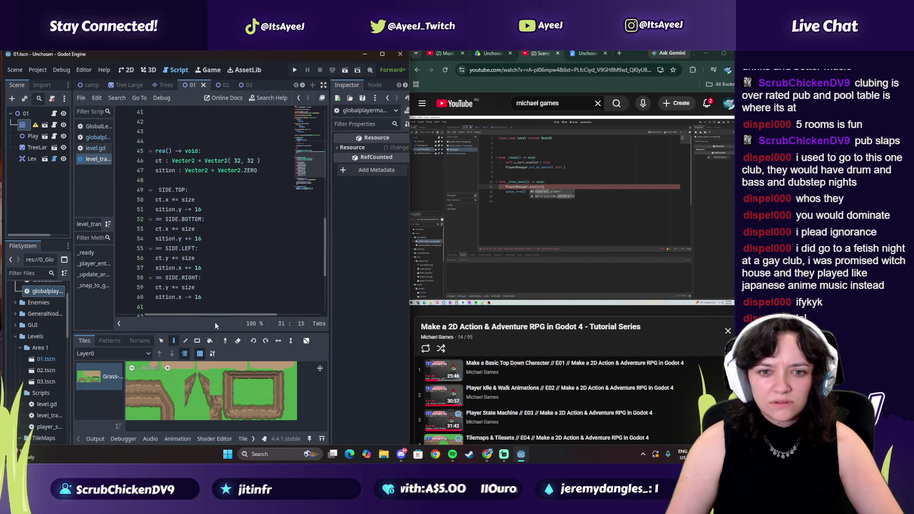
drag(219, 316, 156, 307)
scroll(156, 286, down, 3)
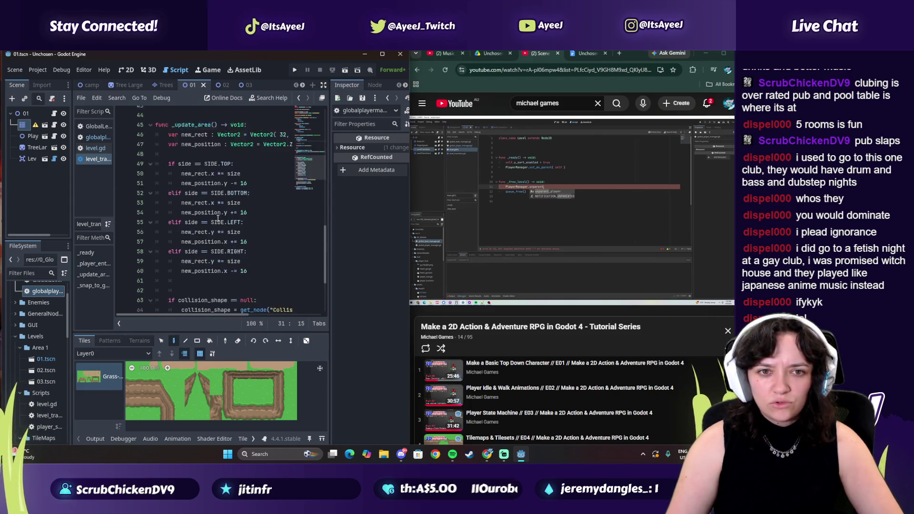
click(93, 159)
click(92, 149)
click(95, 158)
- Complete line 9 as PlayerManager.unparent_player( self ) via autocomplete
click(96, 149)
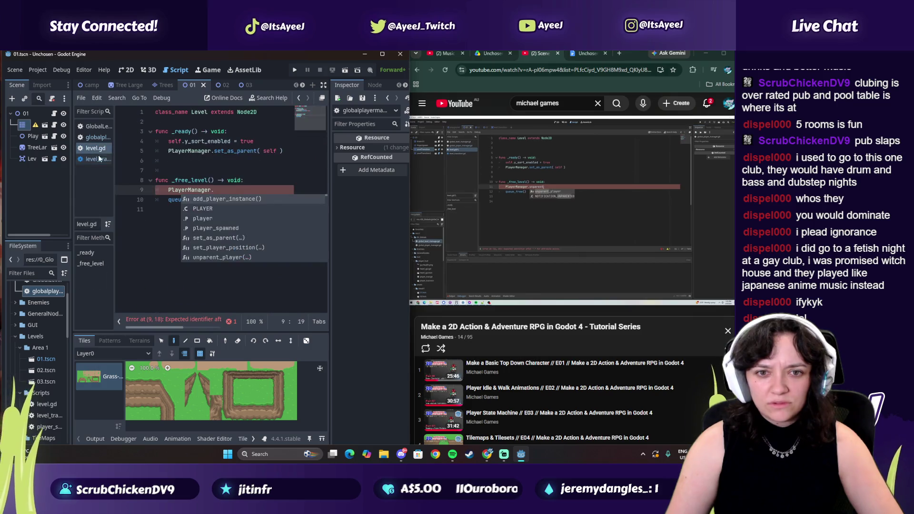
click(219, 190)
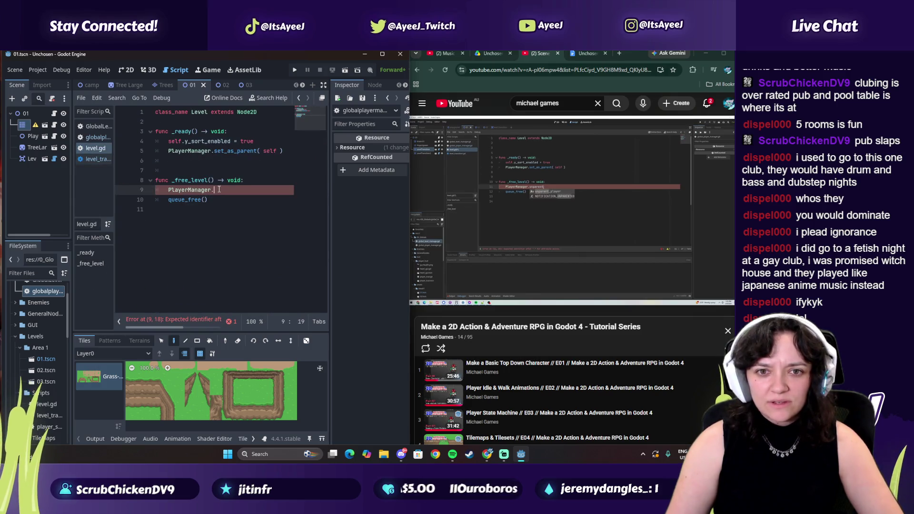
click(459, 235)
text(unpa)
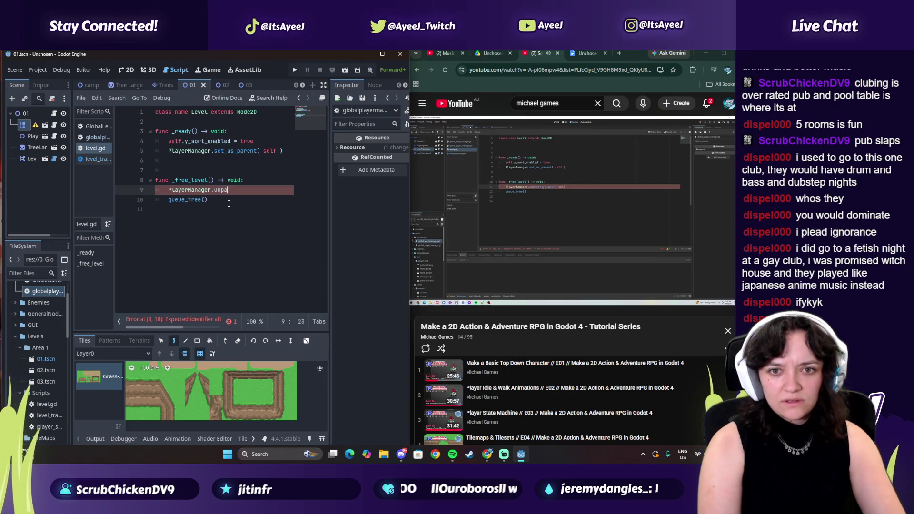
text(re)
key(Return)
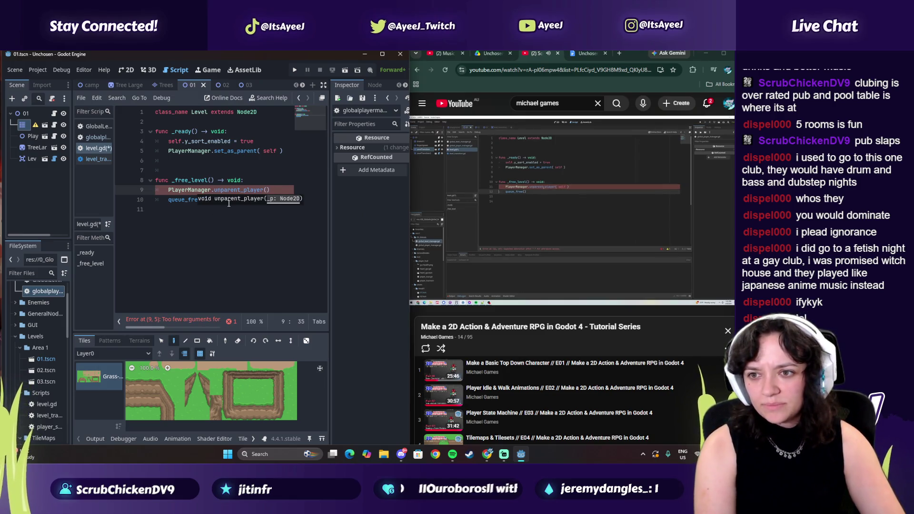
text(self)
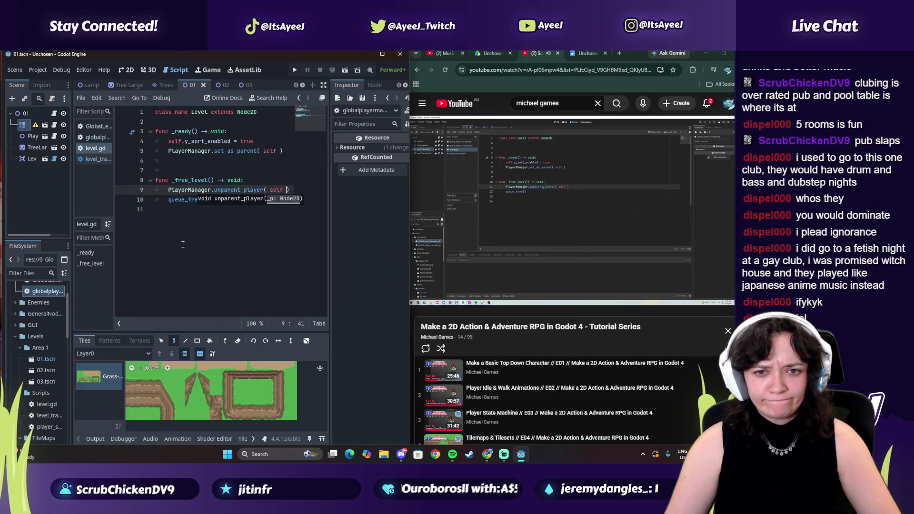
click(177, 219)
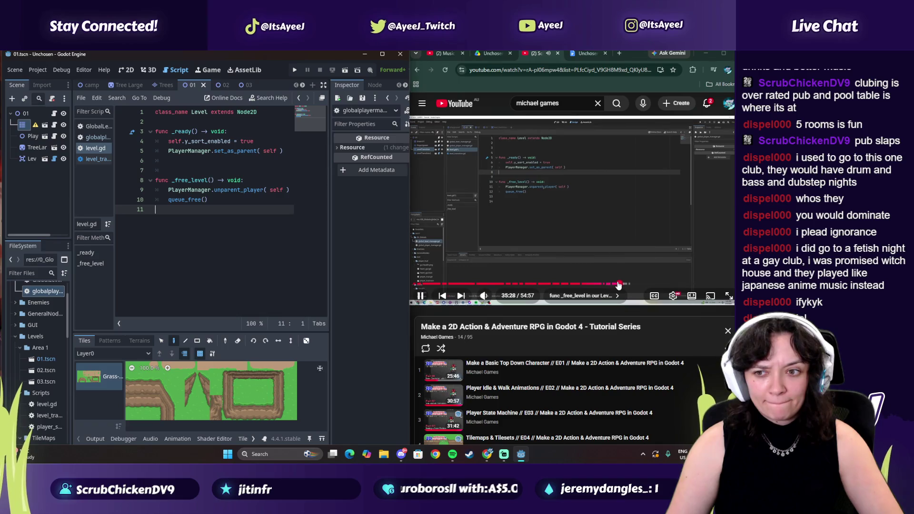
drag(618, 284, 628, 286)
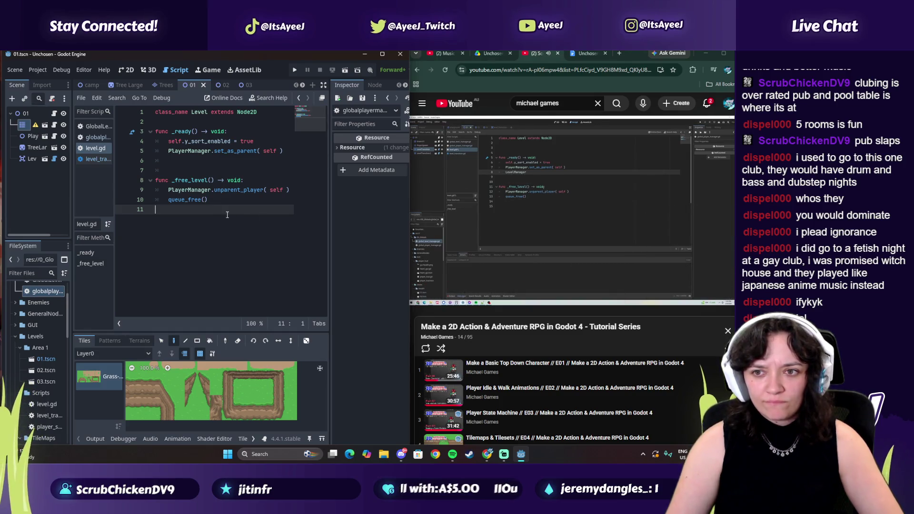
click(508, 211)
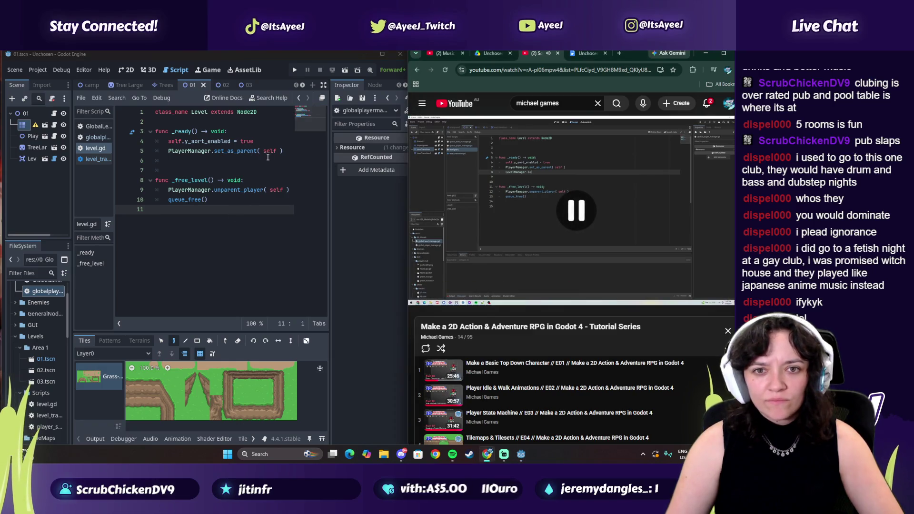
- Start a new line 6 after set_as_parent with 'LevelManager.' from autocomplete
click(296, 151)
key(Return)
text(LevelM)
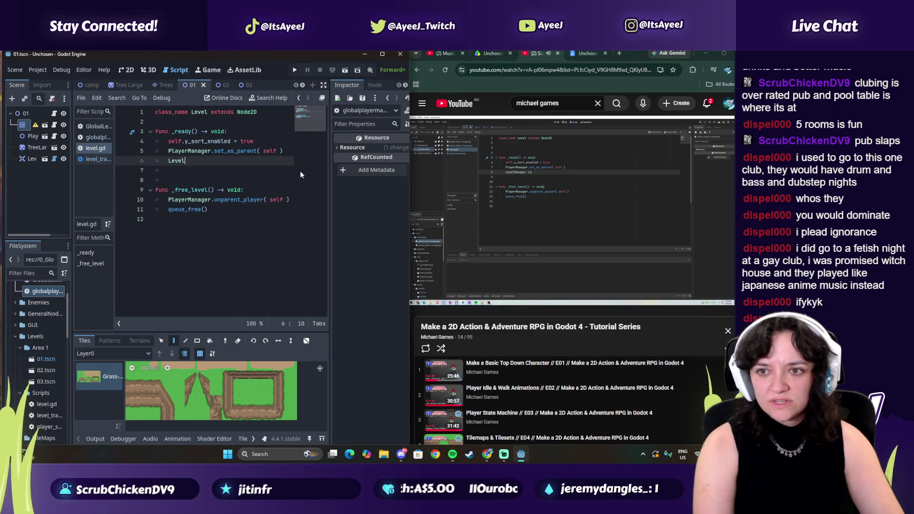
key(Return)
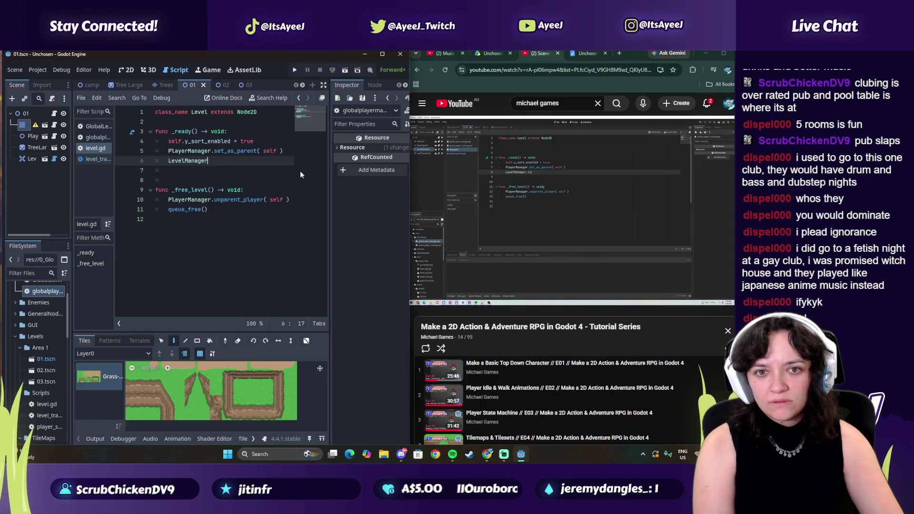
text(.)
click(525, 168)
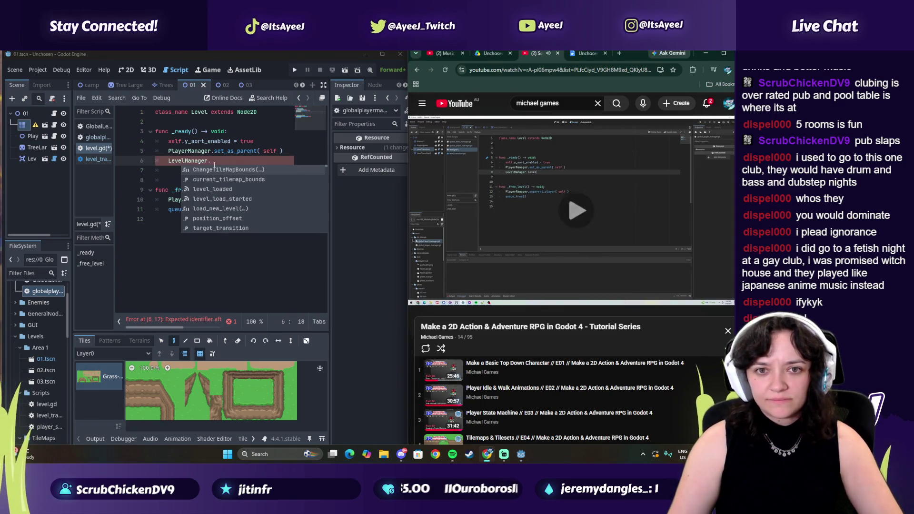
click(217, 165)
- Finish it as LevelManager.level_load_started.connect( _free_level ) and save level.gd
text(l_load_started.con)
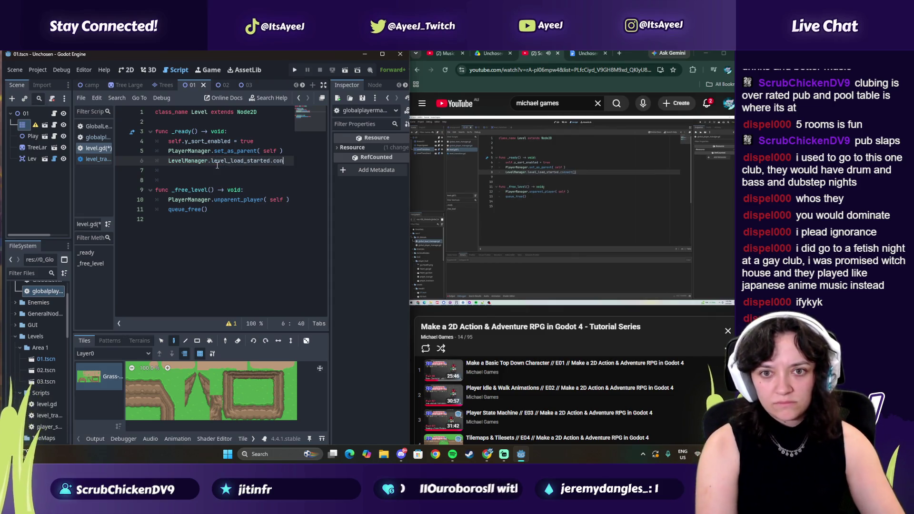
text(t())
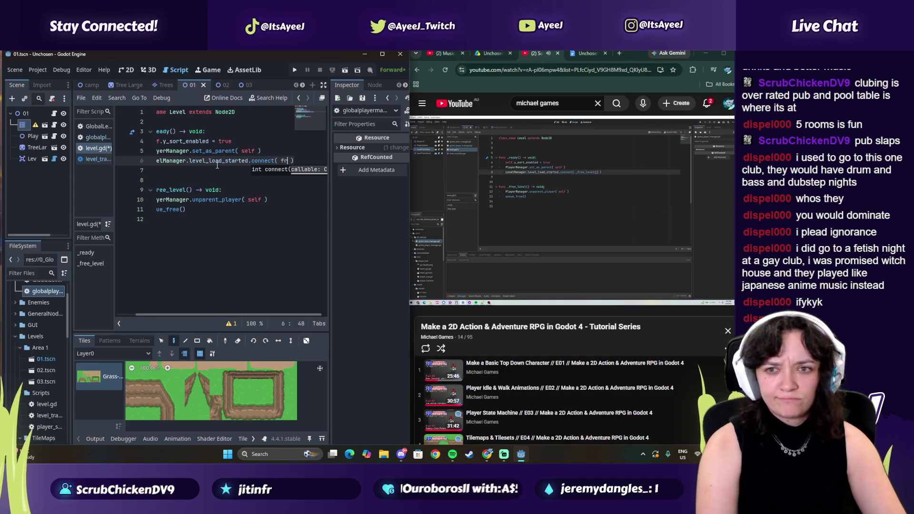
key(ctrl+space)
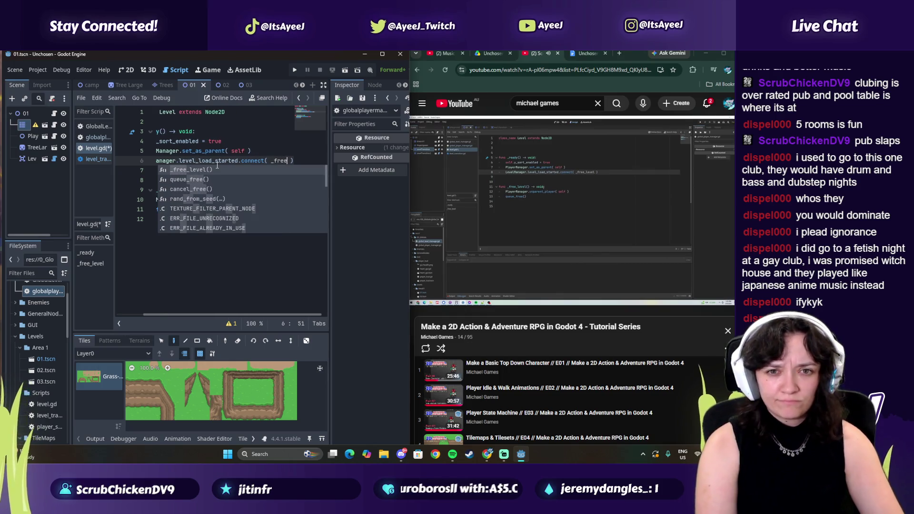
key(Return)
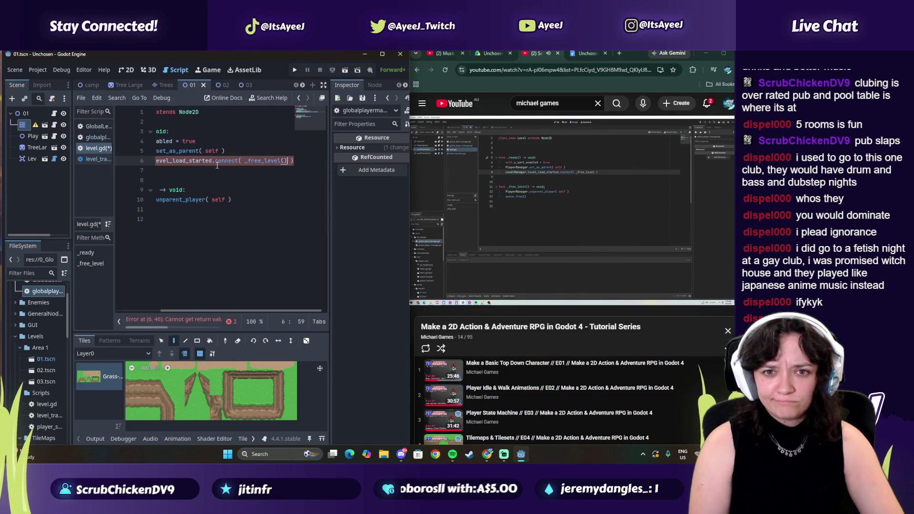
key(BackSpace)
key(BackSpace)
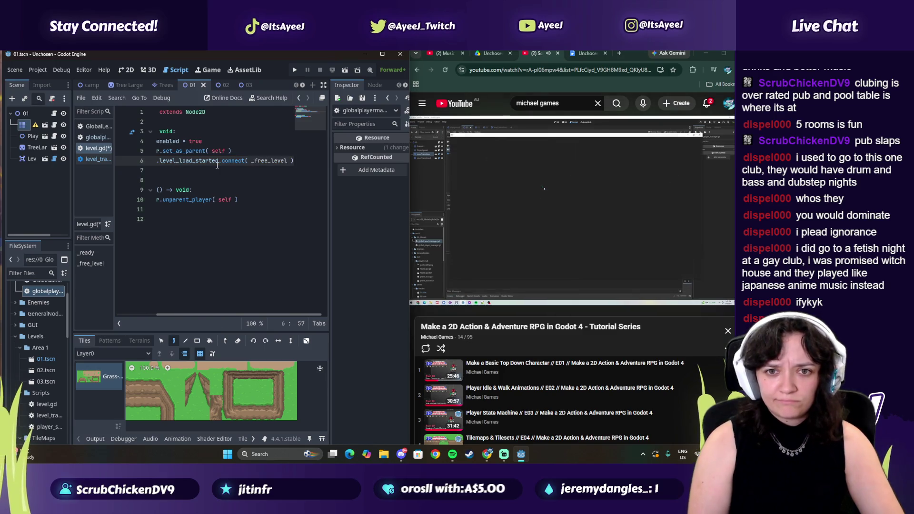
key(ctrl+s)
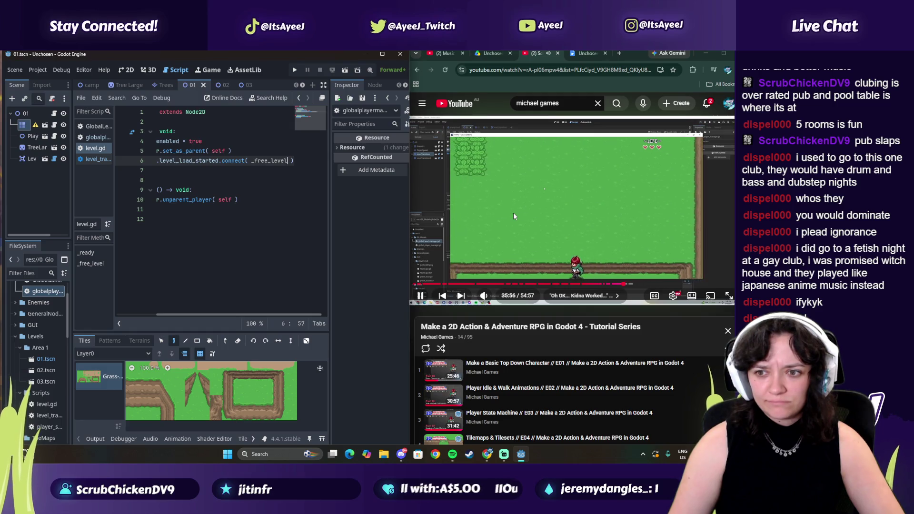
click(476, 207)
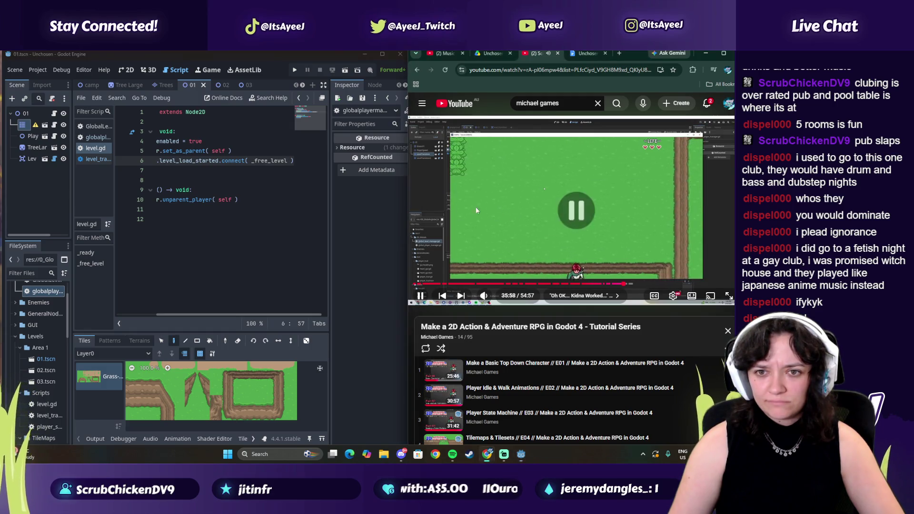
click(263, 210)
- Run the project until it breaks on the null shape error at level_transition.gd line 66, then close the game
click(294, 71)
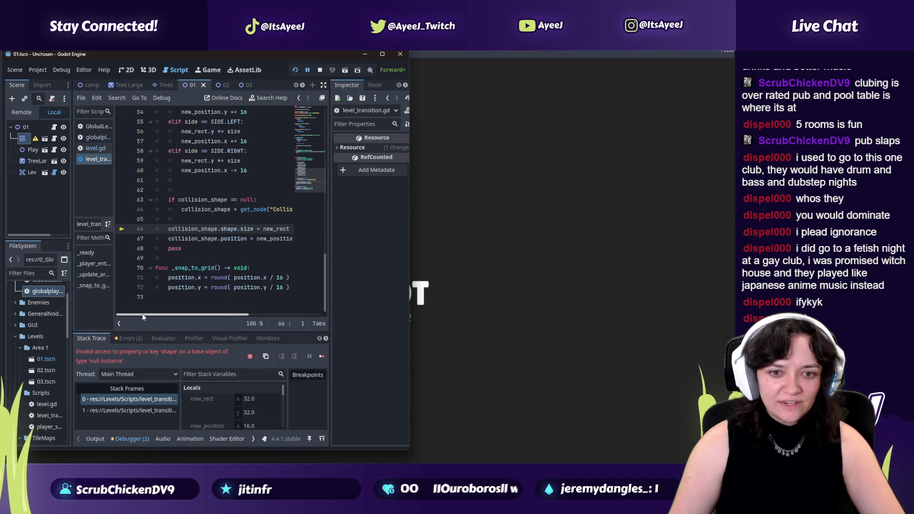
mouse_move(142, 313)
mouse_down()
mouse_move(179, 312)
mouse_move(130, 310)
mouse_up()
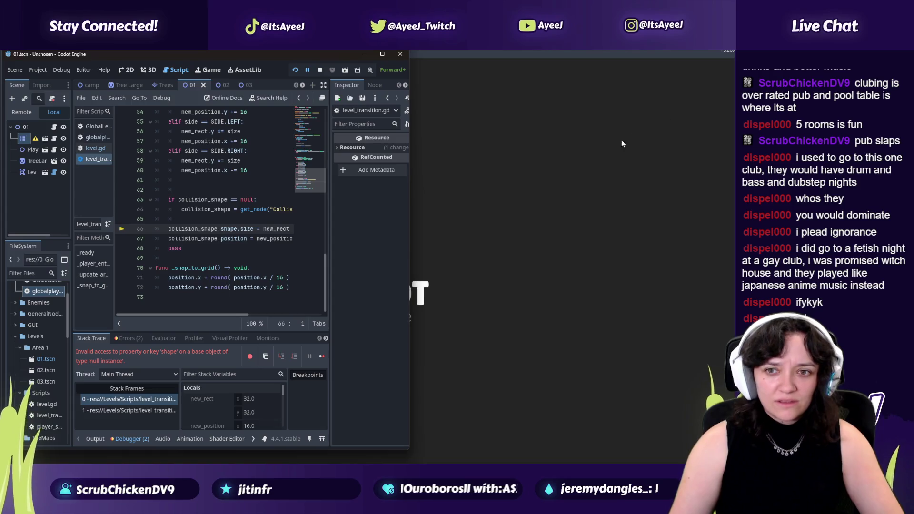
key(alt+Tab)
click(313, 206)
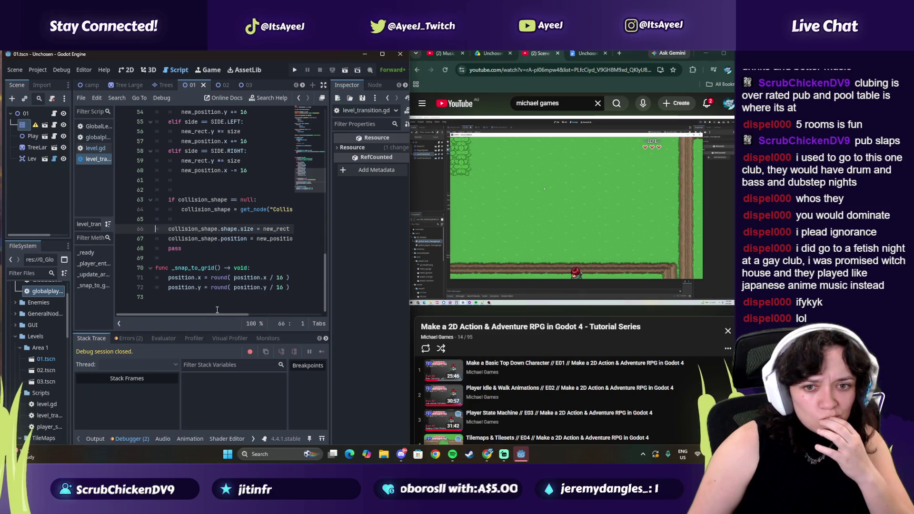
- Maximize the YouTube tutorial window with Win+Up, then bring the Godot editor to the front
mouse_move(211, 314)
mouse_down()
mouse_move(259, 315)
mouse_move(208, 313)
mouse_up()
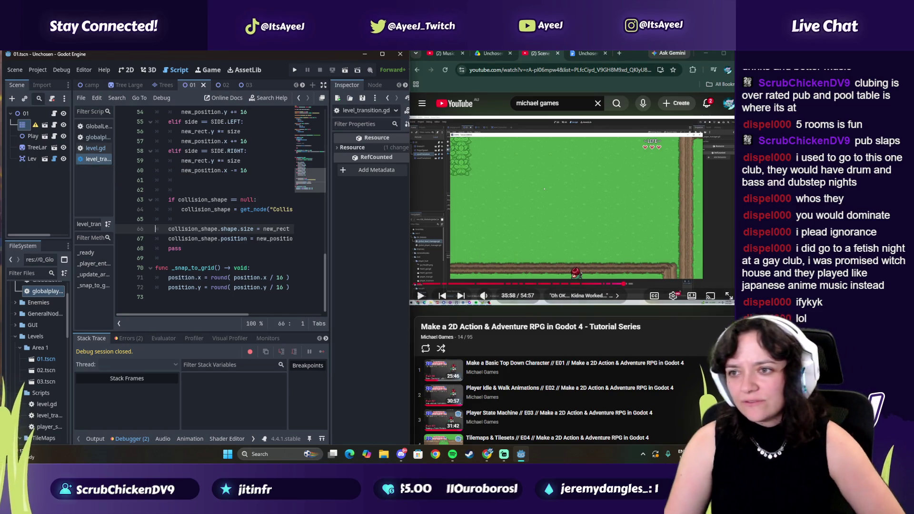
key(super+Up)
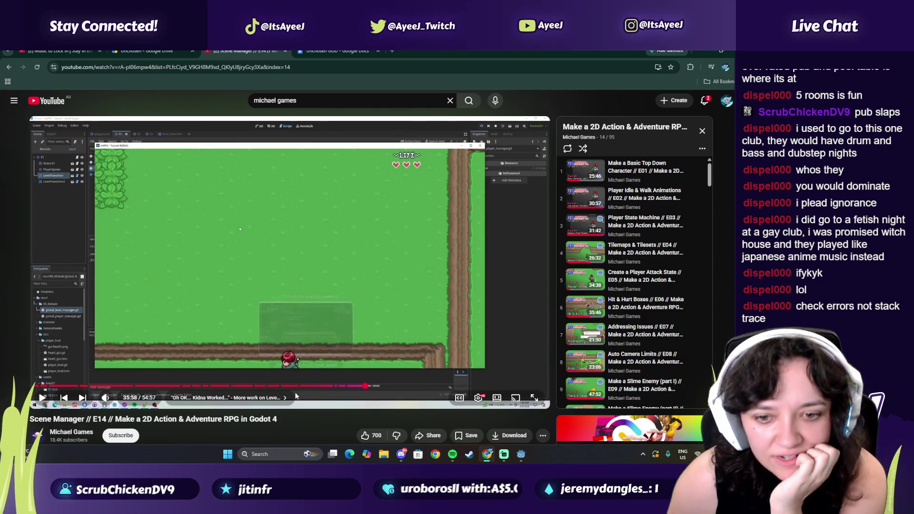
click(522, 455)
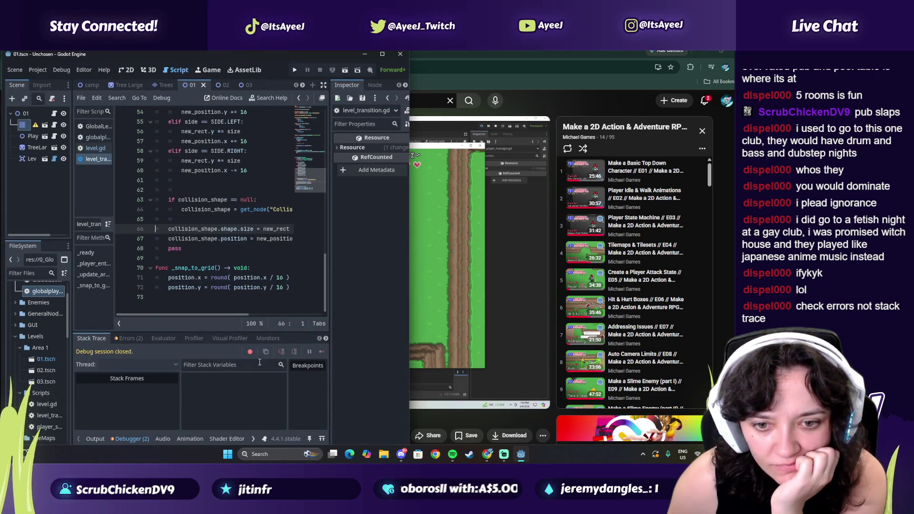
- Expand the CollisionShape2D node-not-found error in the Debugger's Errors tab, then return to YouTube
click(126, 338)
click(169, 379)
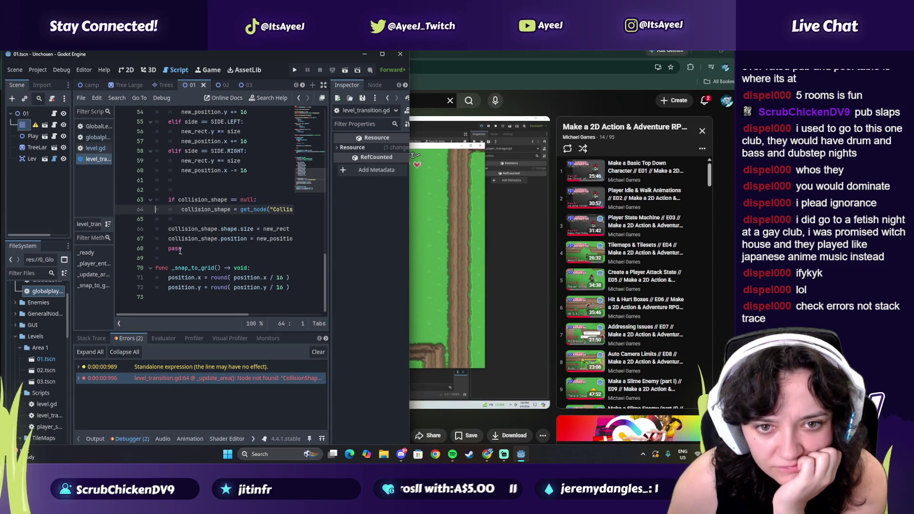
mouse_move(174, 314)
mouse_down()
mouse_move(211, 316)
mouse_move(143, 311)
mouse_move(222, 318)
mouse_move(167, 315)
mouse_up()
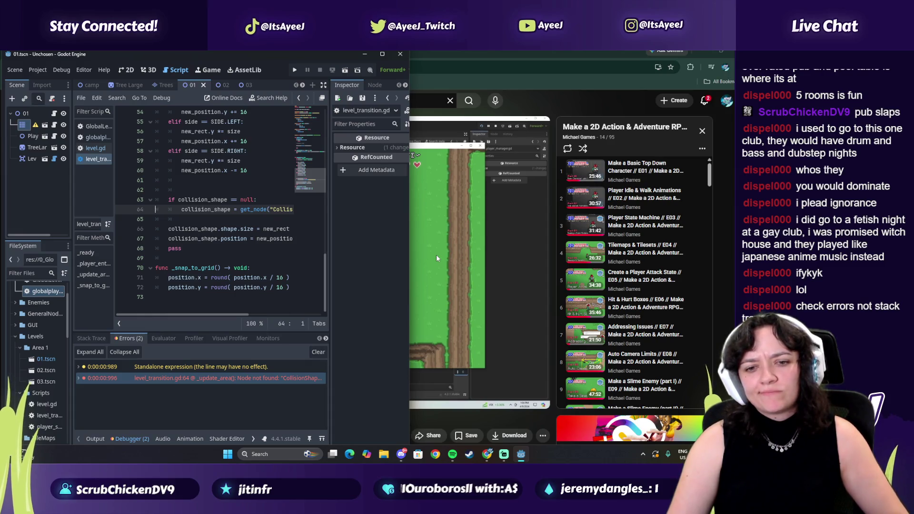
double_click(152, 380)
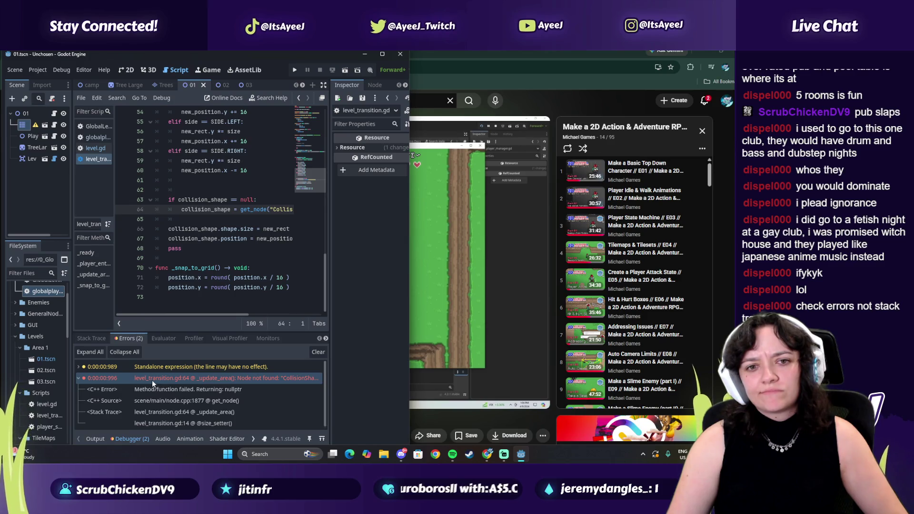
click(430, 303)
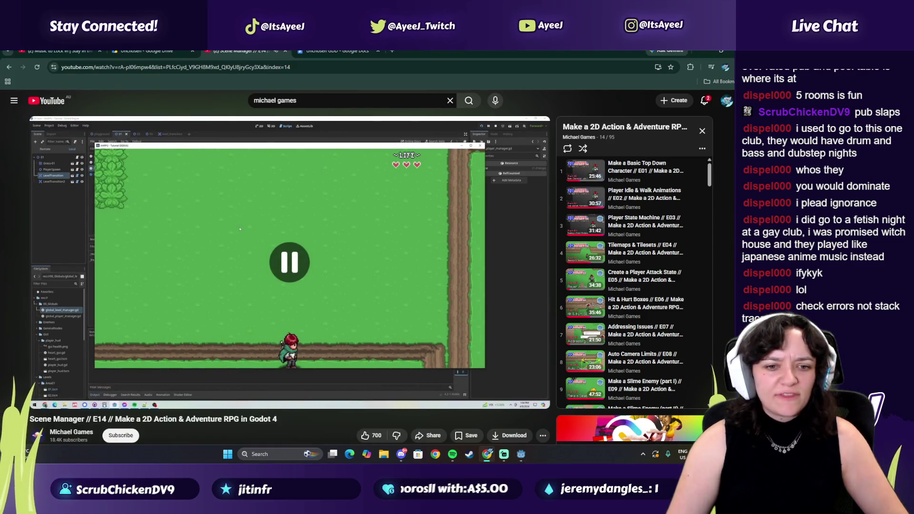
- Rewind the tutorial to about 12:09, mute and skip the ad so it resumes
click(224, 278)
click(224, 279)
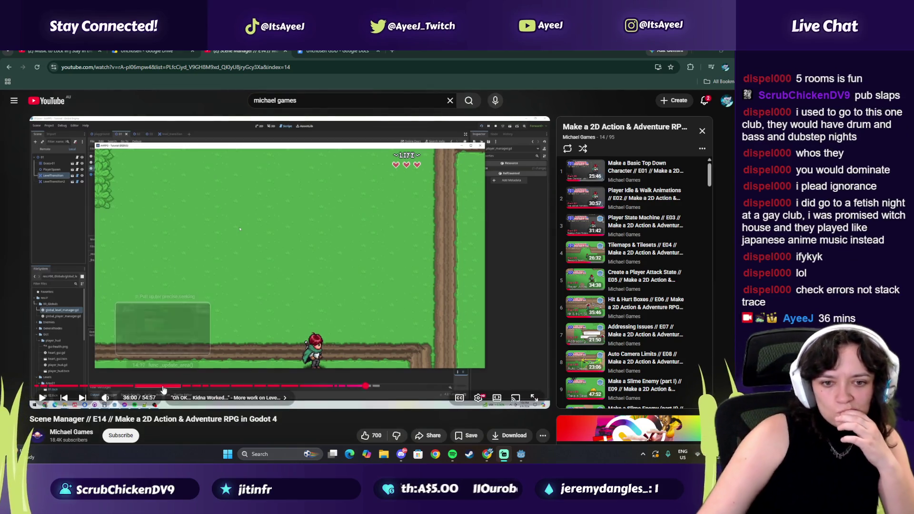
click(145, 386)
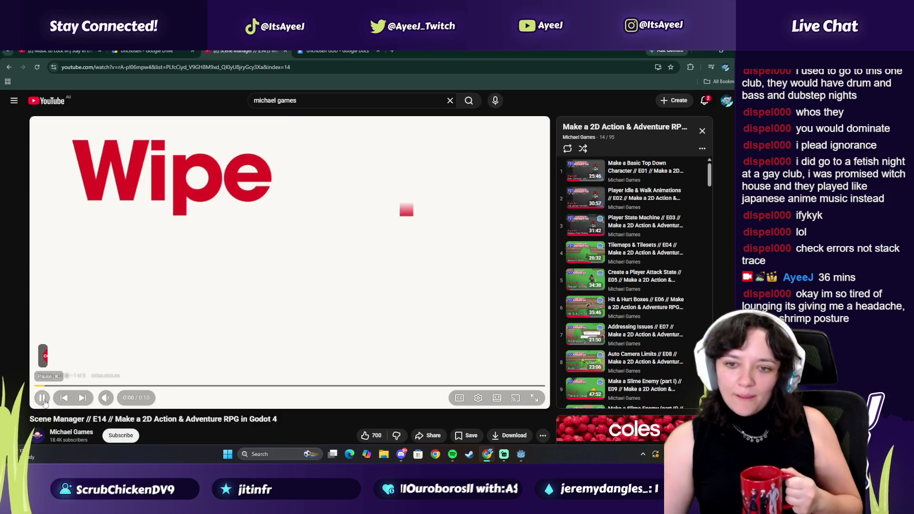
click(104, 398)
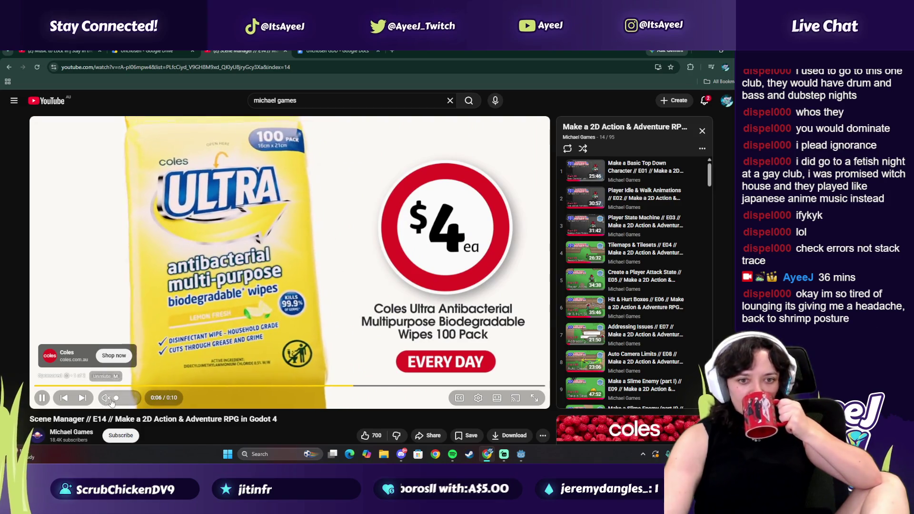
key(m)
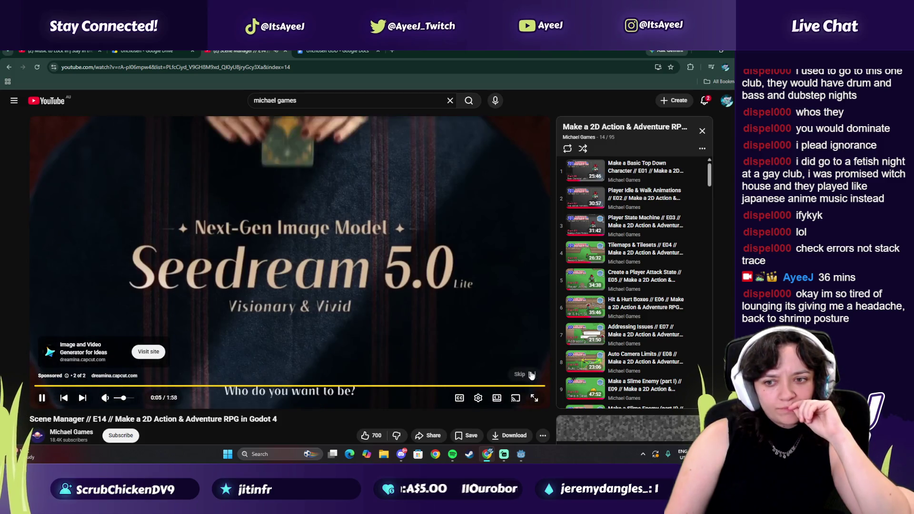
click(524, 374)
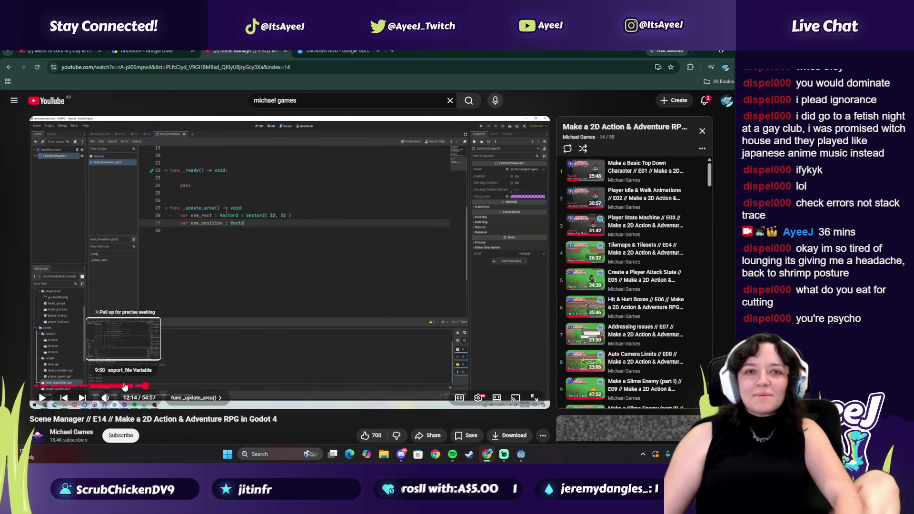
- Seek the tutorial to 15:49, pause on the collision shape code, and return to Godot
click(214, 251)
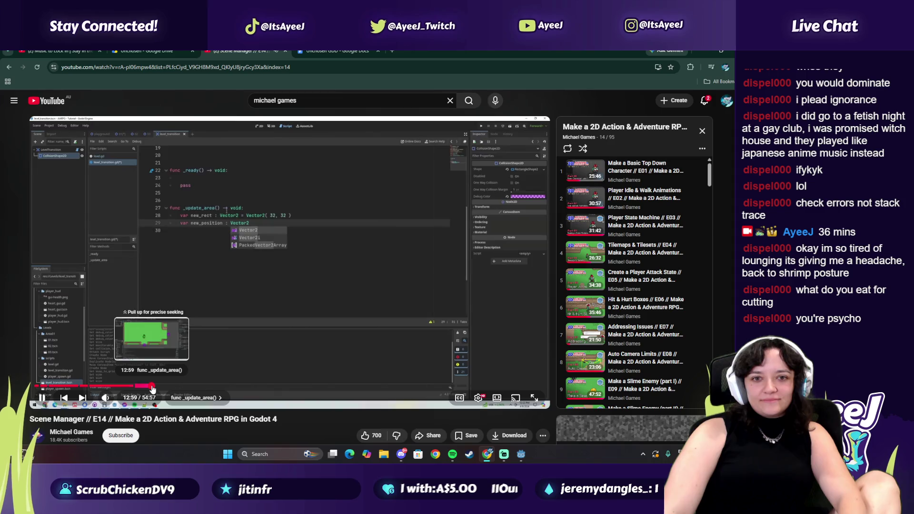
click(159, 387)
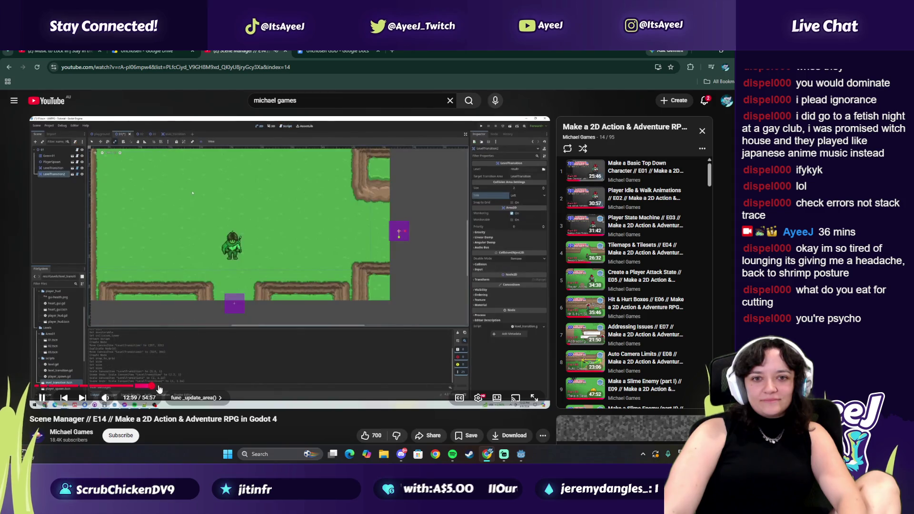
click(162, 387)
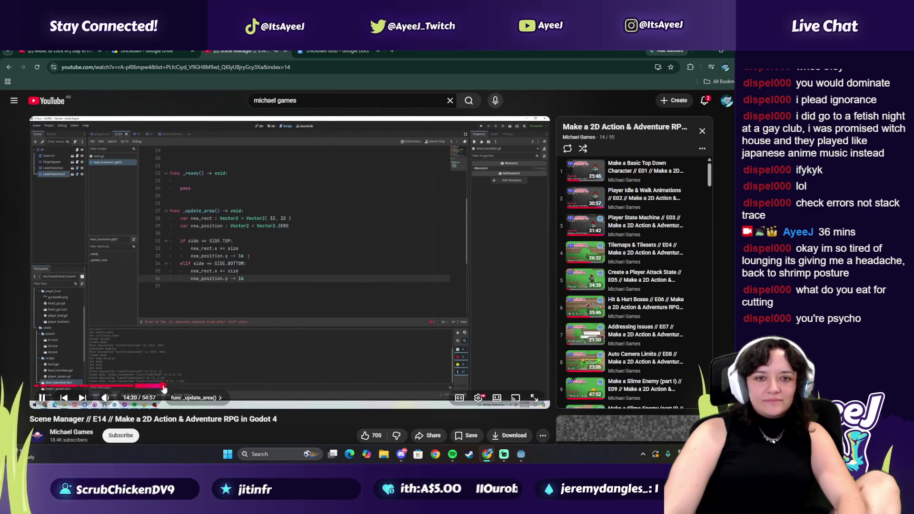
click(176, 387)
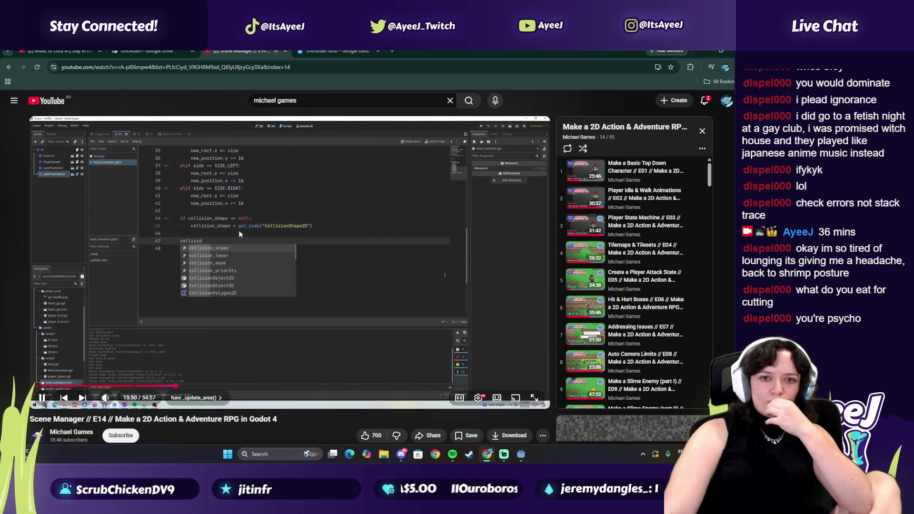
click(238, 232)
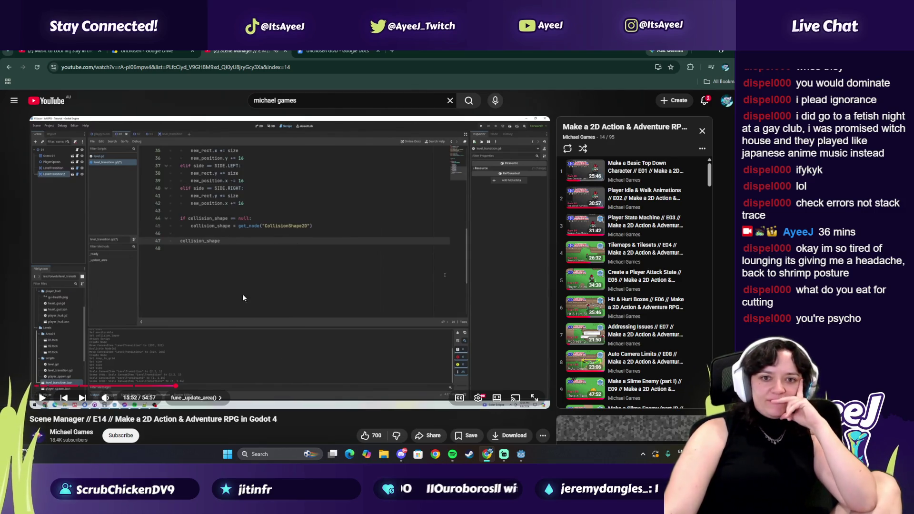
click(524, 457)
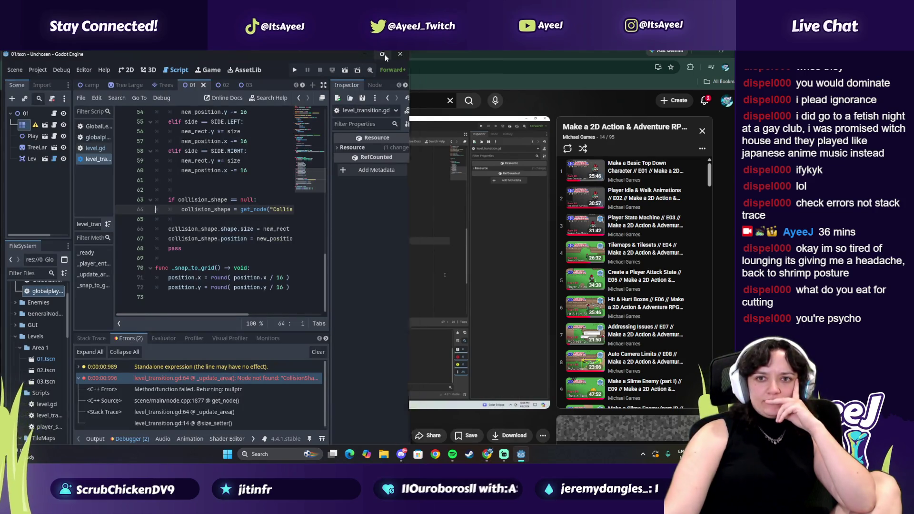
- Maximize the editor and compare the get_node line 64 with the tutorial's code
click(383, 54)
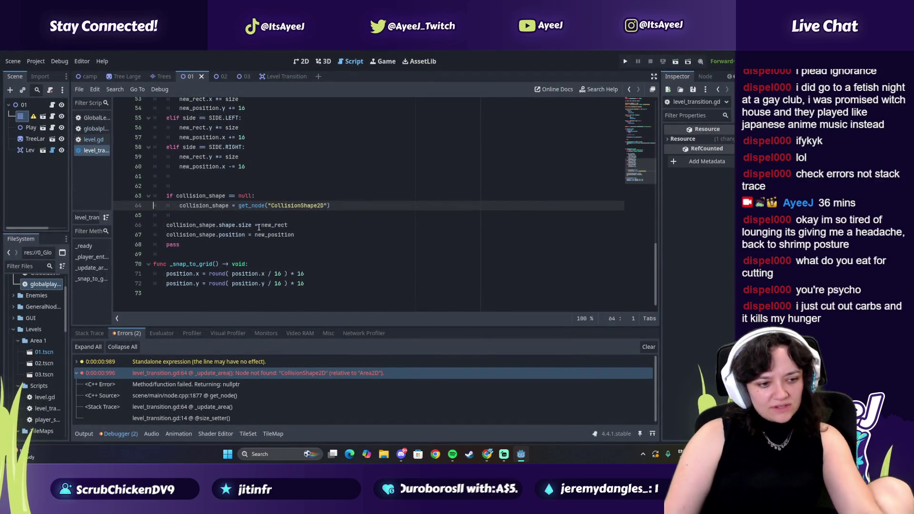
scroll(246, 263, up, 2)
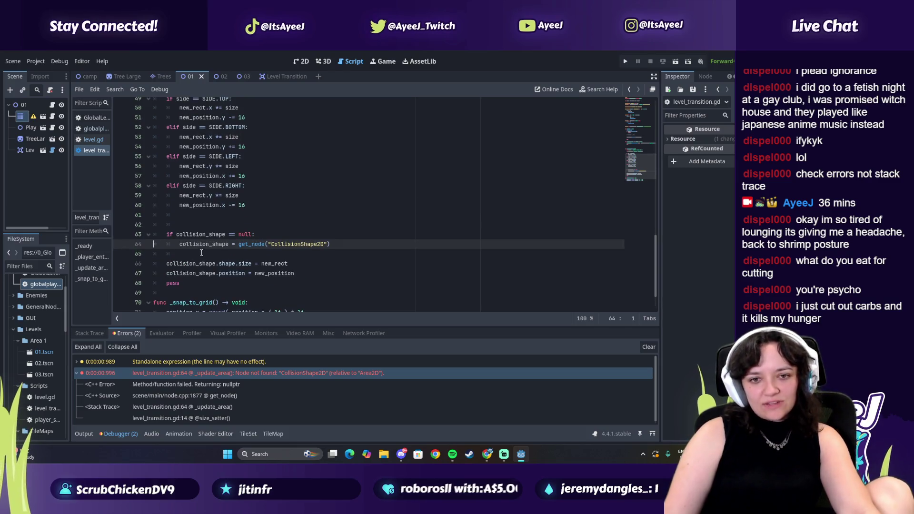
click(332, 244)
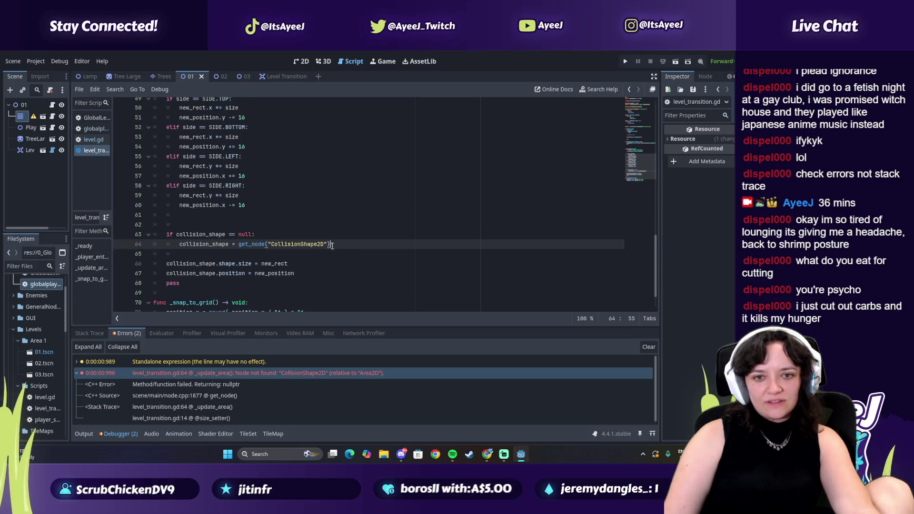
key(alt+Tab)
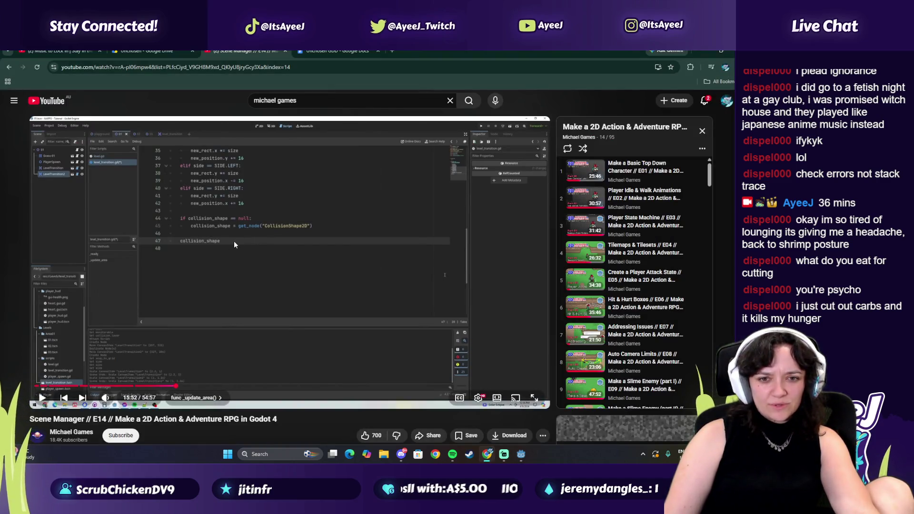
key(alt+Tab)
key(alt+Tab)
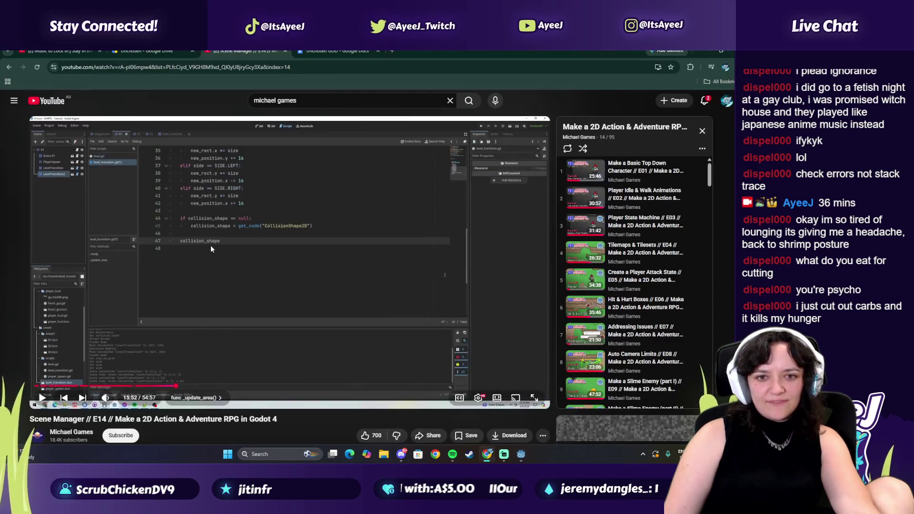
click(212, 247)
key(alt+Tab)
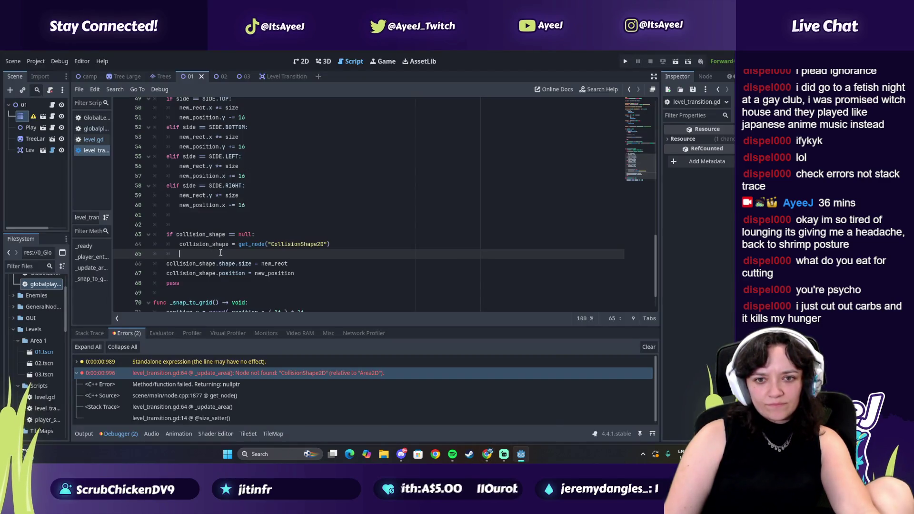
key(alt+Tab)
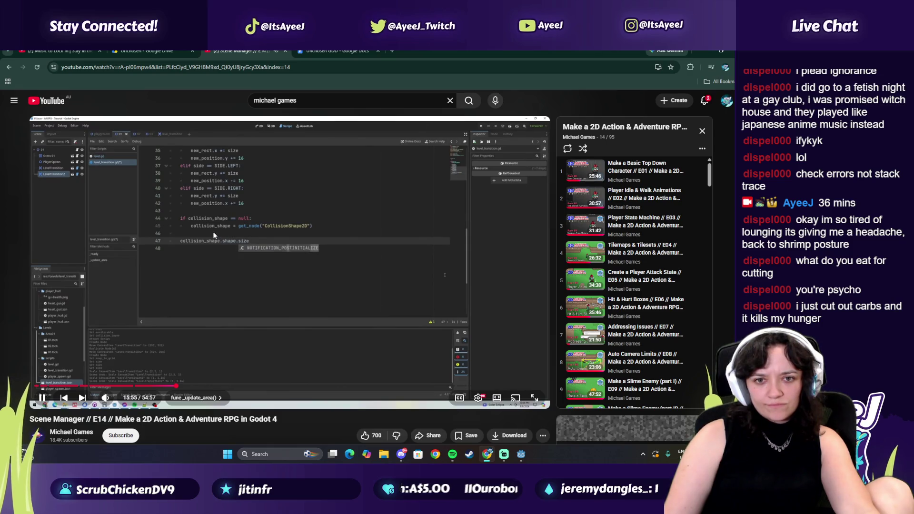
key(alt+Tab)
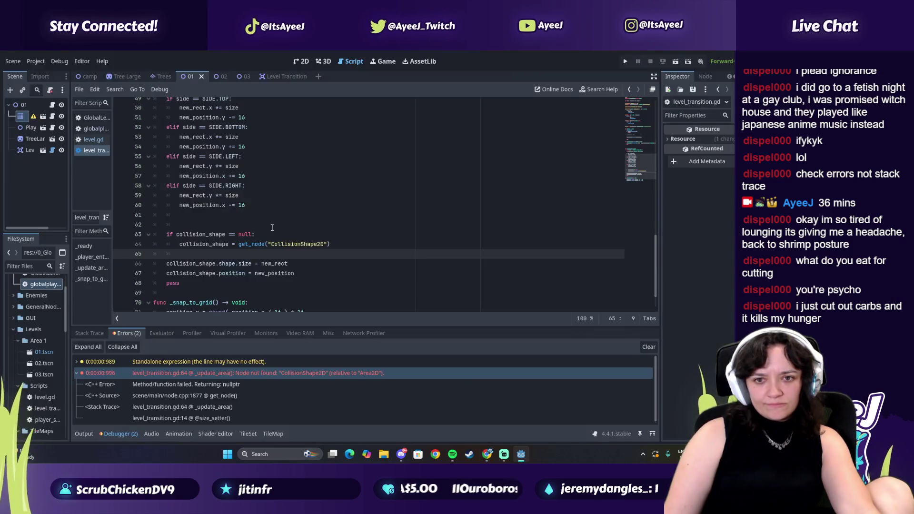
key(alt+Tab)
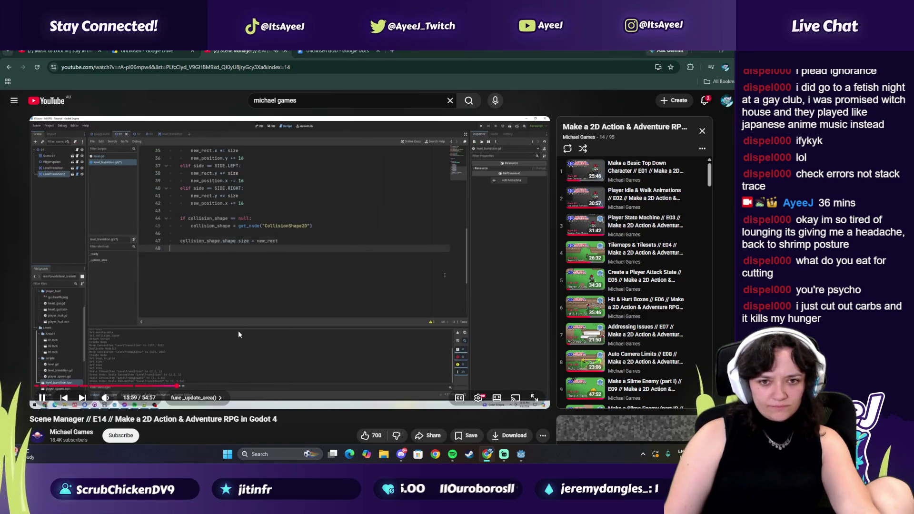
key(alt+Tab)
- Select lines 66–67, which set the shape size and position, and compare them with the tutorial
drag(167, 263, 222, 274)
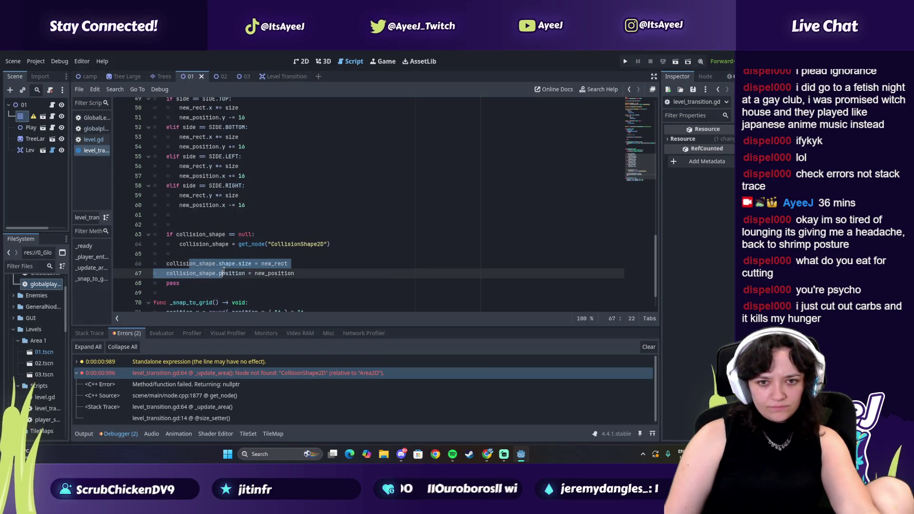
key(alt+Tab)
key(alt+Tab)
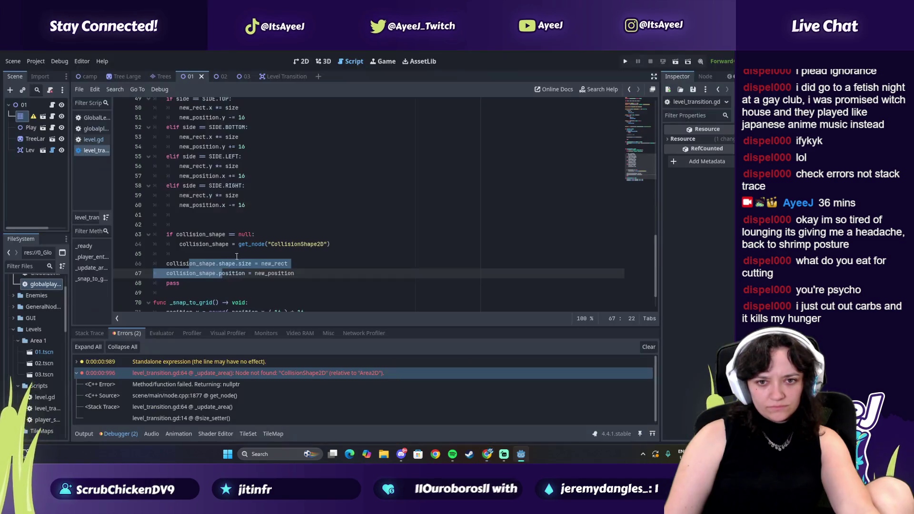
click(236, 276)
key(alt+Tab)
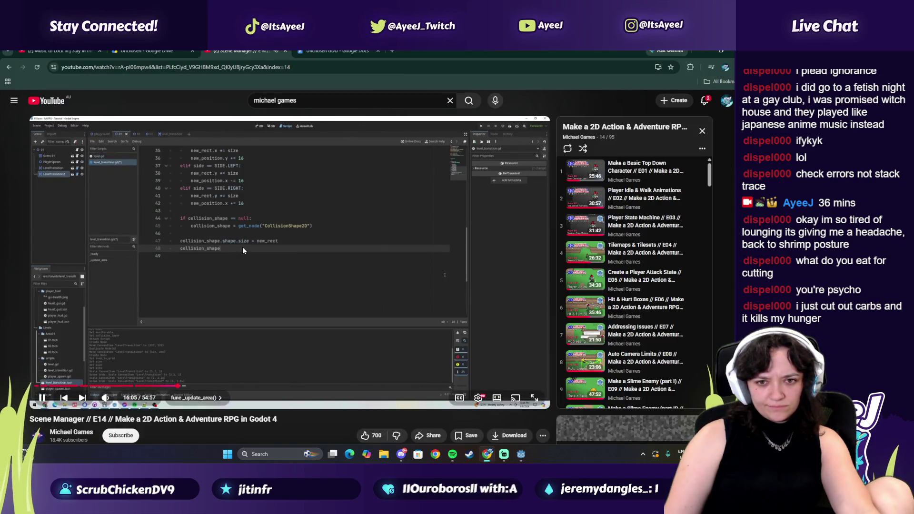
key(alt+Tab)
key(alt+Tab)
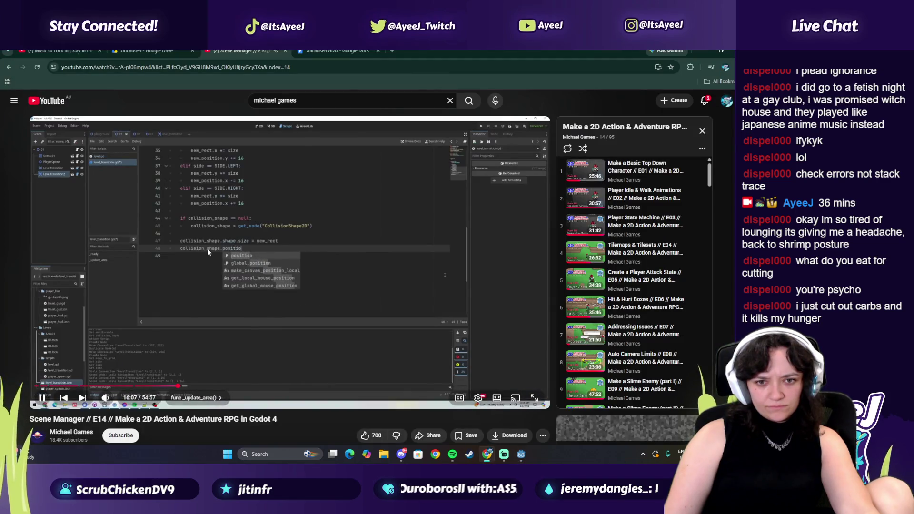
key(alt+Tab)
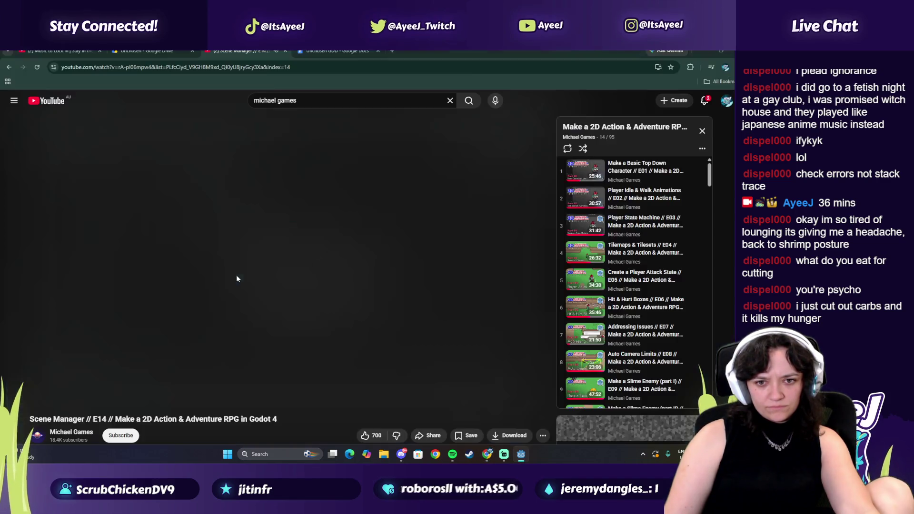
key(alt+Tab)
click(238, 276)
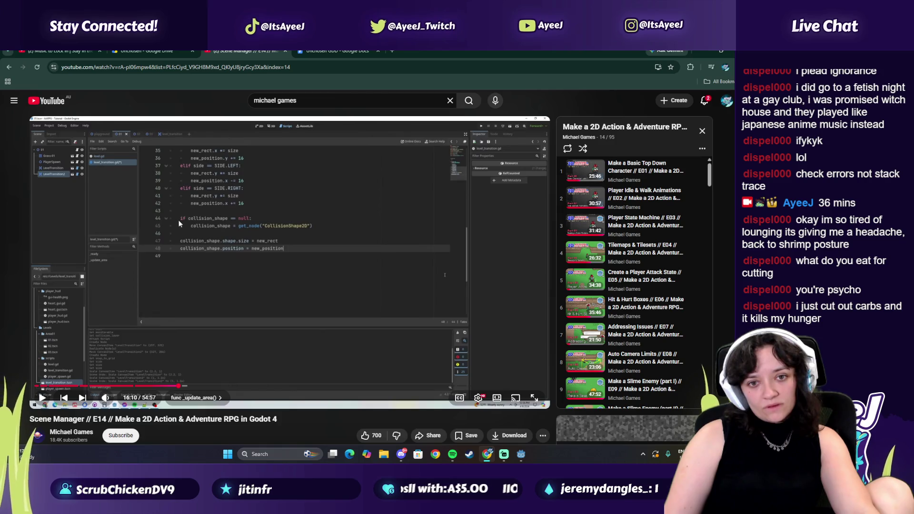
- Rewind the tutorial to the size line near 15:57 and check line 64 against it
key(alt+Tab)
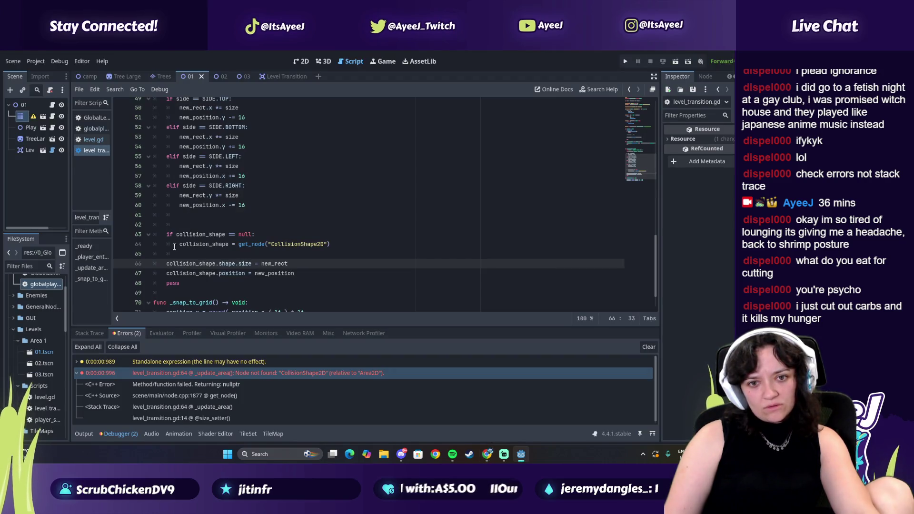
key(alt+Tab)
key(alt+Tab)
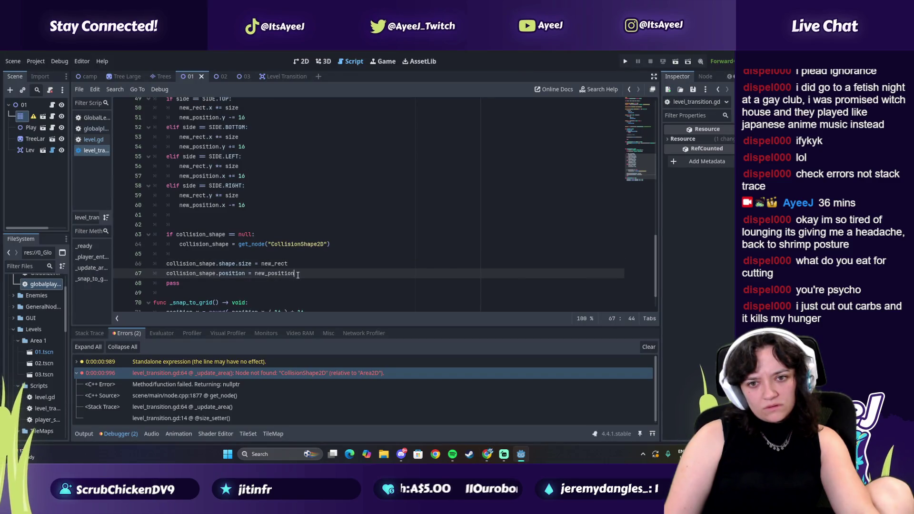
key(alt+Tab)
click(295, 271)
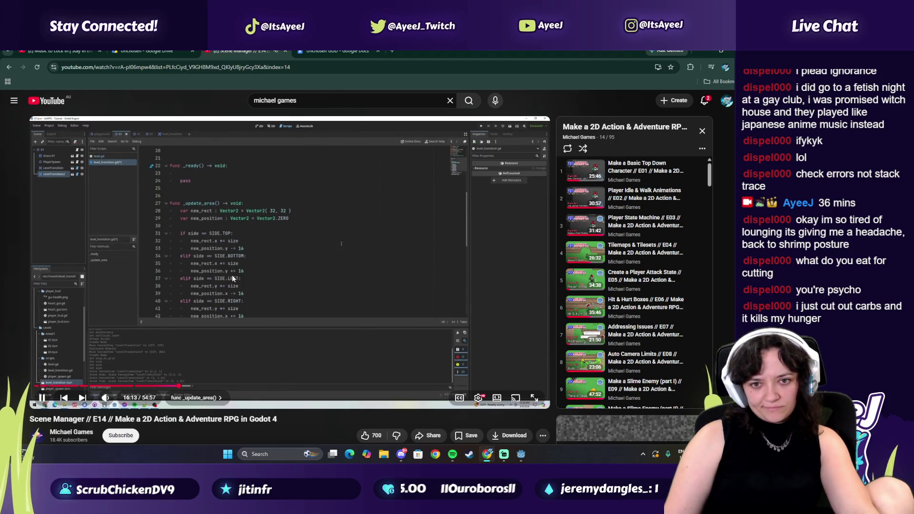
click(232, 276)
drag(179, 387, 178, 388)
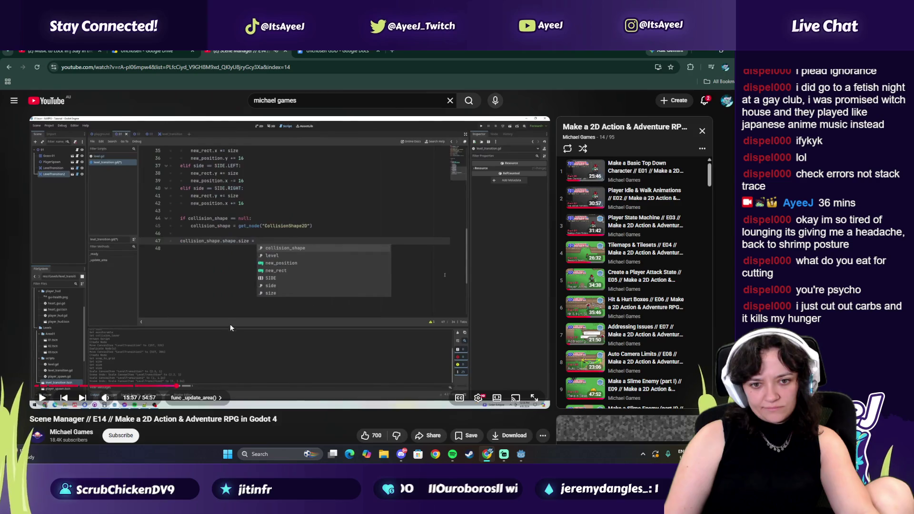
key(alt+Tab)
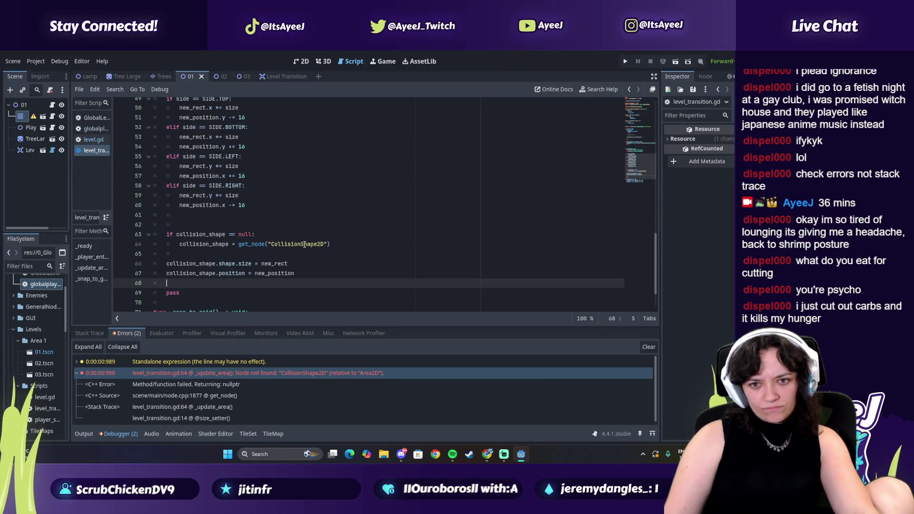
key(alt+Tab)
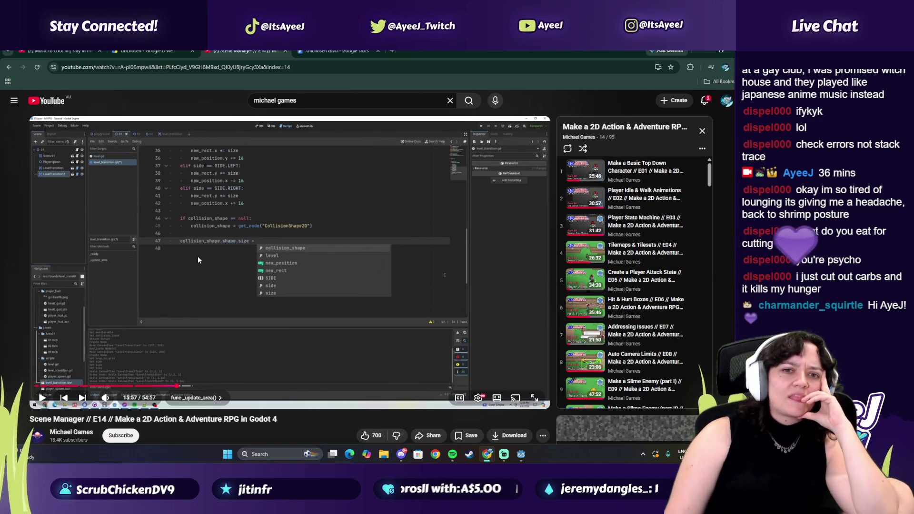
key(alt+Tab)
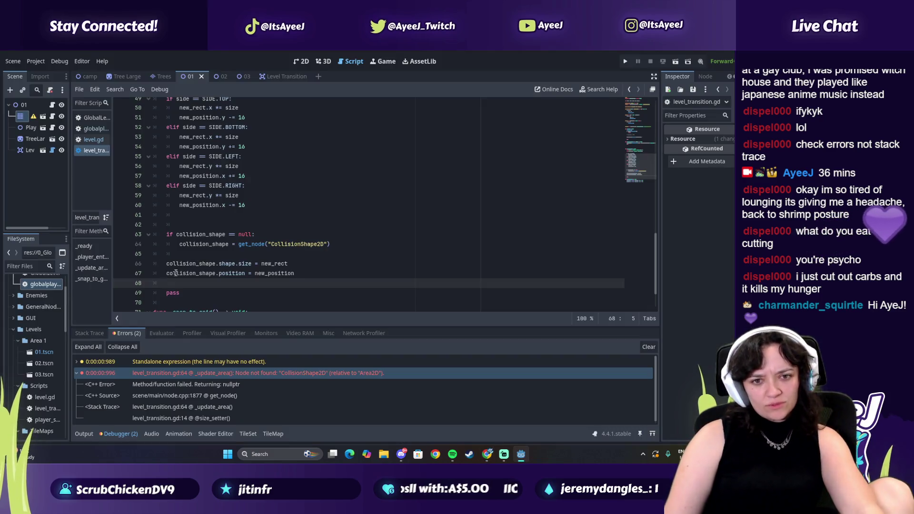
click(171, 248)
key(alt+Tab)
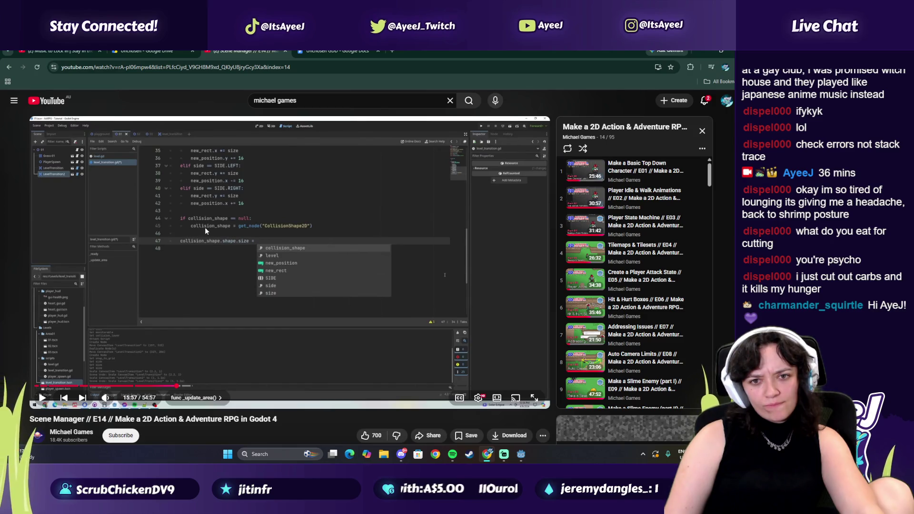
key(alt+Tab)
double_click(201, 234)
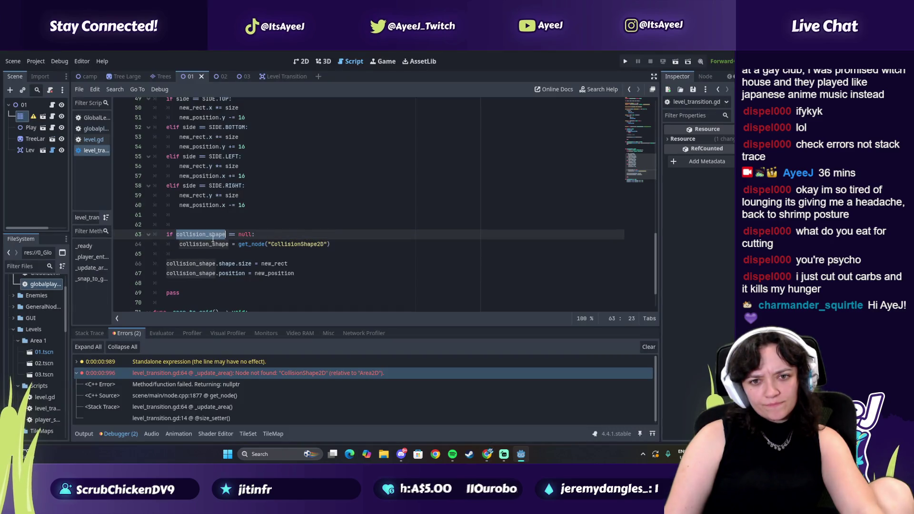
scroll(198, 222, down, 1)
scroll(197, 221, up, 1)
scroll(197, 222, up, 10)
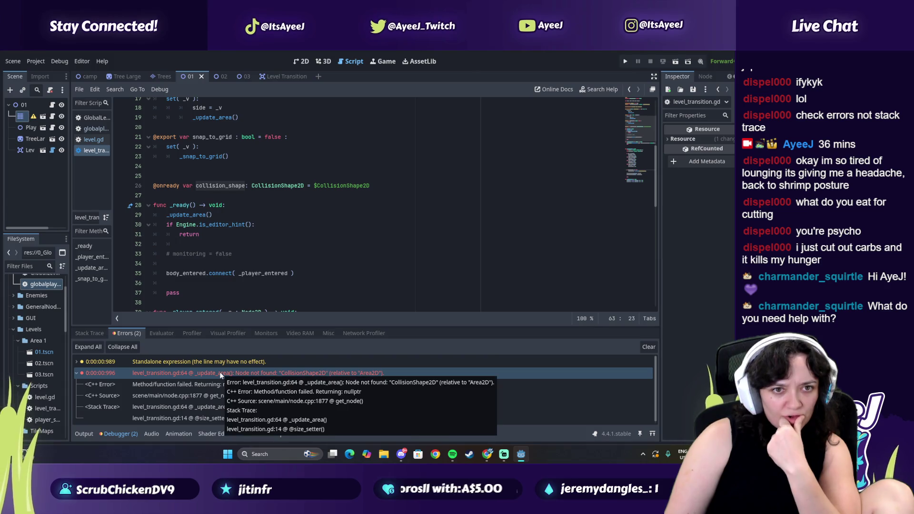
click(24, 155)
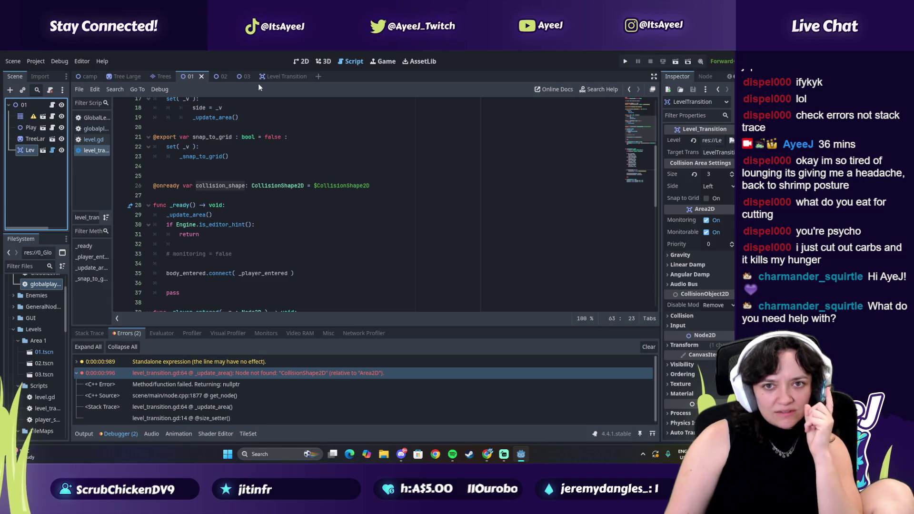
click(270, 78)
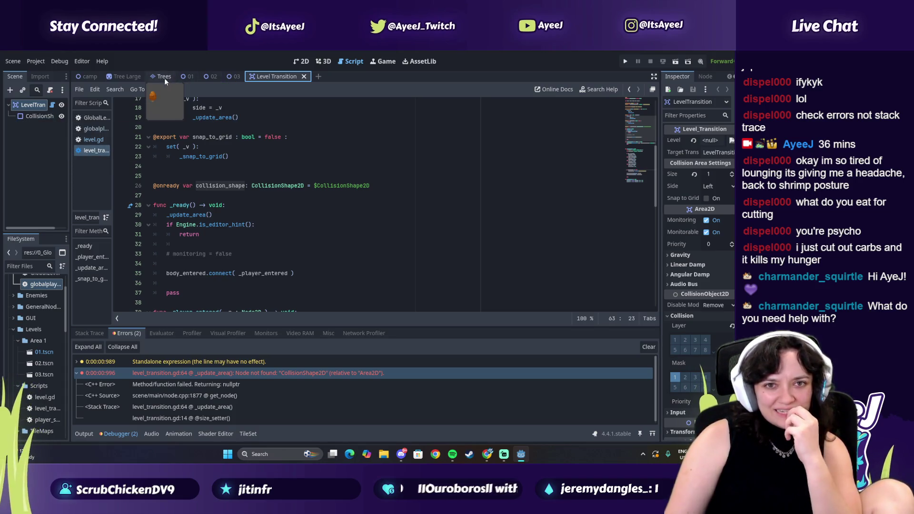
click(181, 77)
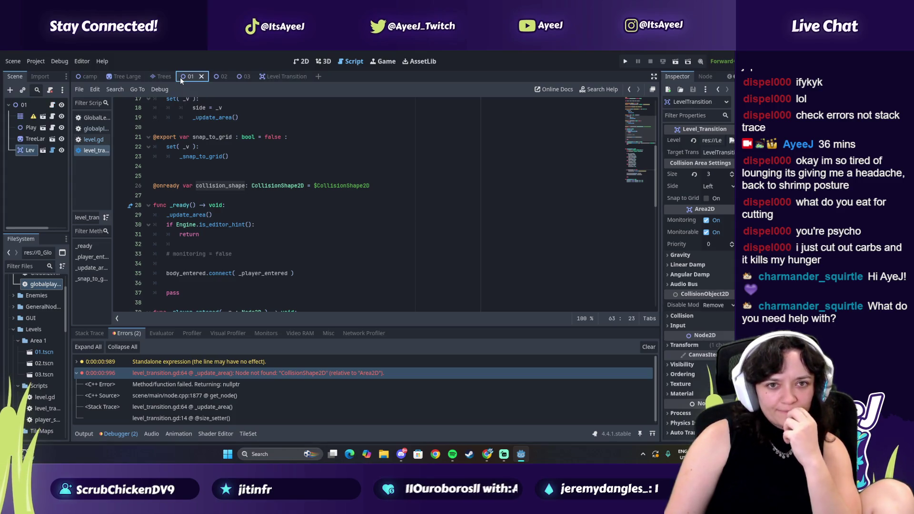
click(30, 150)
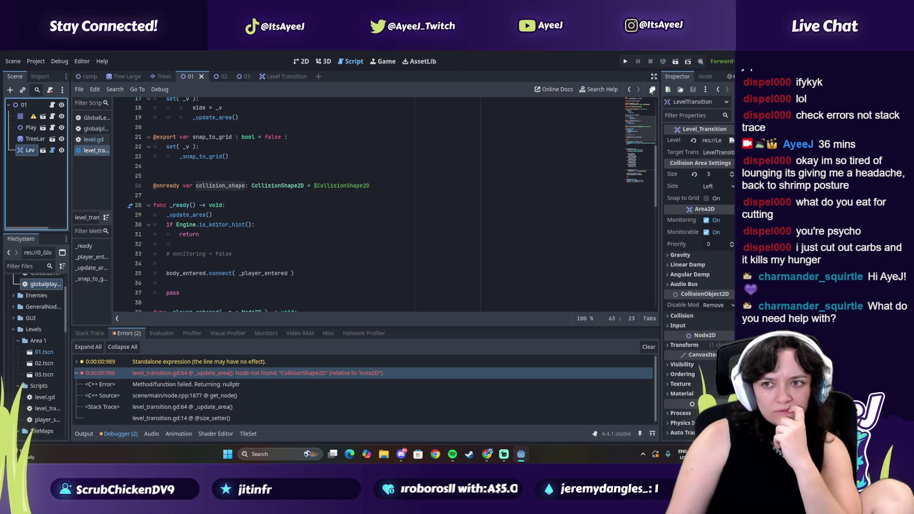
click(652, 90)
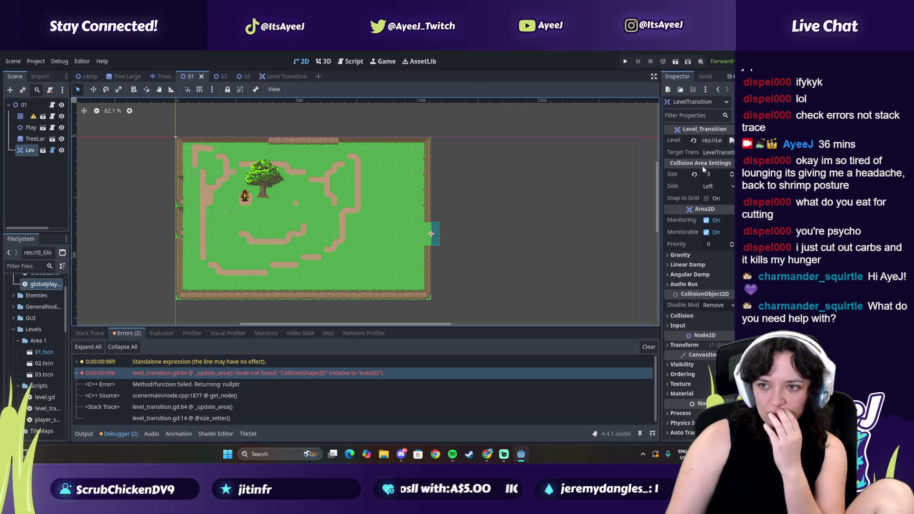
text(3)
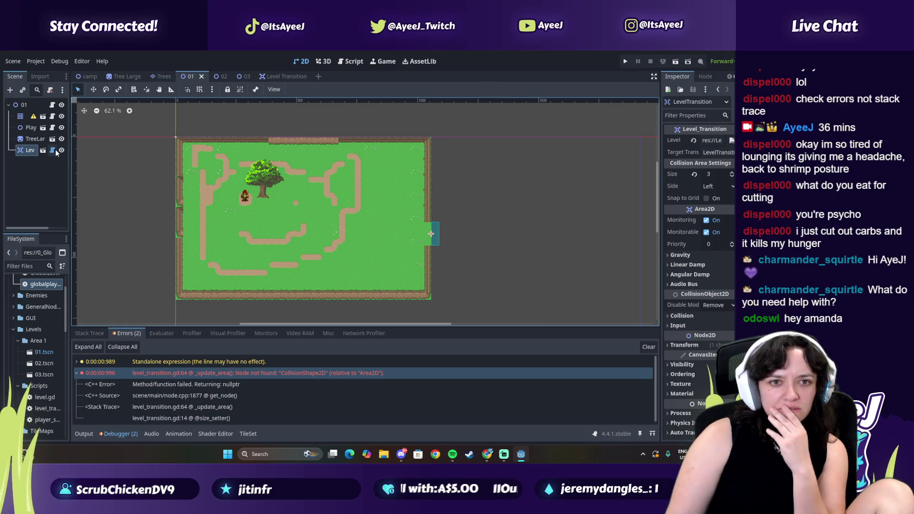
click(53, 150)
- Review the collision_shape null check on lines 63–64 and place the caret on empty line 68
scroll(181, 200, up, 1)
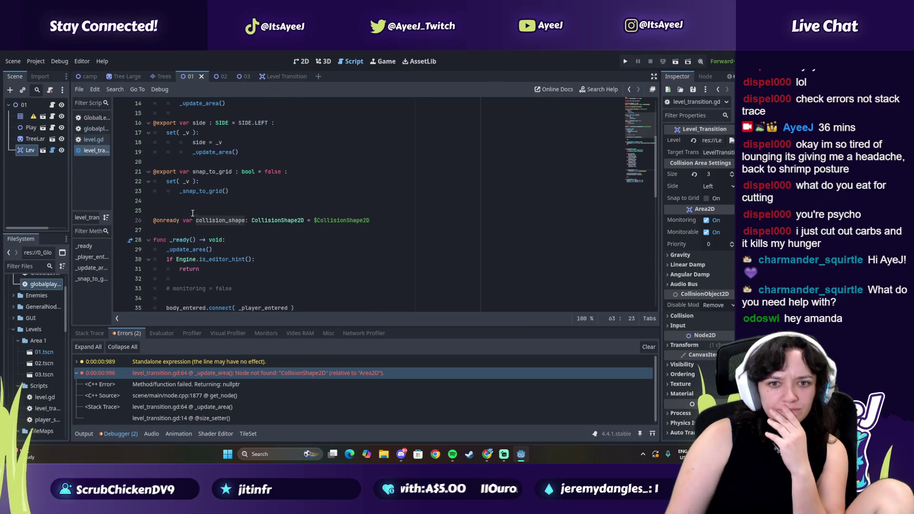
drag(186, 220, 246, 220)
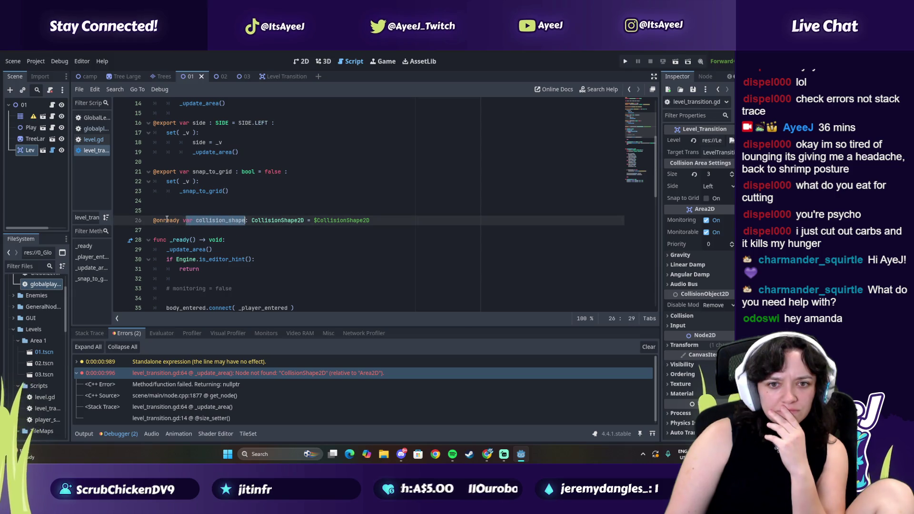
scroll(209, 163, down, 2)
scroll(209, 215, down, 11)
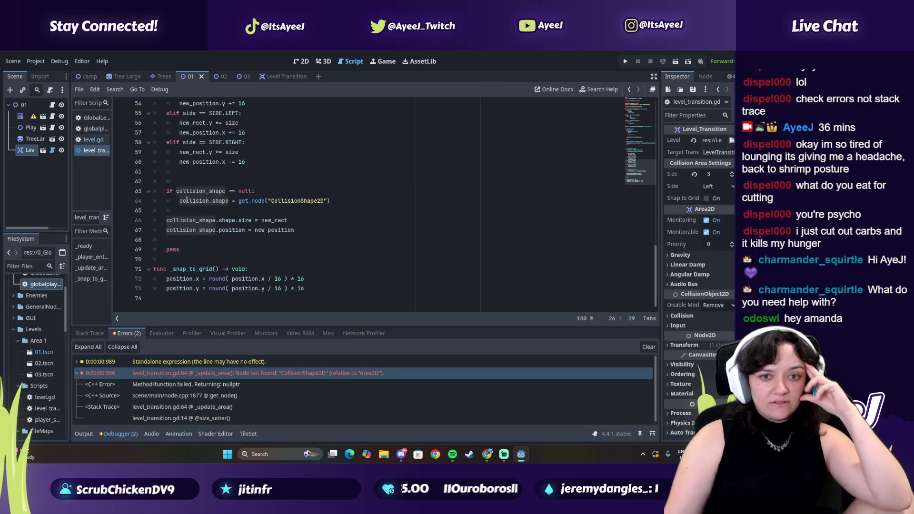
mouse_move(183, 191)
mouse_down()
mouse_move(248, 195)
mouse_move(226, 202)
mouse_up()
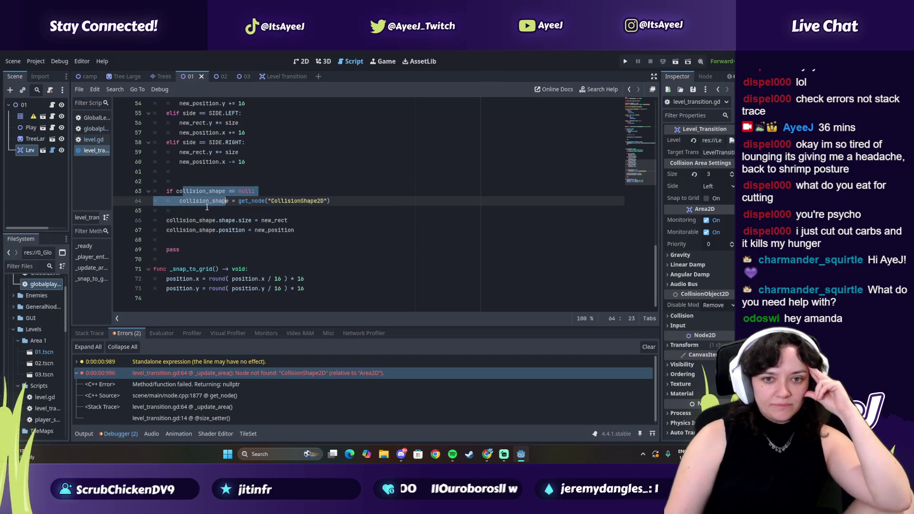
scroll(191, 210, up, 1)
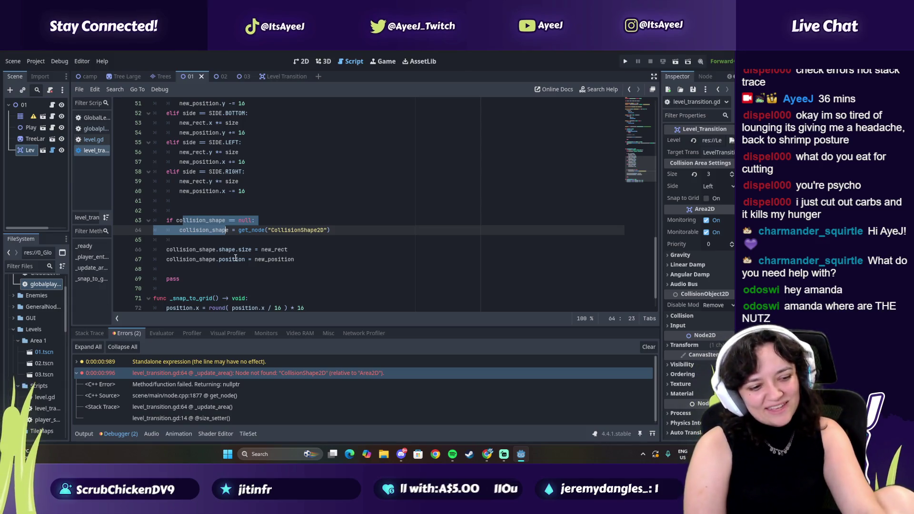
click(179, 268)
key(alt+Tab)
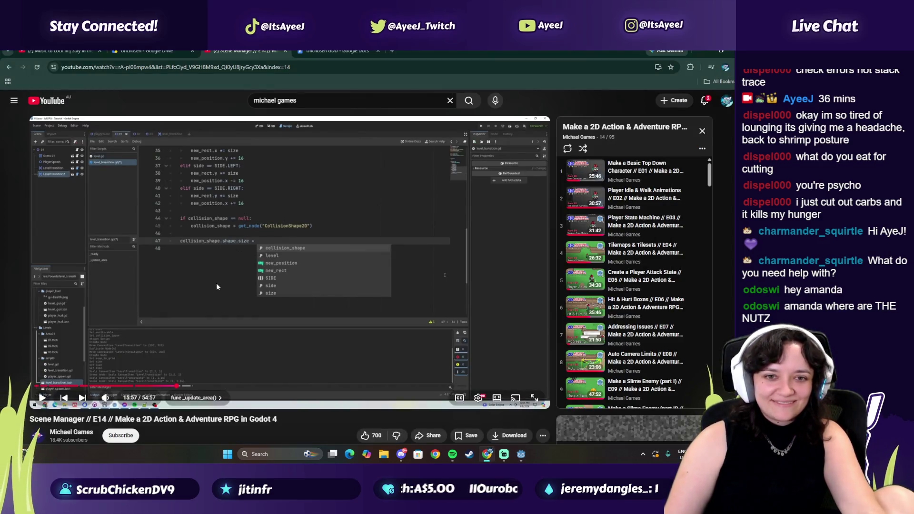
- Play the tutorial to 16:19, where _ready calls _update_area, comparing against script lines 64–67
click(217, 287)
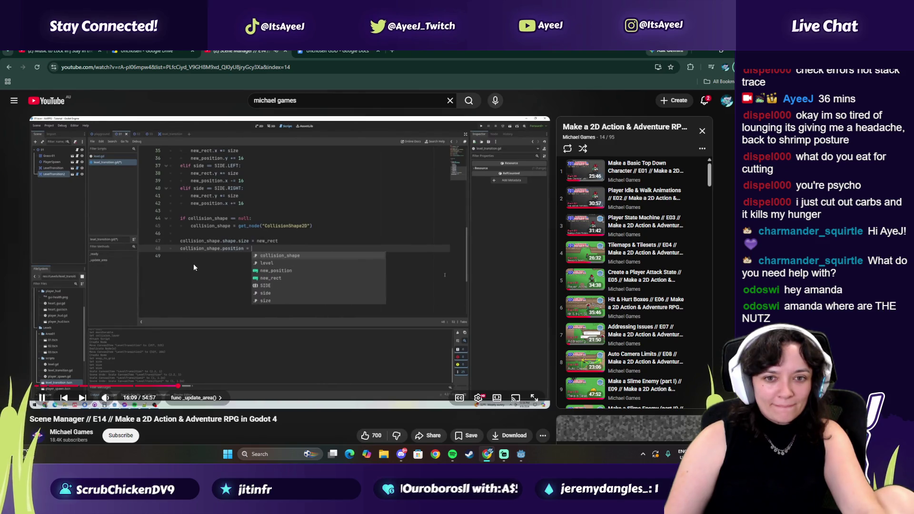
key(alt+Tab)
key(alt+Tab)
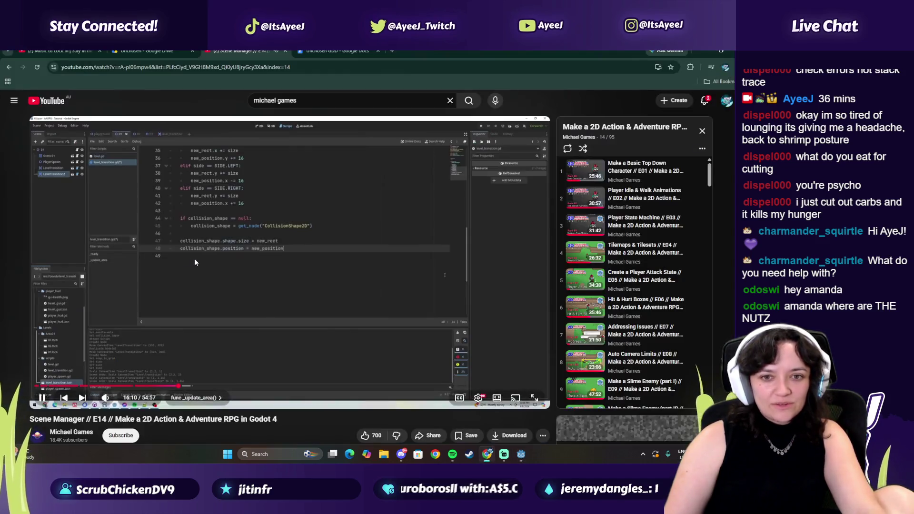
click(194, 259)
key(alt+Tab)
drag(179, 230, 241, 259)
key(alt+Tab)
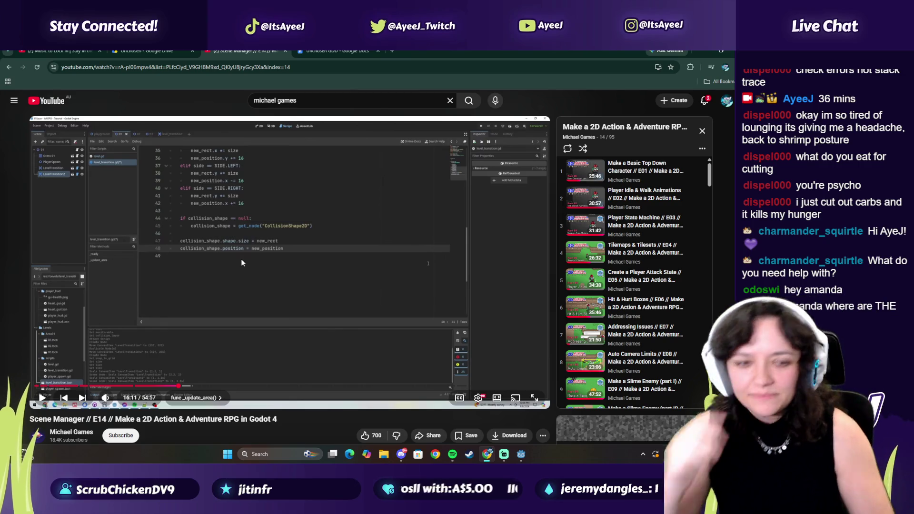
click(242, 241)
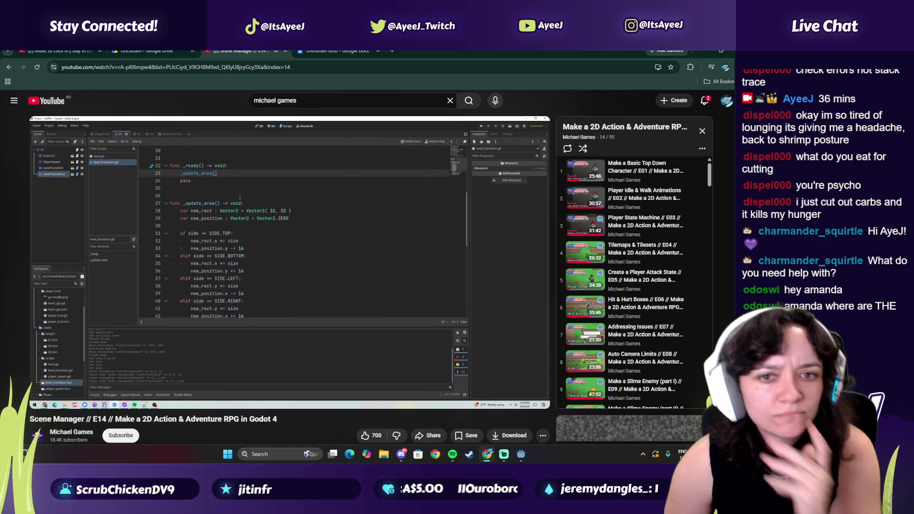
click(244, 281)
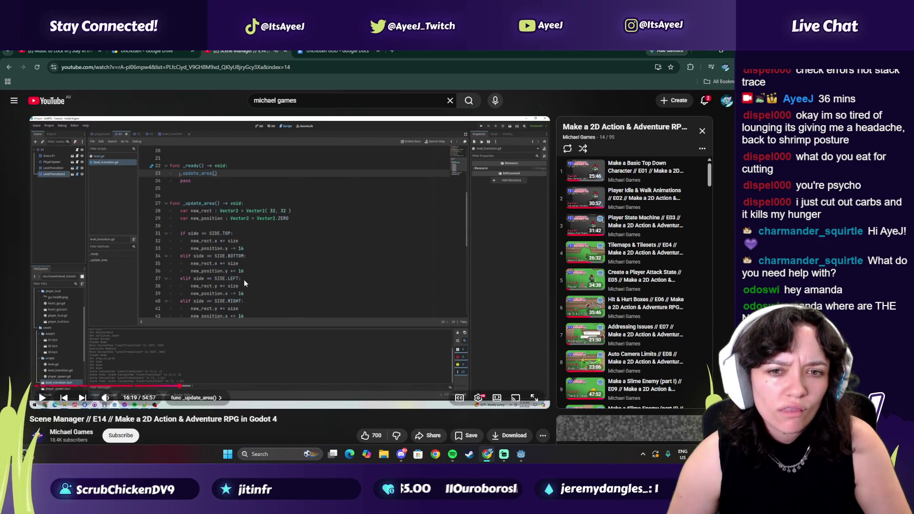
key(alt+Tab)
scroll(195, 213, up, 2)
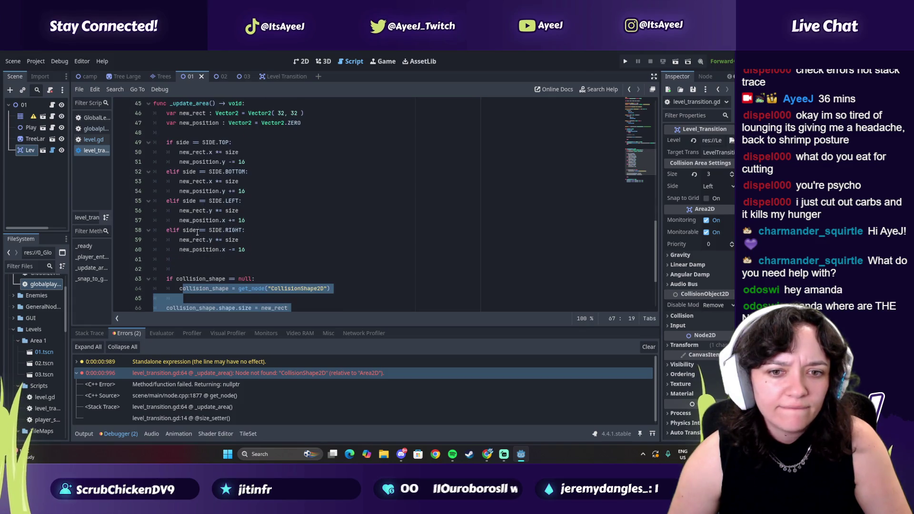
- Delete the empty line 62 before the null check and review the _ready function
click(251, 269)
key(BackSpace)
key(BackSpace)
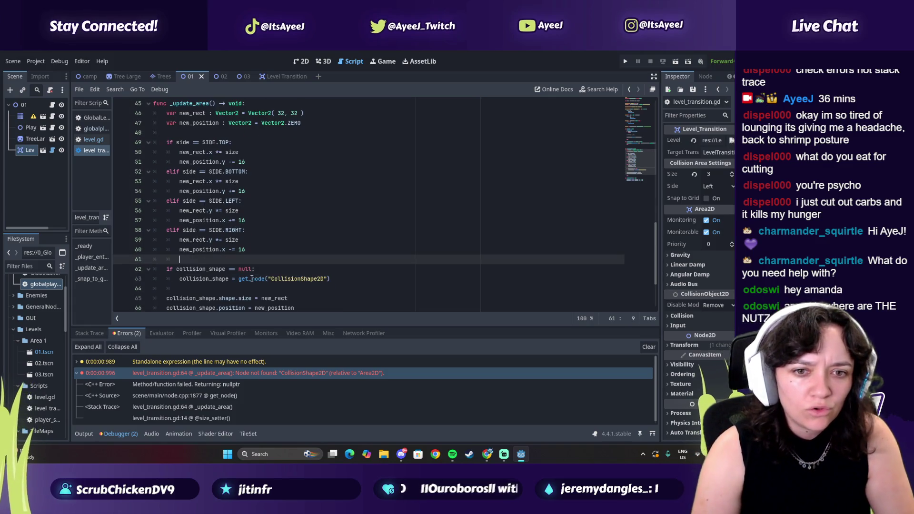
scroll(269, 292, down, 3)
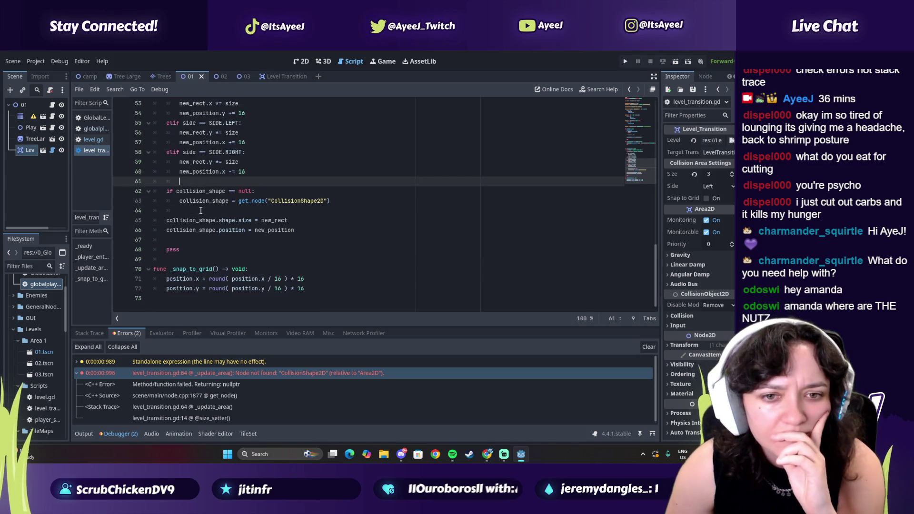
scroll(174, 246, up, 1)
scroll(174, 246, up, 5)
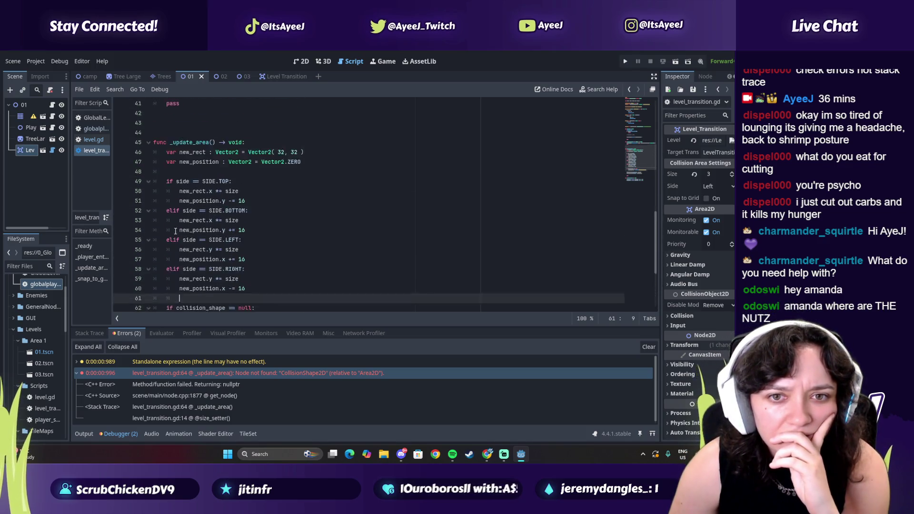
scroll(188, 171, up, 3)
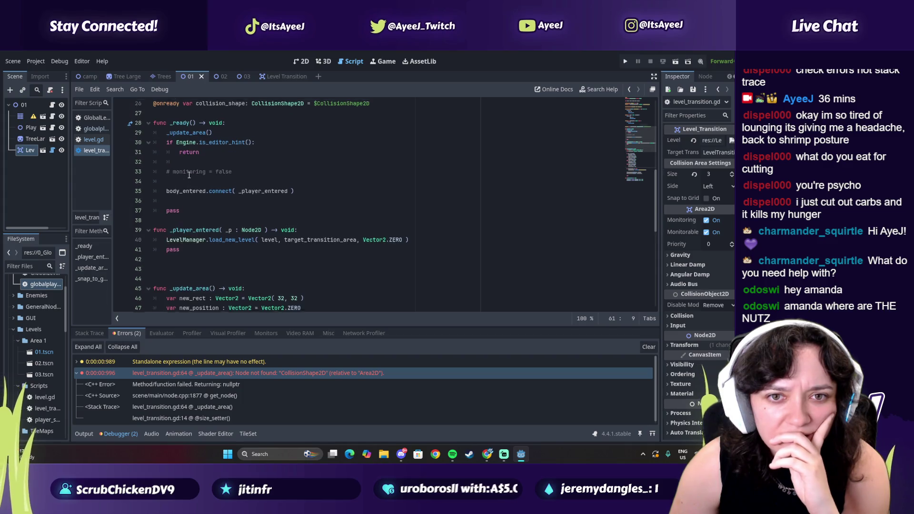
click(184, 130)
scroll(193, 186, down, 1)
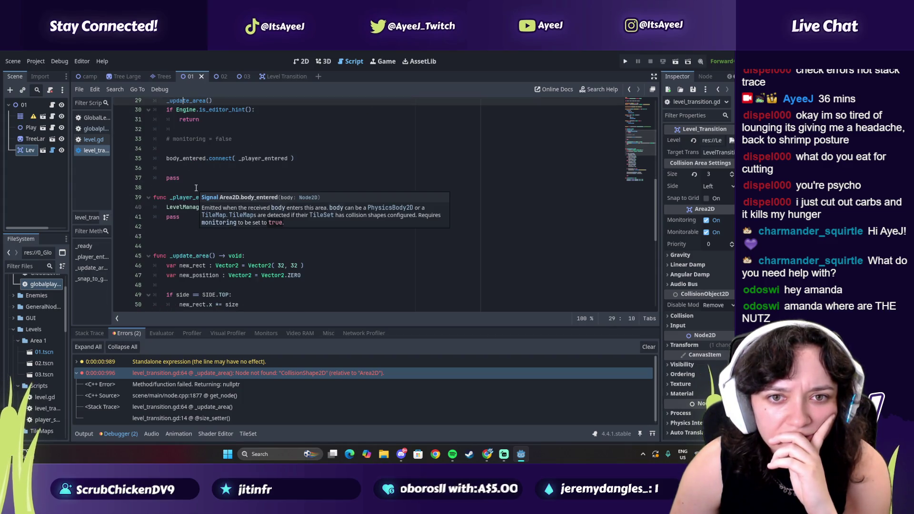
scroll(210, 247, down, 1)
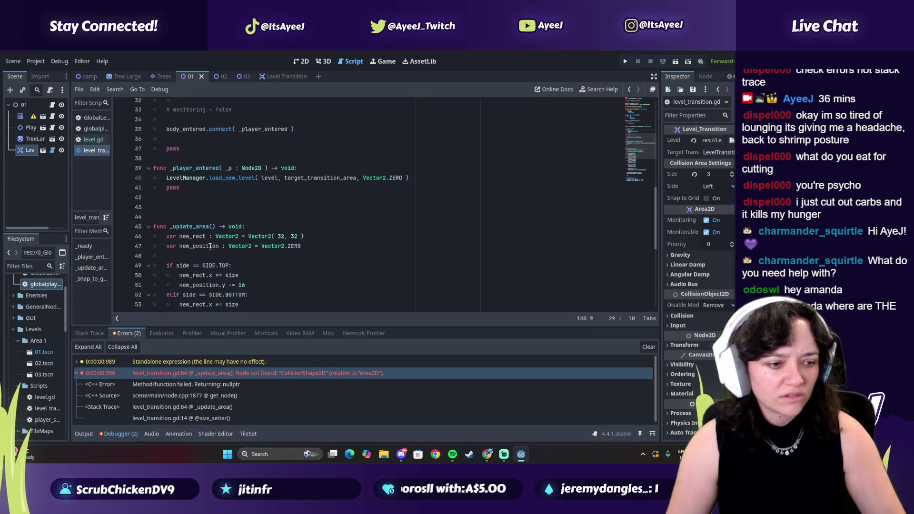
scroll(202, 225, down, 1)
drag(185, 197, 269, 192)
scroll(214, 228, down, 6)
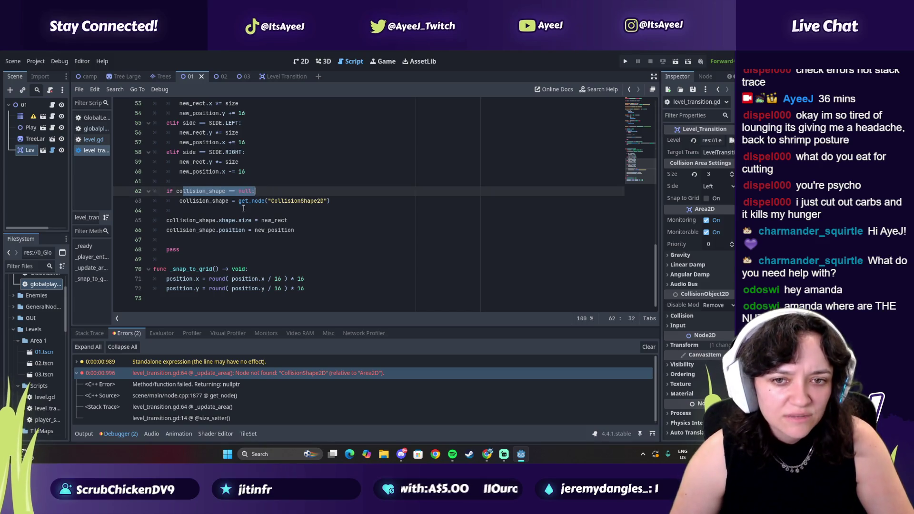
key(alt+Tab)
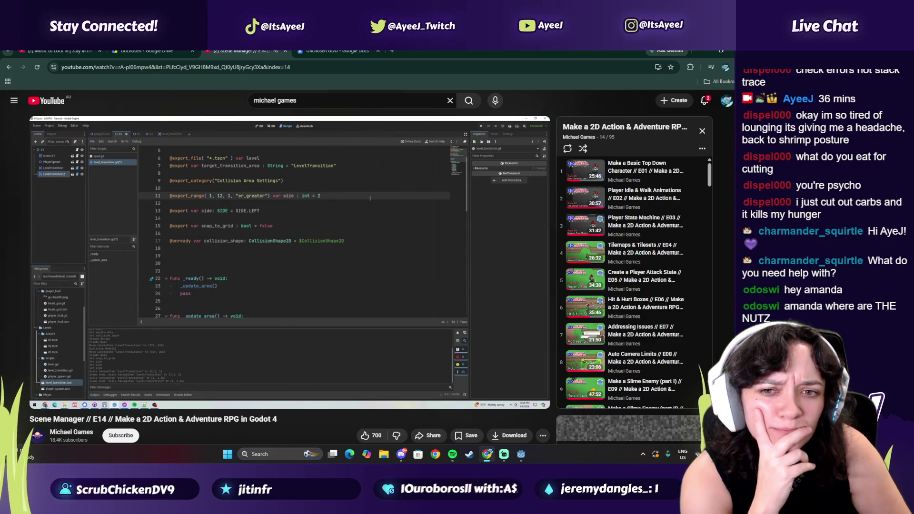
- Check the size export on line 11 against the tutorial's size setter at 16:39
key(alt+Tab)
scroll(231, 144, up, 3)
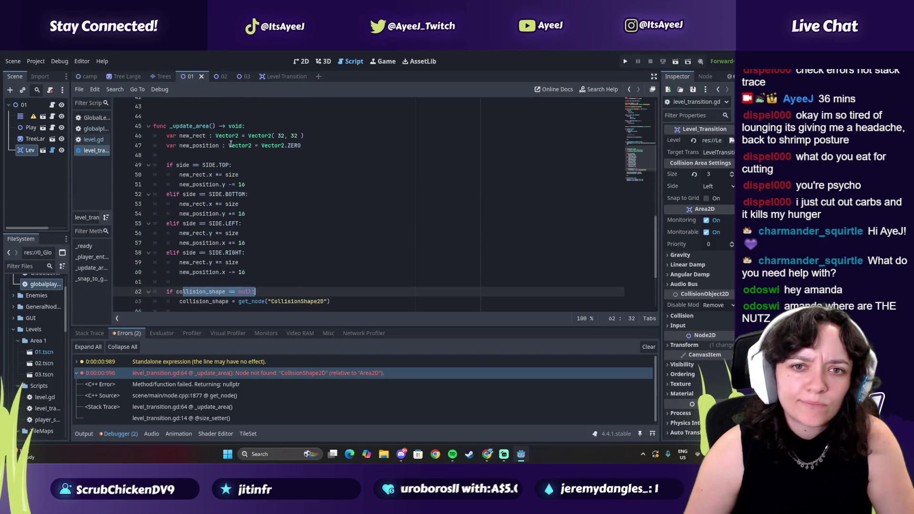
scroll(231, 143, up, 10)
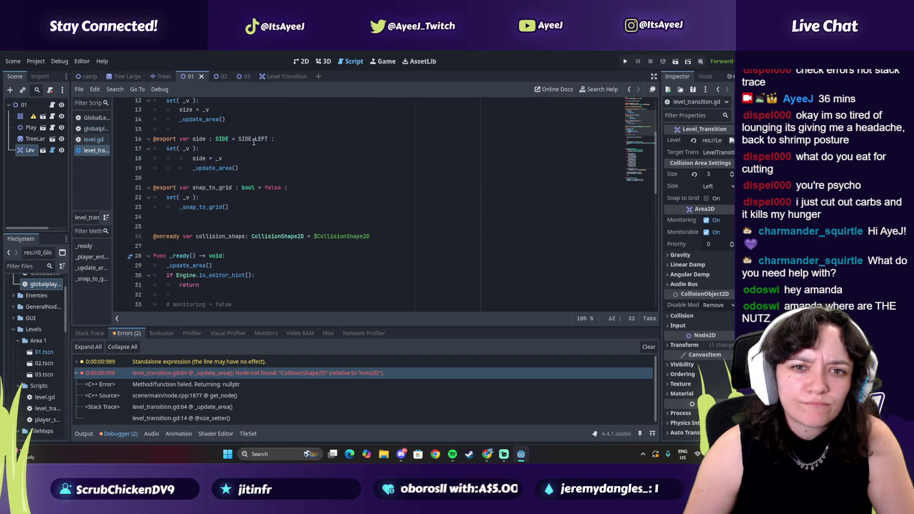
scroll(256, 143, up, 4)
click(342, 194)
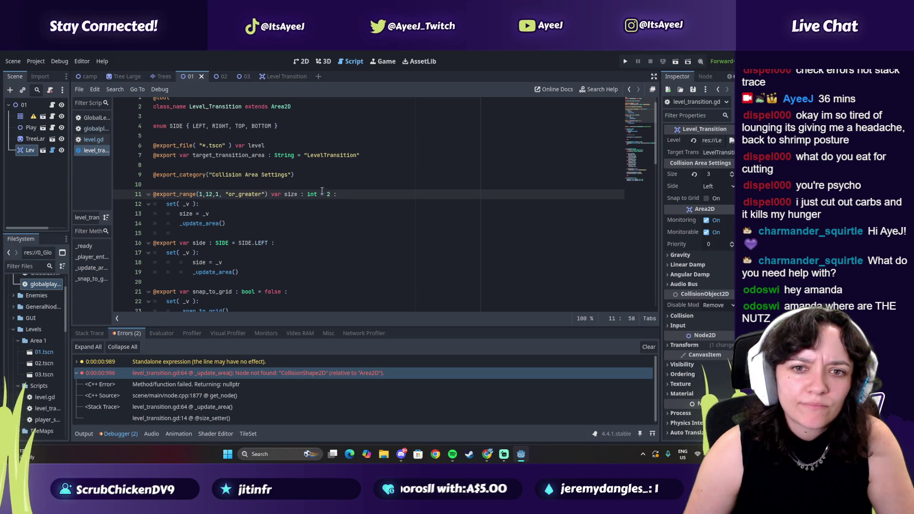
key(alt+Tab)
click(269, 228)
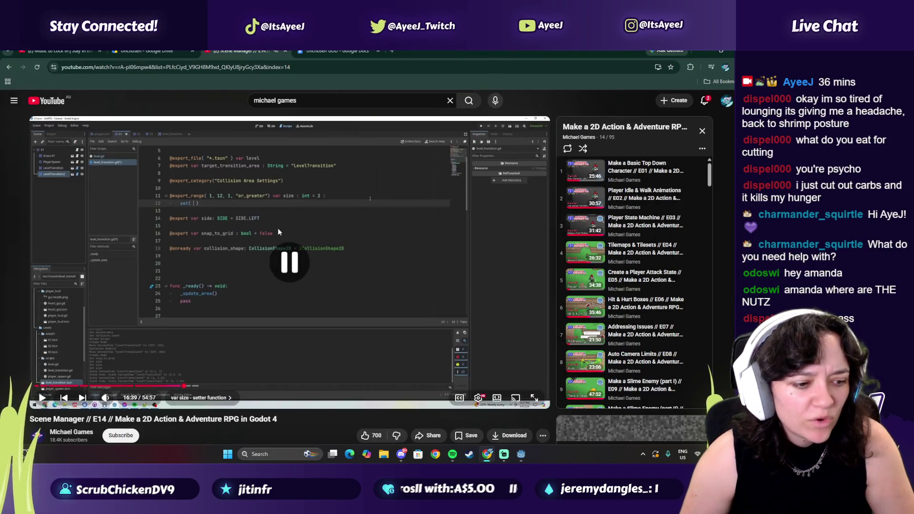
key(alt+Tab)
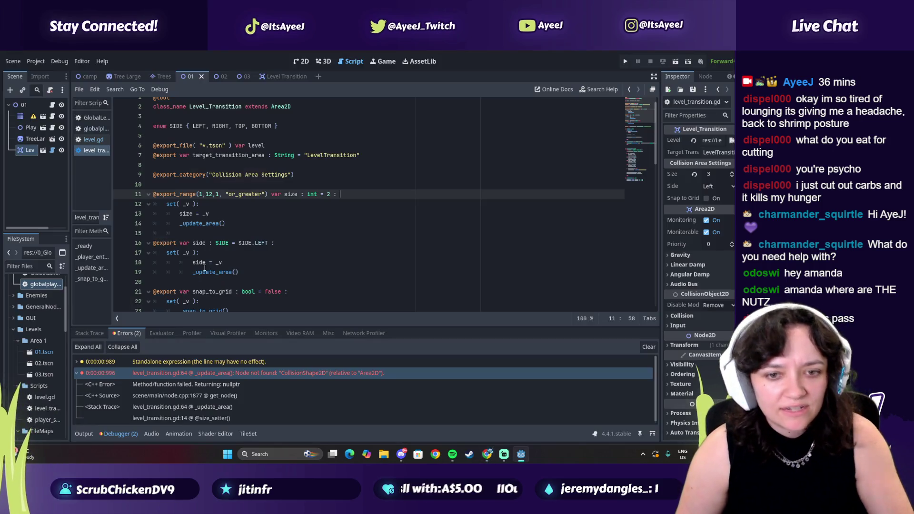
scroll(200, 266, down, 3)
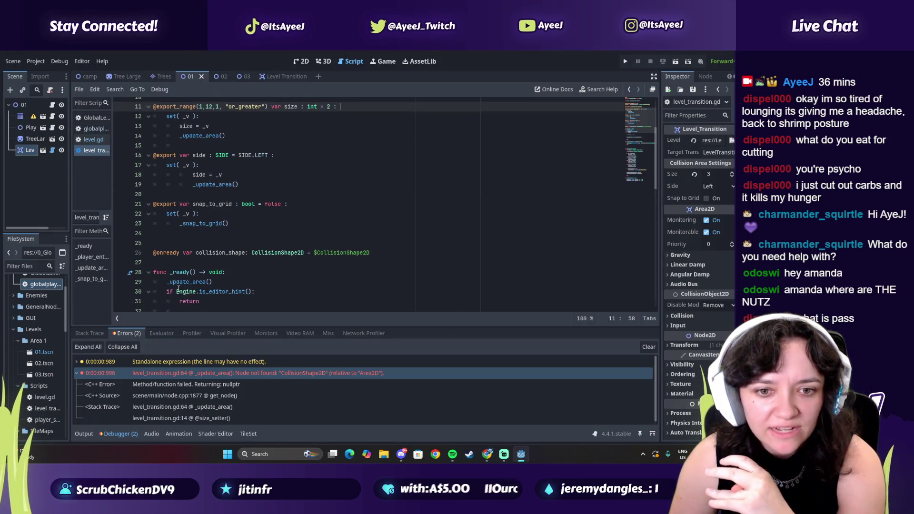
scroll(178, 286, down, 1)
scroll(222, 203, up, 2)
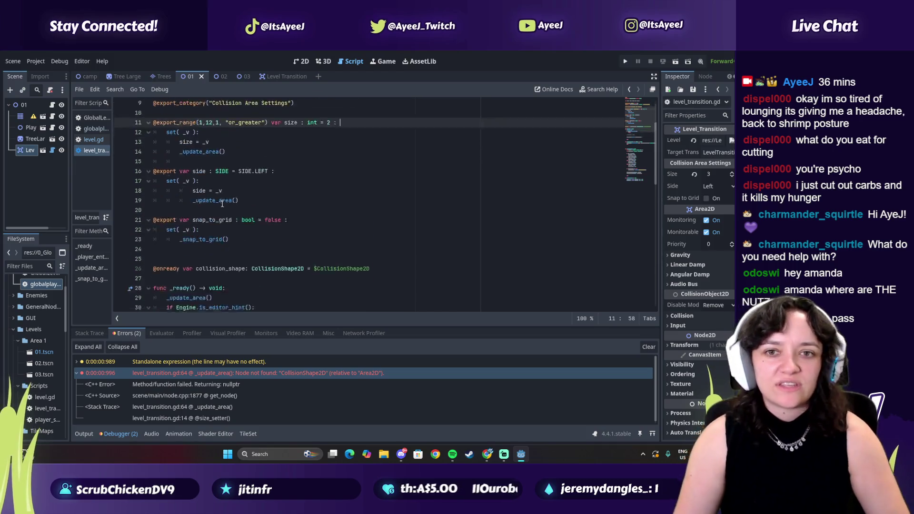
scroll(222, 204, up, 3)
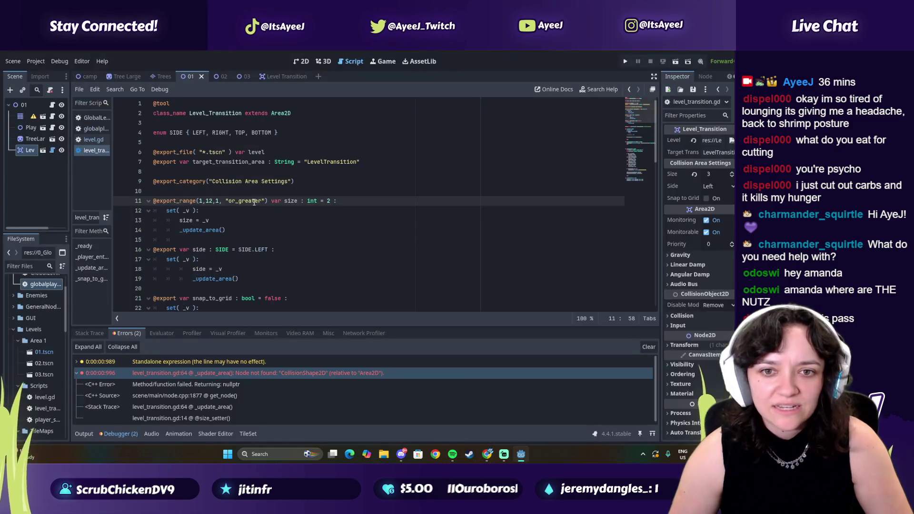
key(alt+Tab)
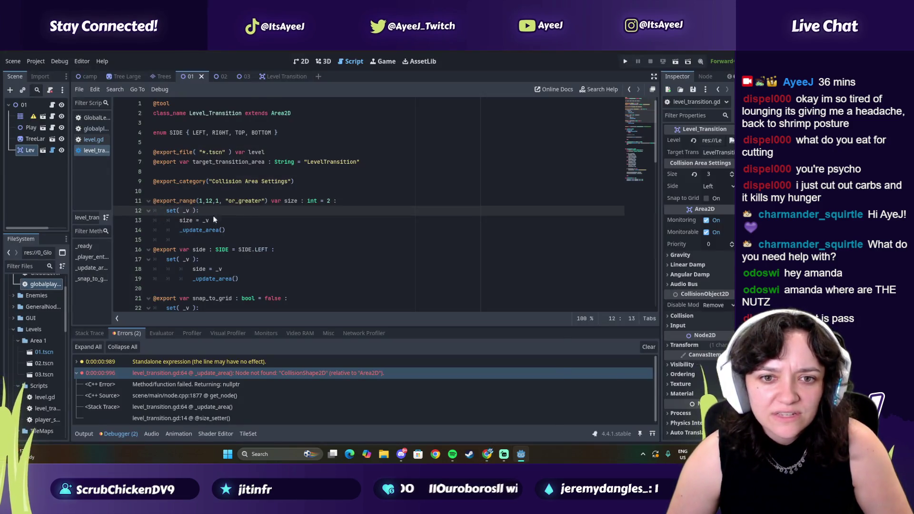
- Play through the tutorial's size setter section, pausing to compare it with the Godot script
click(255, 227)
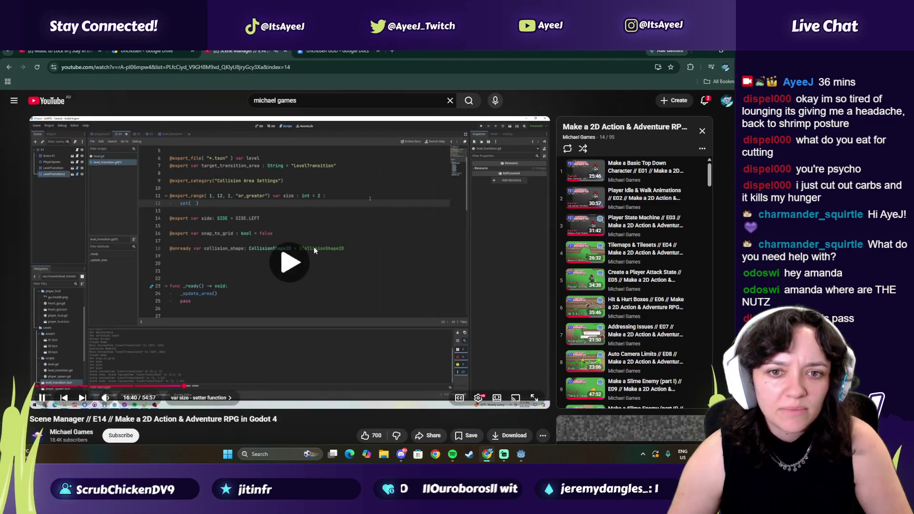
key(alt+Tab)
key(alt+Tab)
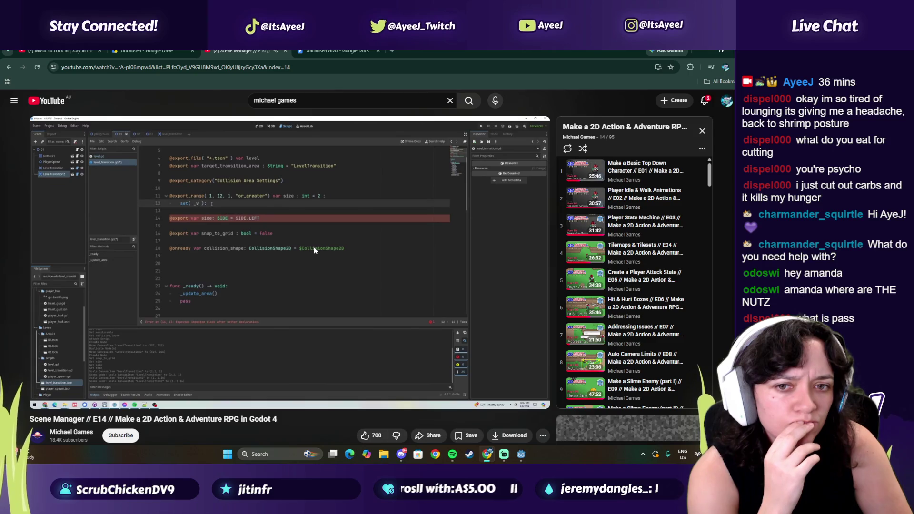
key(alt+Tab)
key(alt+Tab)
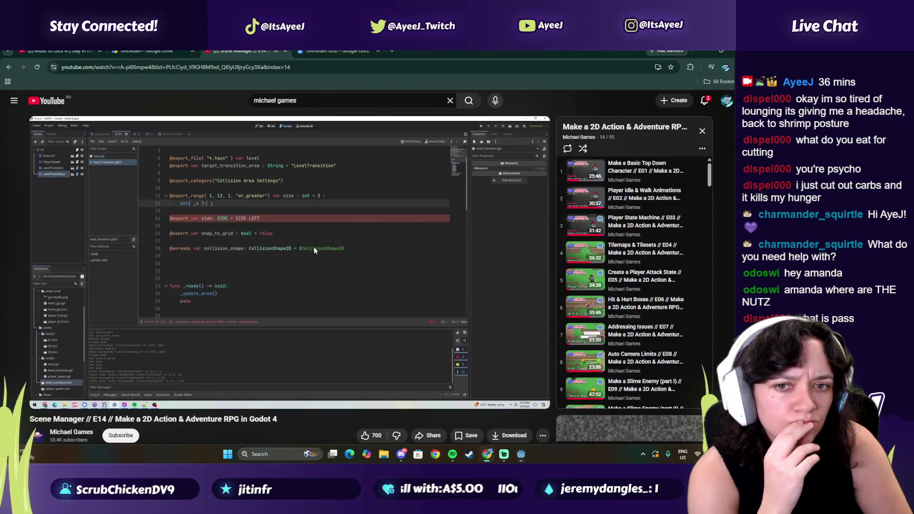
key(alt+Tab)
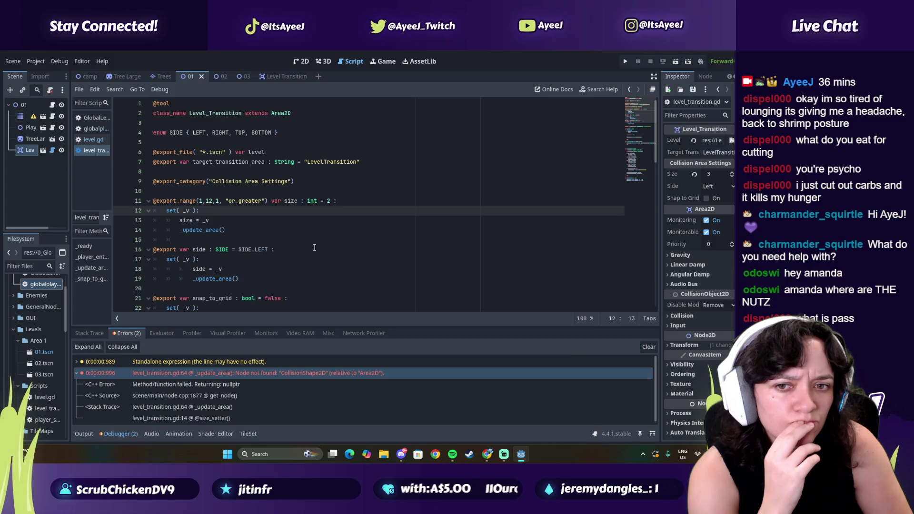
key(alt+Tab)
key(alt+Tab)
key(alt+Tab)
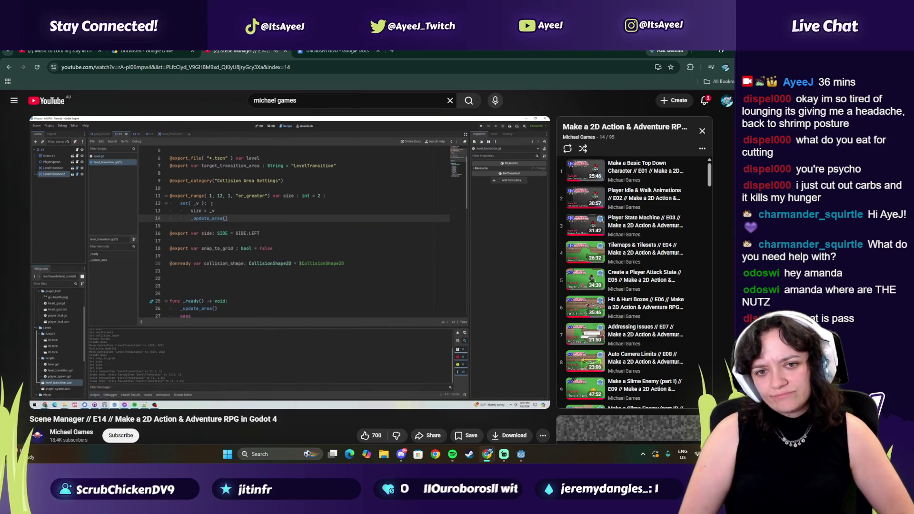
click(264, 321)
key(alt+Tab)
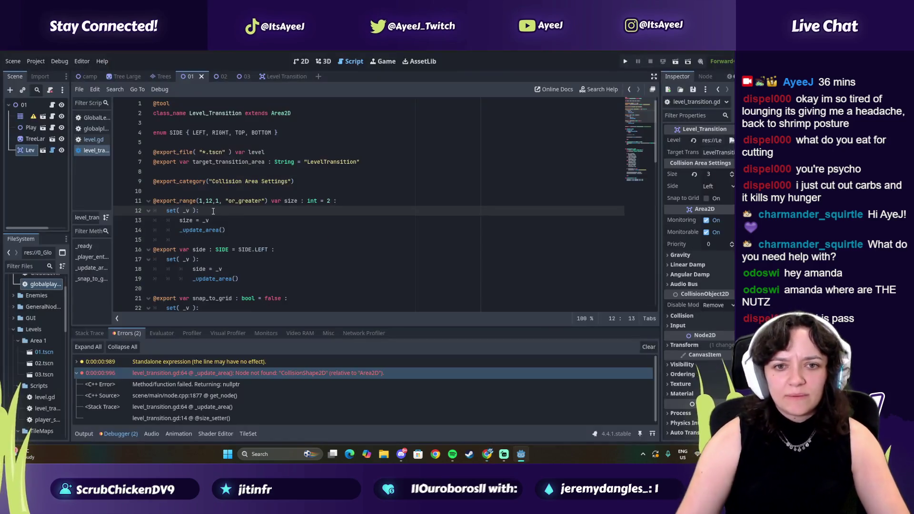
key(alt+Tab)
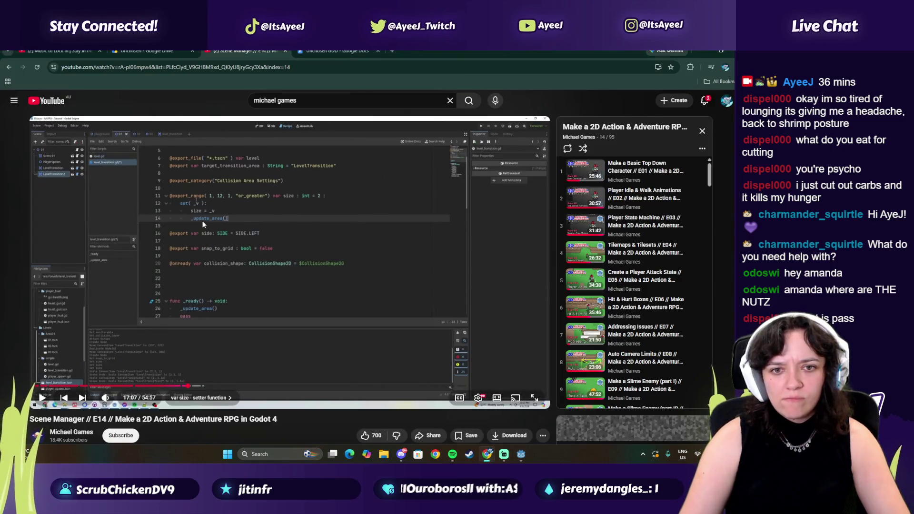
key(alt+Tab)
key(alt+Tab)
click(205, 226)
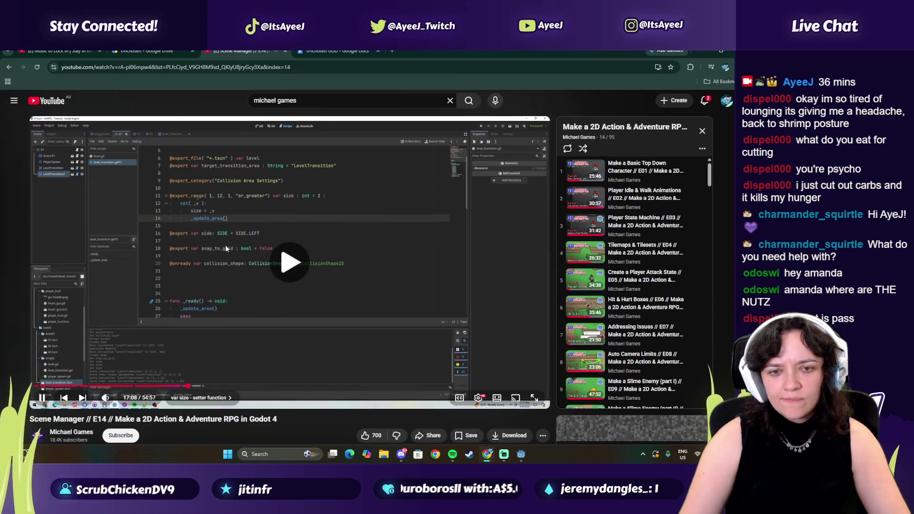
click(230, 248)
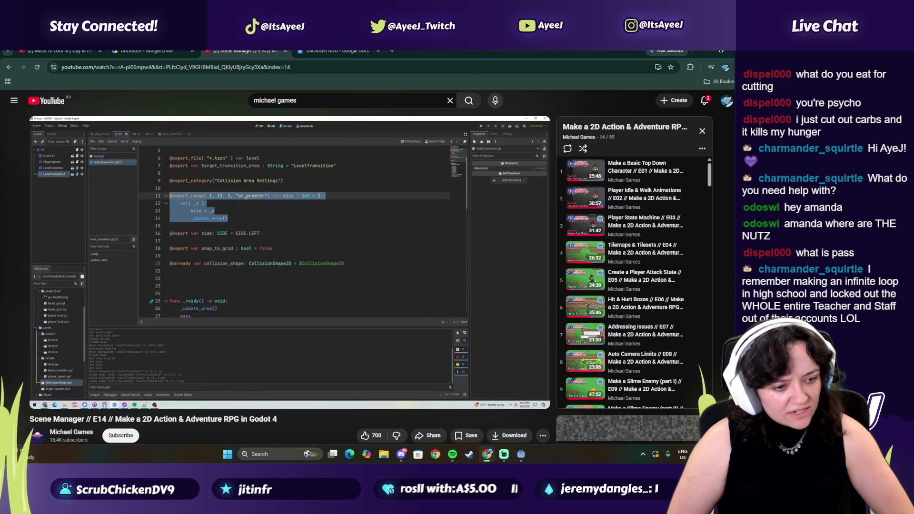
click(234, 262)
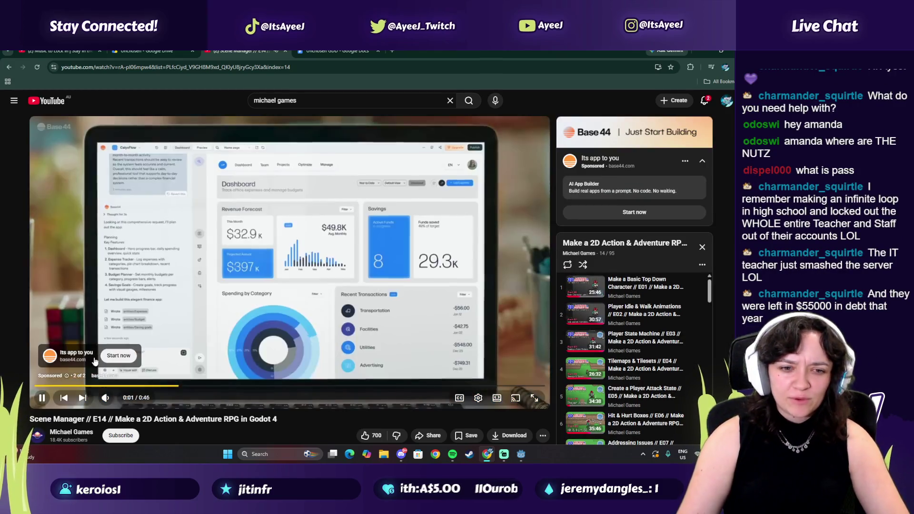
- Mute and unmute the ad, pause the tutorial near 17:25, and bring Godot back to the front
click(106, 398)
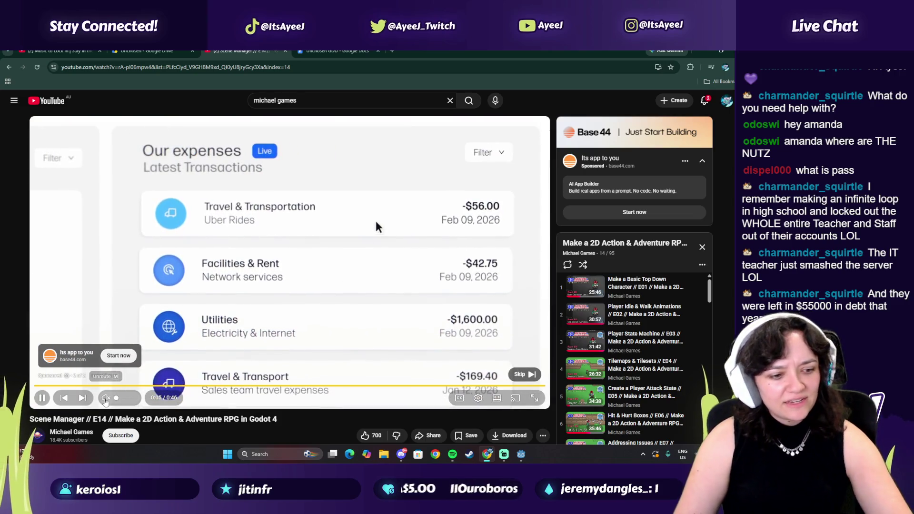
click(105, 398)
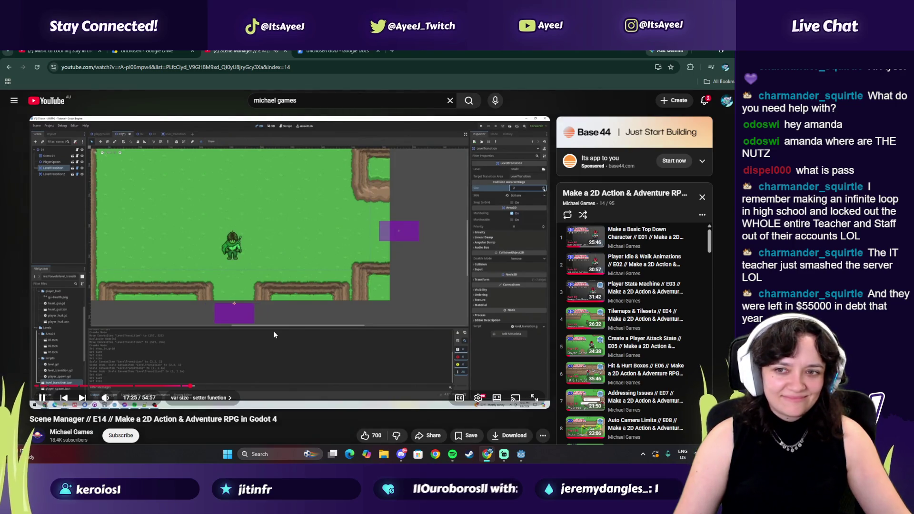
click(276, 330)
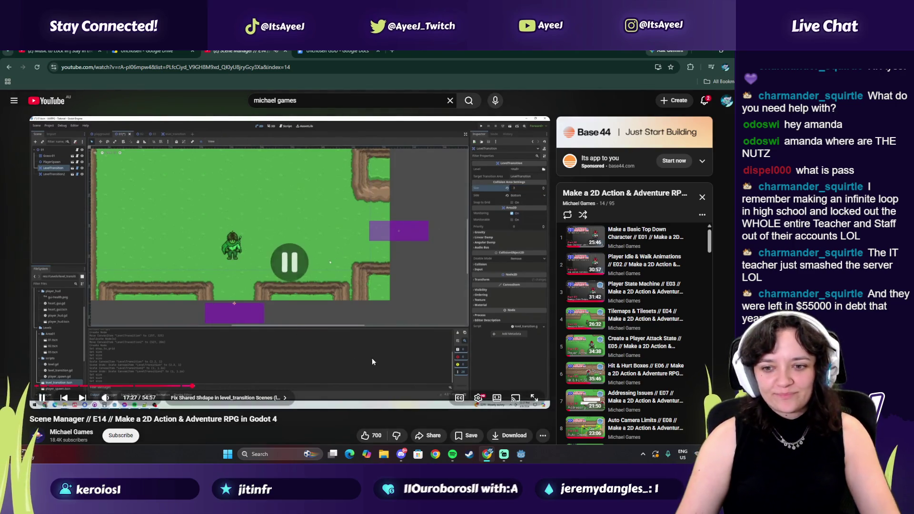
click(518, 453)
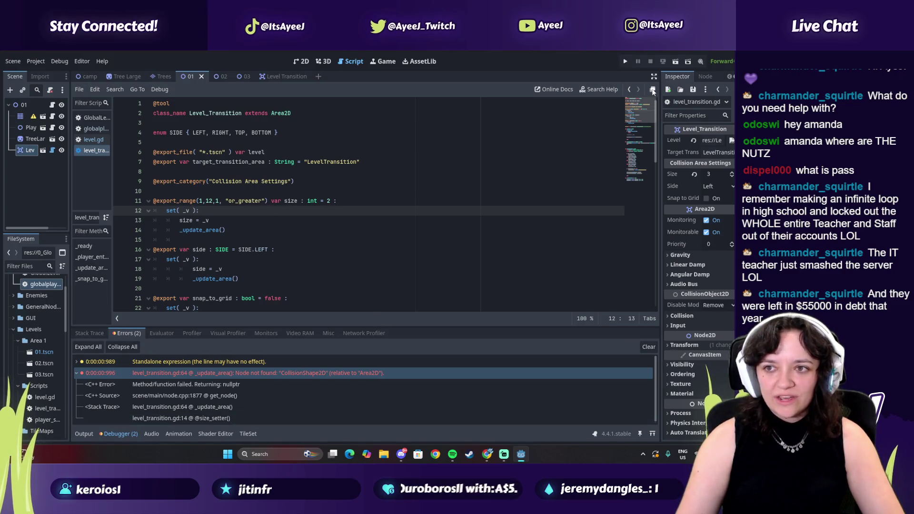
- Show level 01 in 2D, raise the transition's collision Size to 4, then undo it back to 3
click(301, 61)
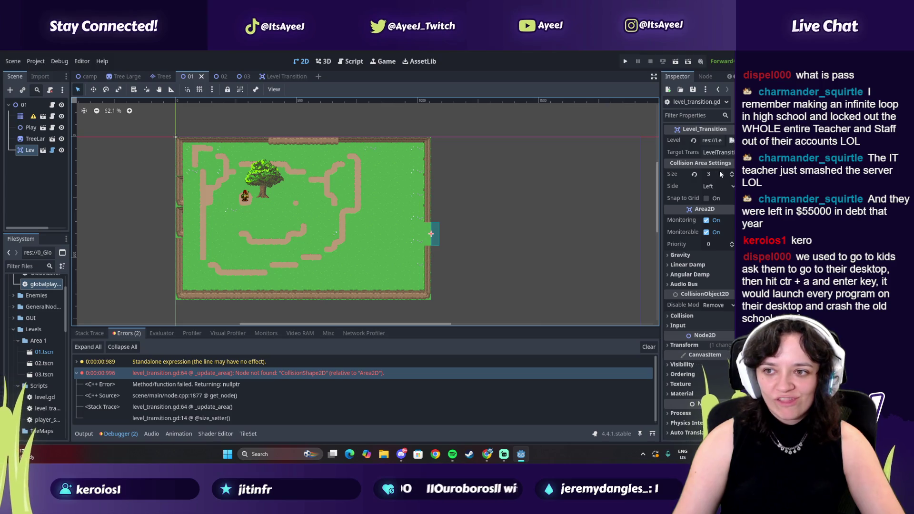
click(732, 173)
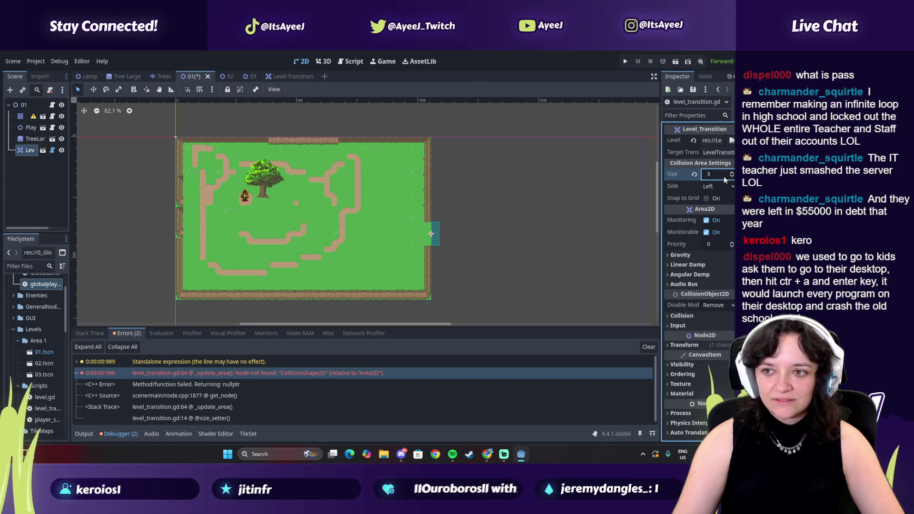
key(ctrl+z)
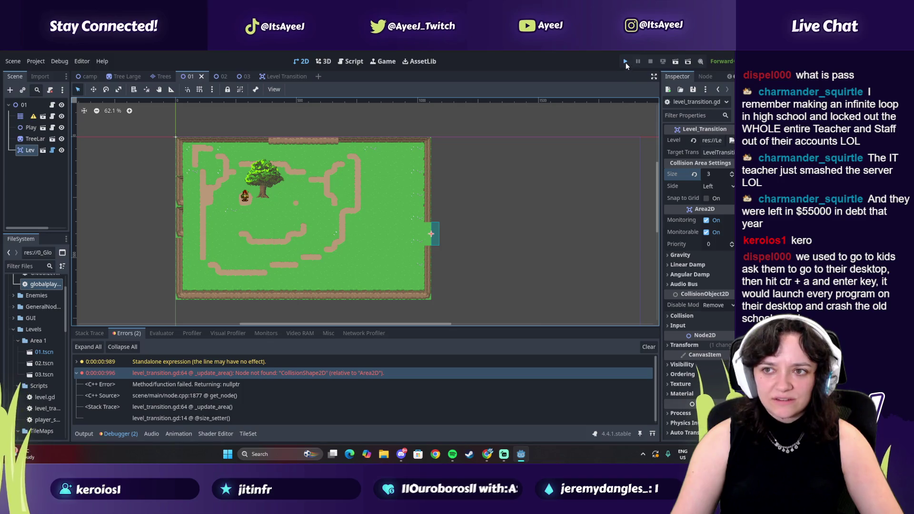
- Run the game, check the CollisionShape2D error in the Errors tab, close the game, and return to 2D
click(625, 62)
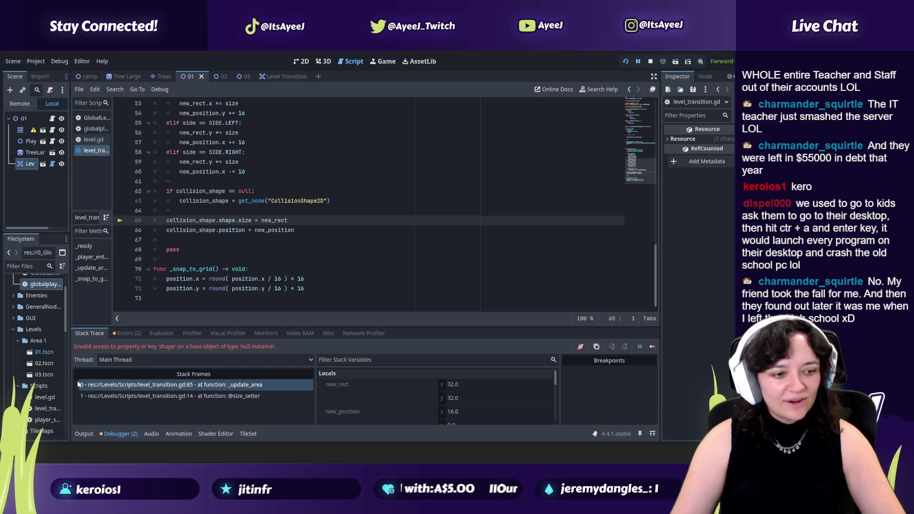
click(132, 335)
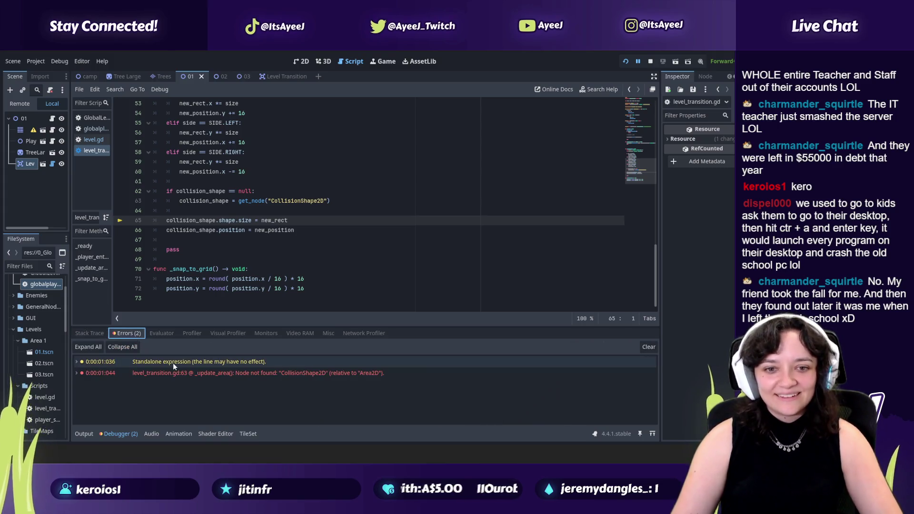
mouse_move(166, 373)
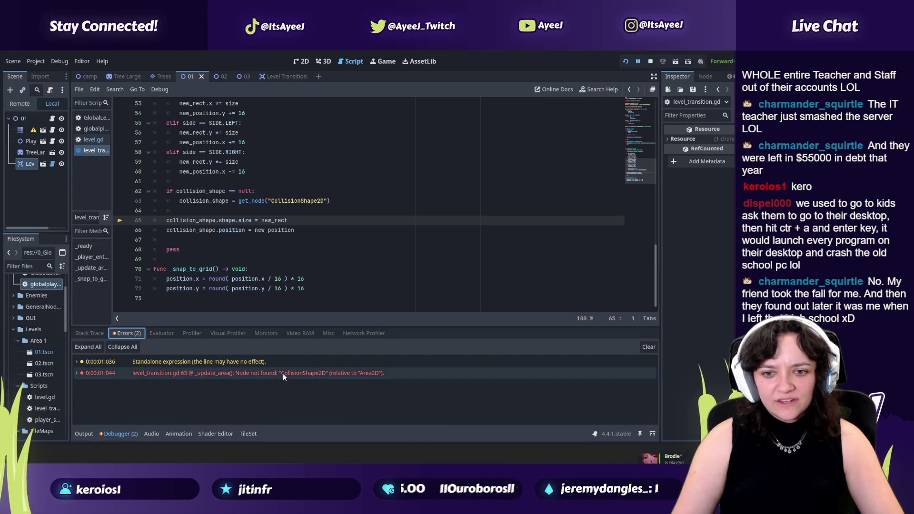
key(alt+Tab)
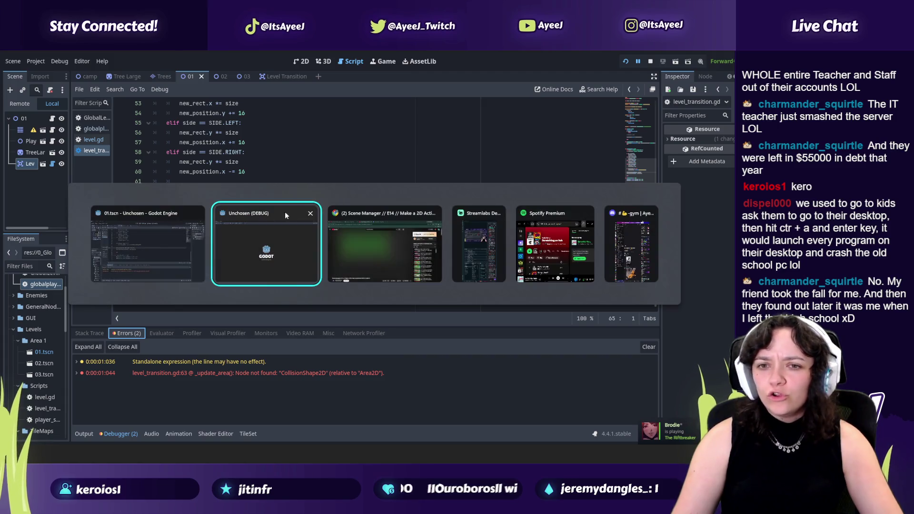
click(311, 216)
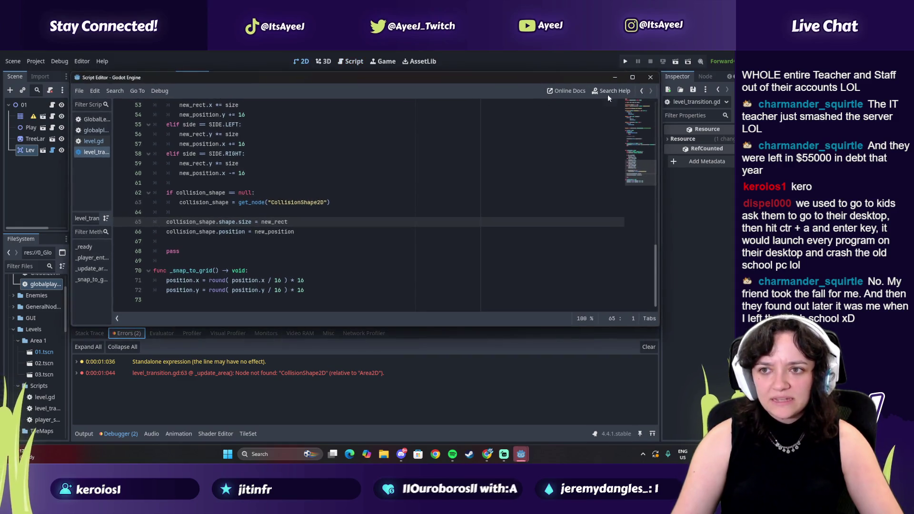
click(301, 60)
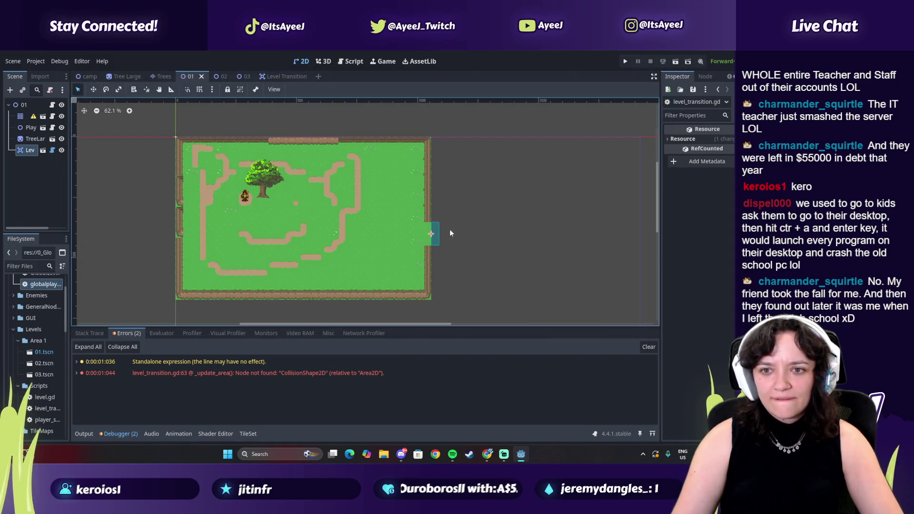
- Set level 01's LevelTransition Level property to 02.tscn
click(23, 151)
click(731, 141)
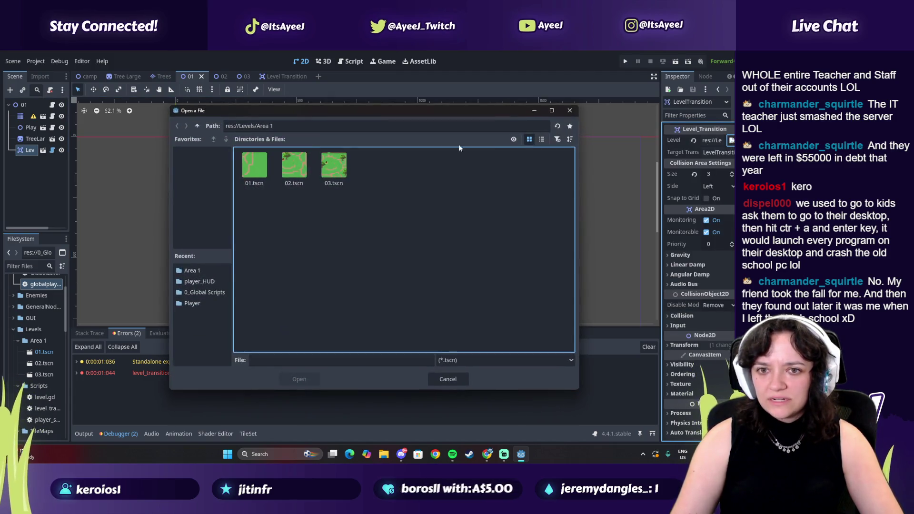
click(299, 379)
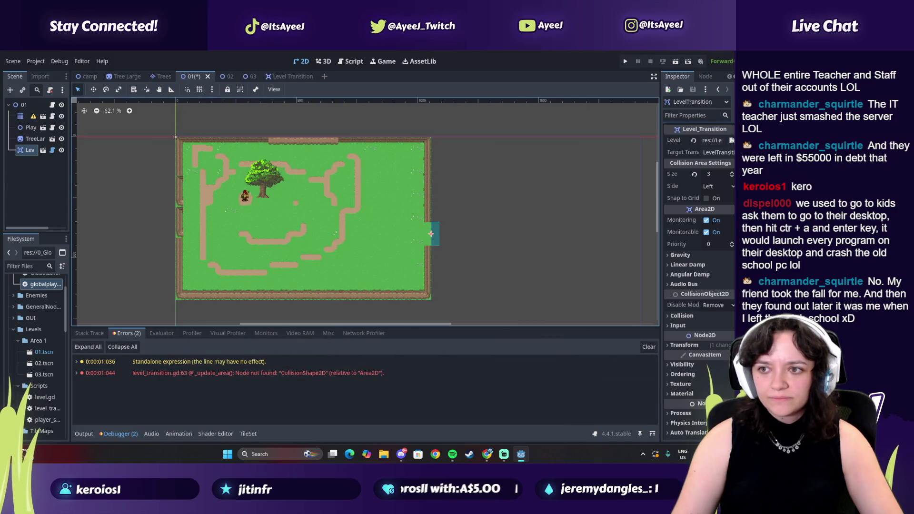
click(719, 151)
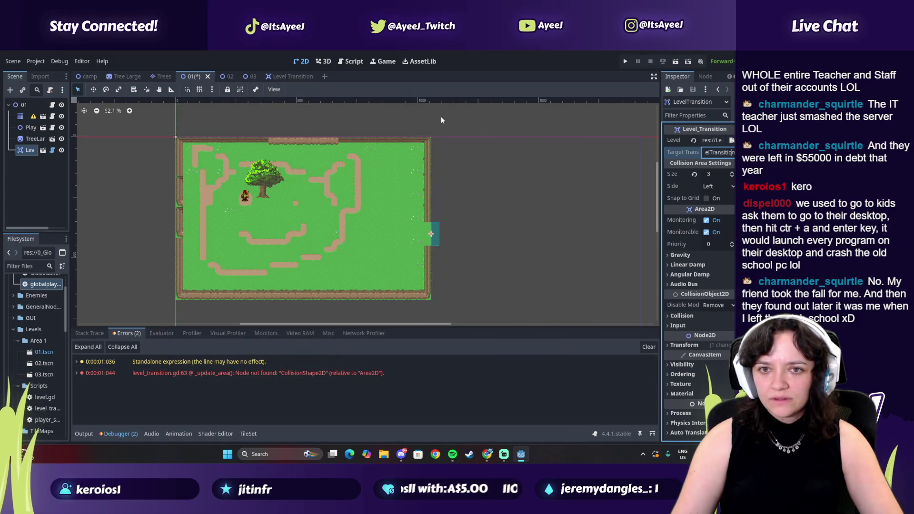
- Inspect both LevelTransition nodes in level 02 and save the scene
click(225, 76)
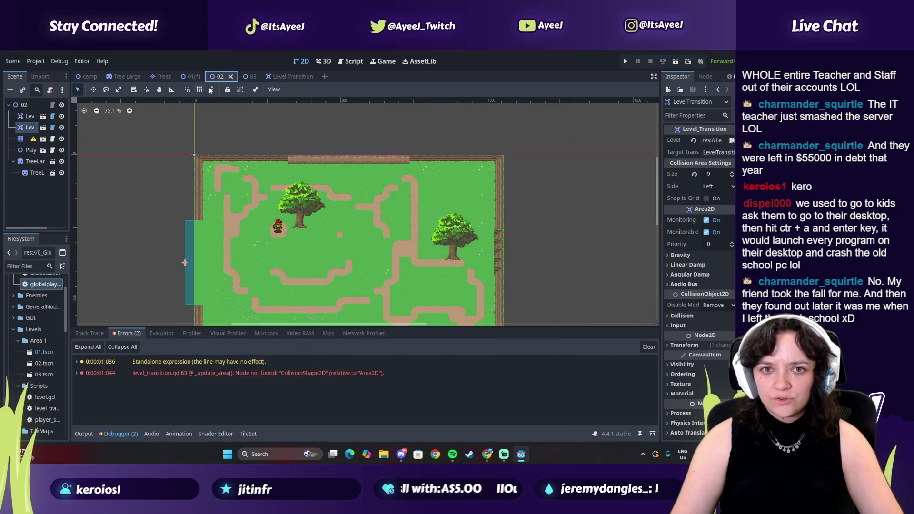
click(30, 117)
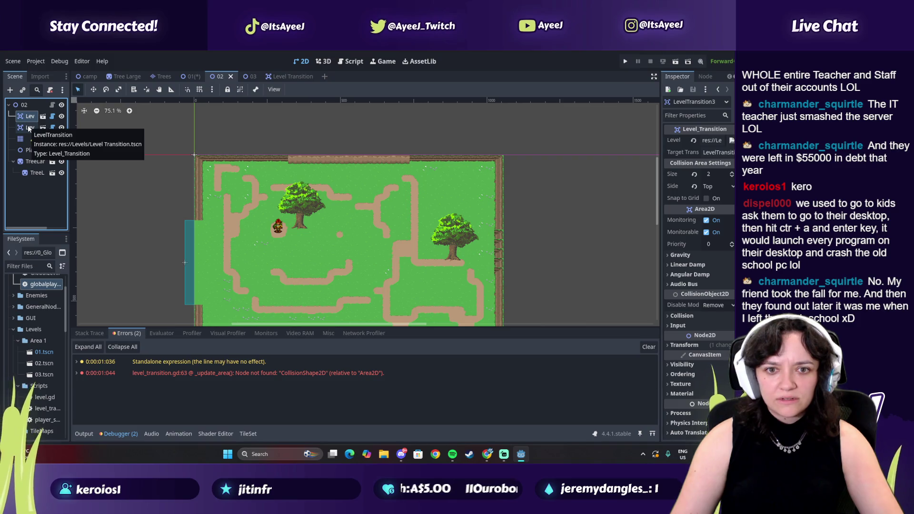
click(28, 127)
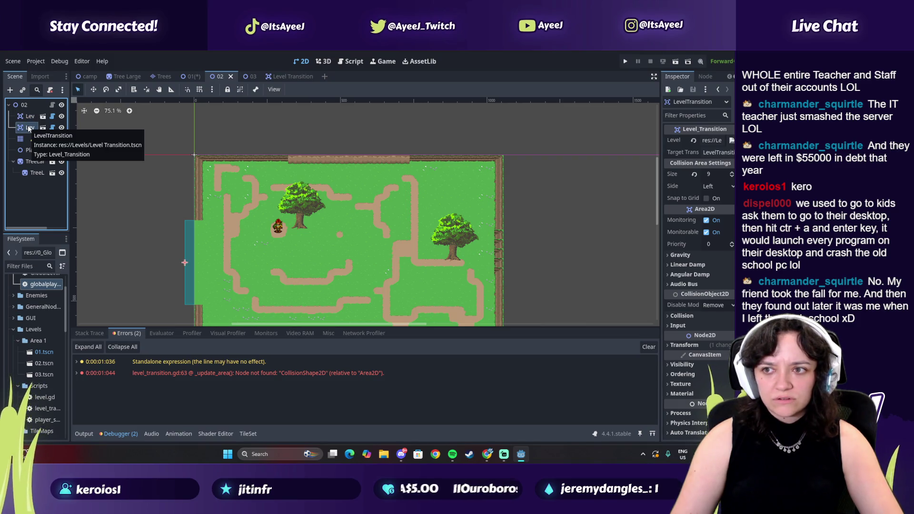
click(729, 153)
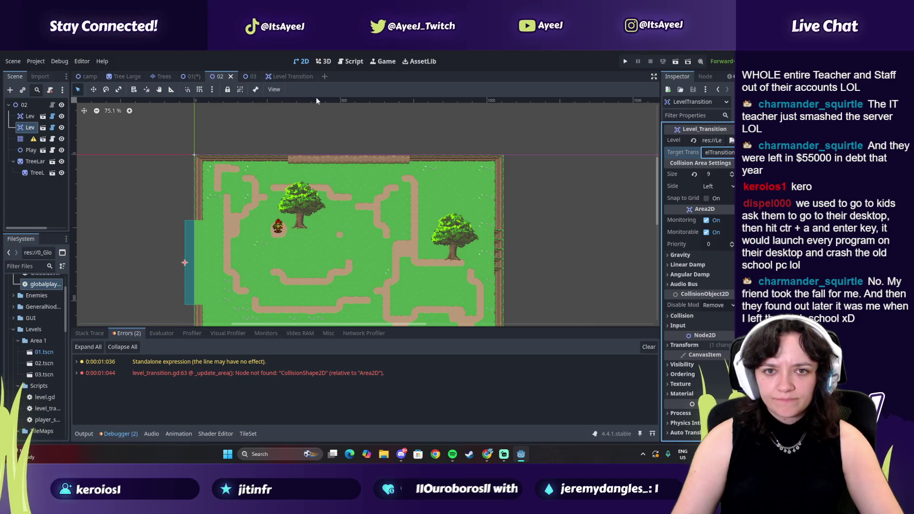
key(ctrl+s)
- Run the game again from the level 01 scene, then close the game window
click(188, 76)
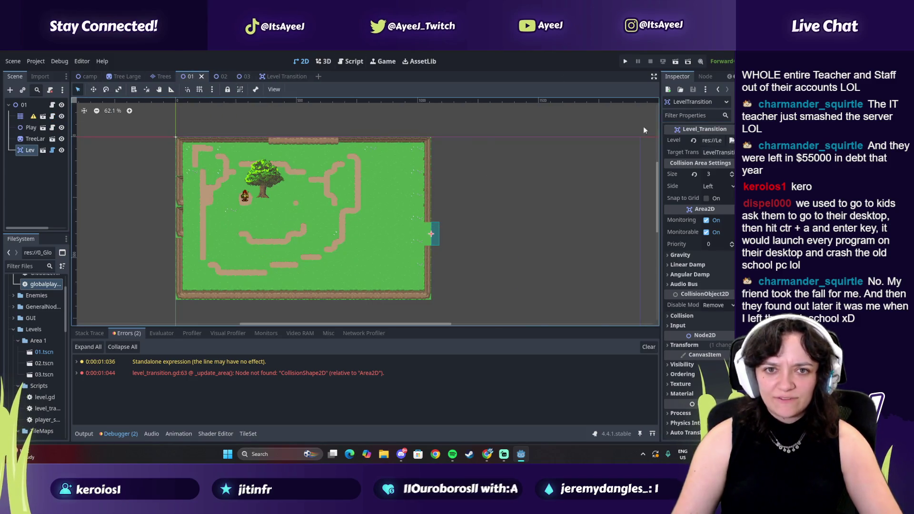
click(626, 61)
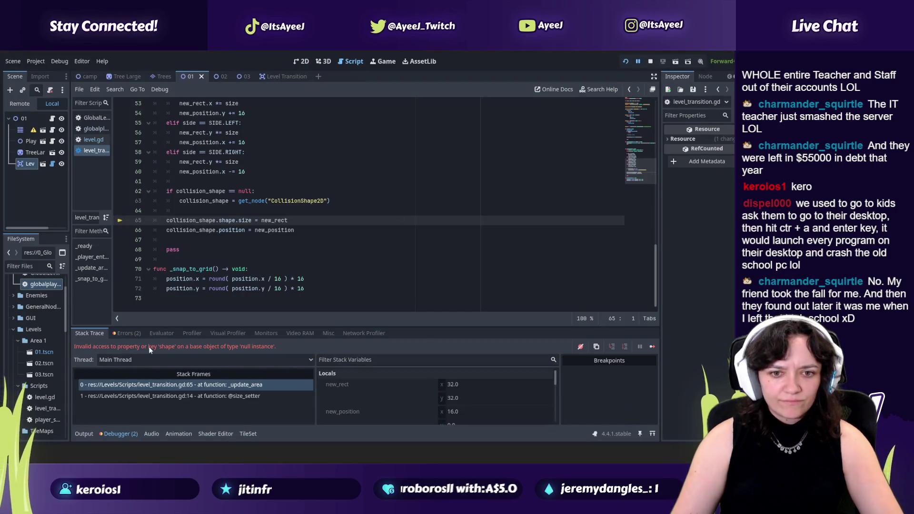
key(alt+Tab)
click(308, 213)
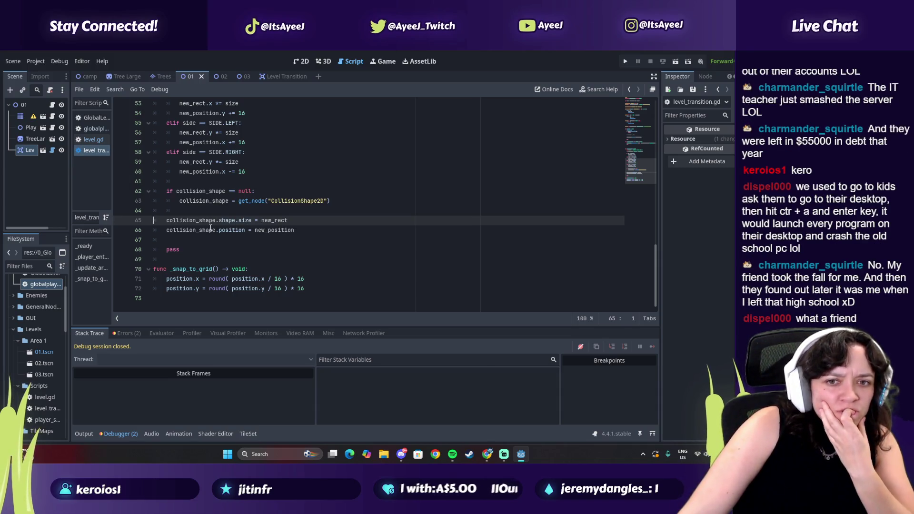
- Trace the CollisionShape2D Node not found error to line 63 of level_transition.gd, then return to 2D
click(126, 333)
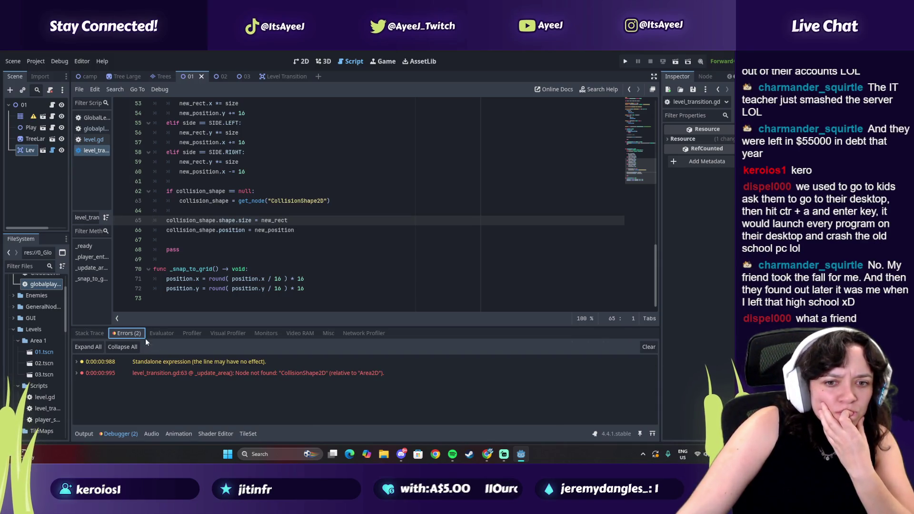
click(229, 373)
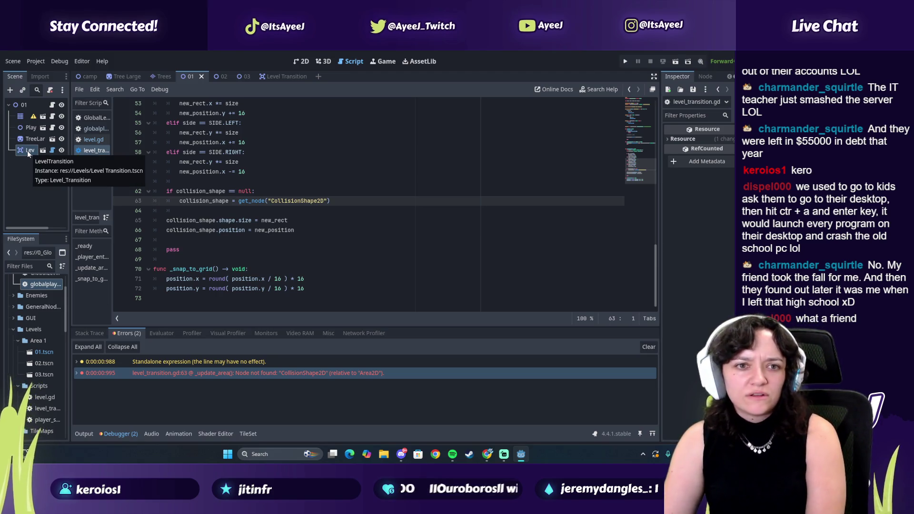
click(28, 151)
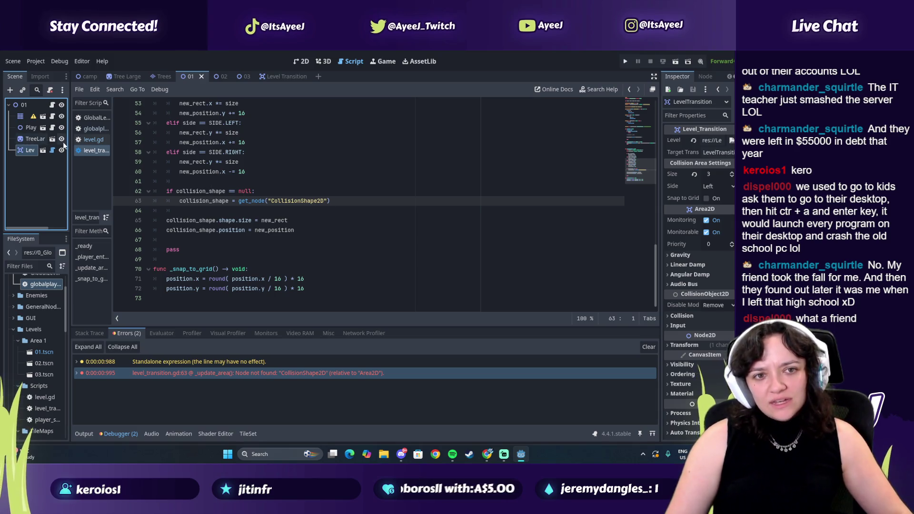
click(653, 90)
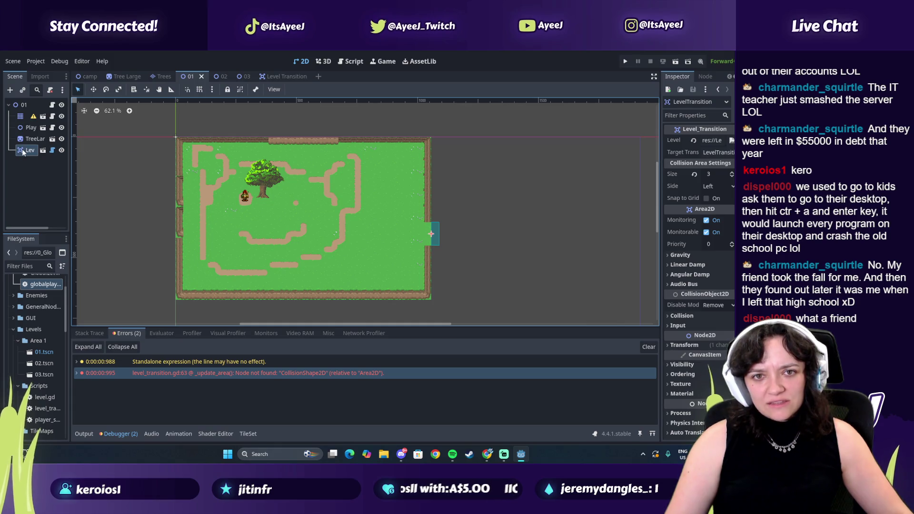
- Select the LevelTransition node and scroll the FileSystem dock down toward Level Transition.tscn
click(23, 151)
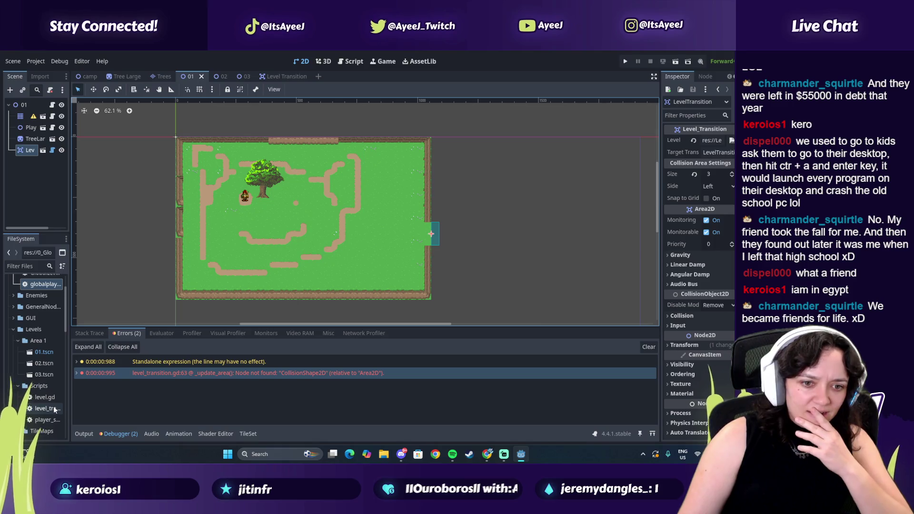
click(453, 456)
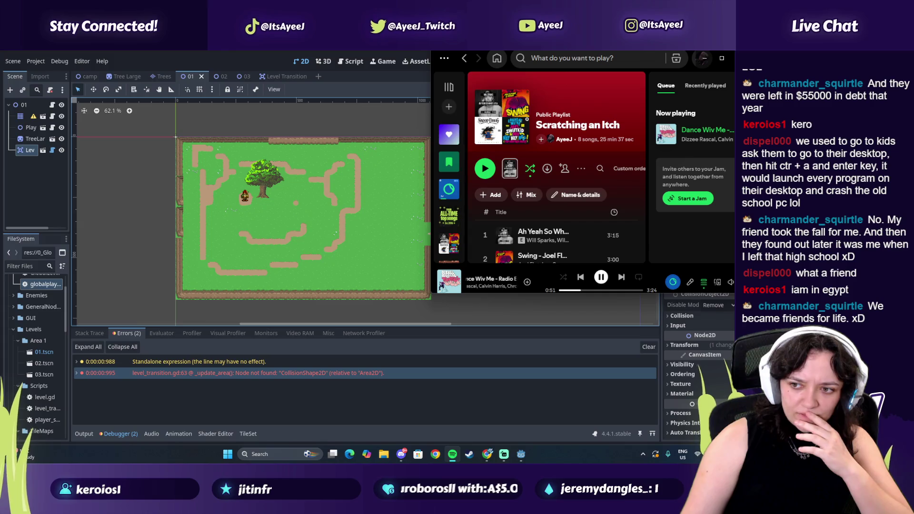
click(15, 156)
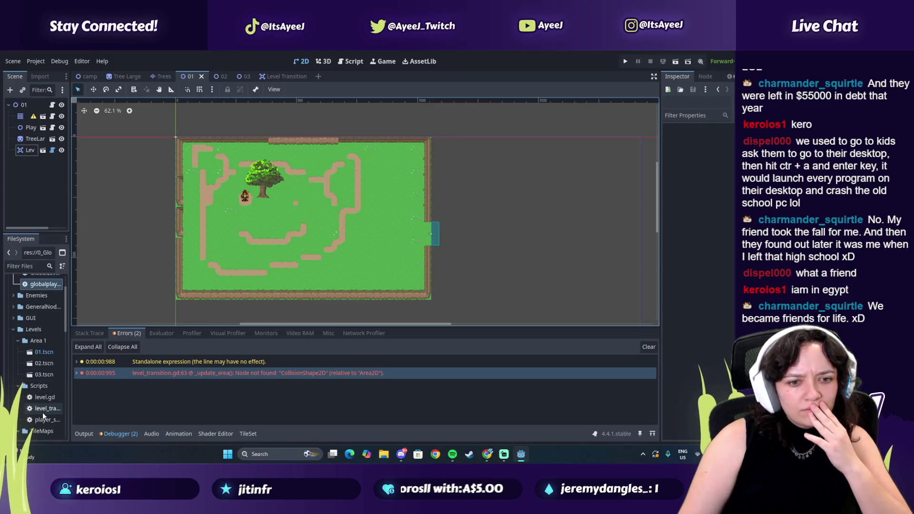
scroll(43, 398, down, 4)
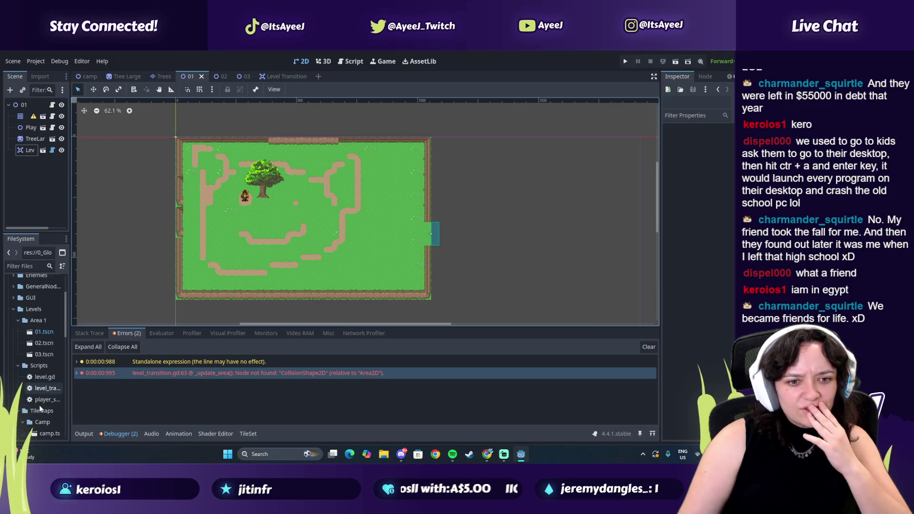
scroll(41, 407, down, 2)
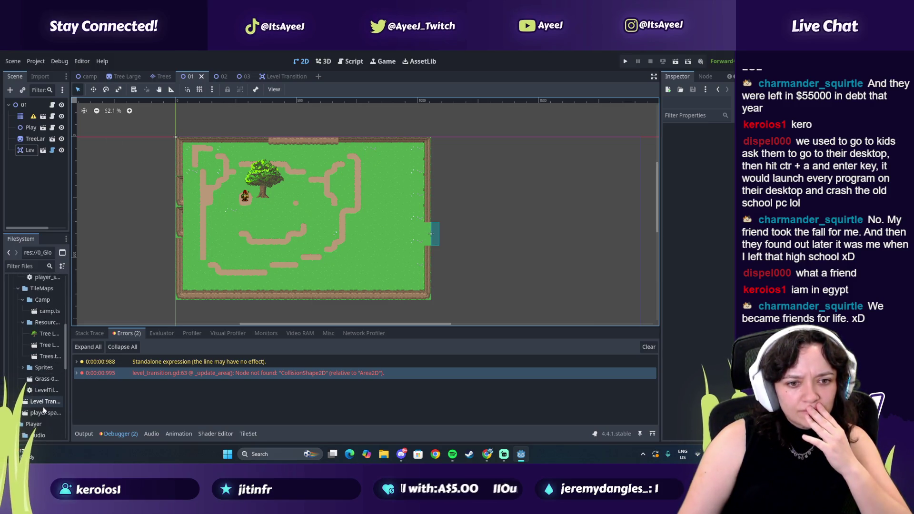
- Open Level Transition.tscn and confirm its CollisionShape2D uses a 32×32 rectangle shape
click(43, 401)
double_click(43, 402)
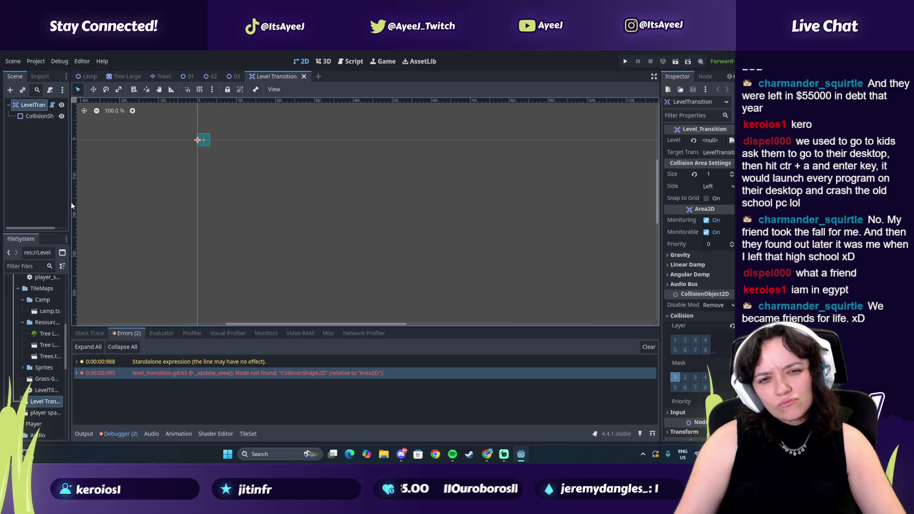
drag(70, 202, 132, 202)
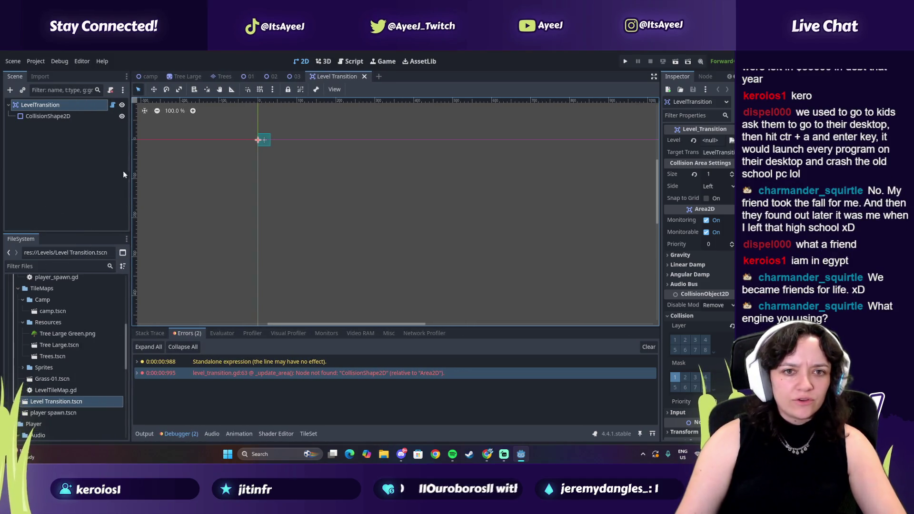
click(38, 116)
click(34, 104)
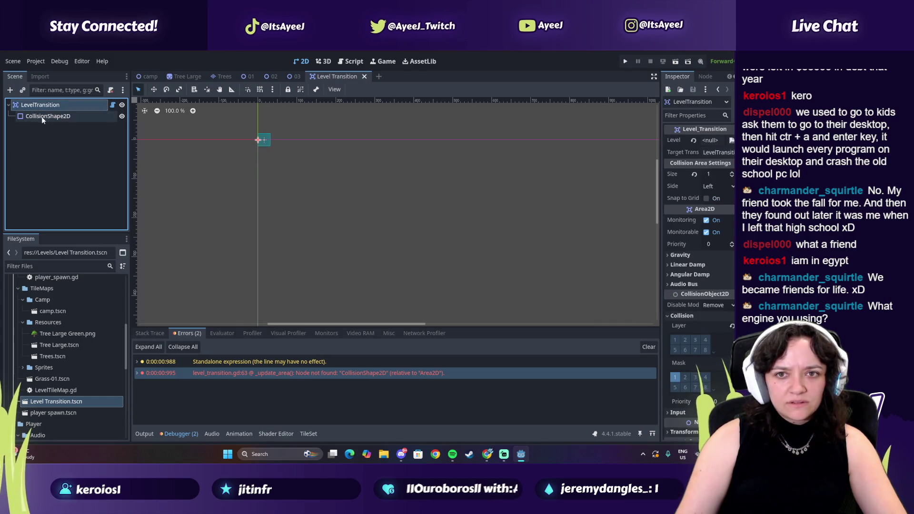
click(41, 116)
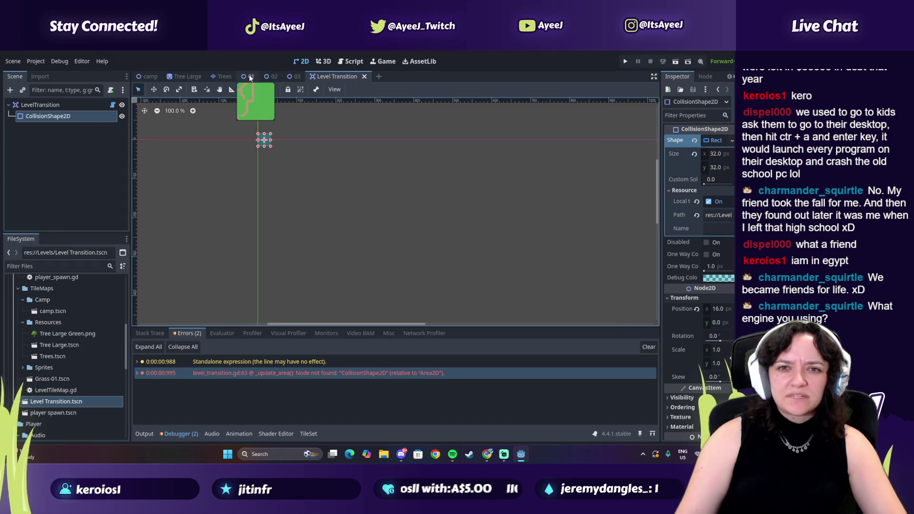
click(250, 75)
- Delete the old LevelTransition node and drag in a fresh Level Transition.tscn instance
click(39, 150)
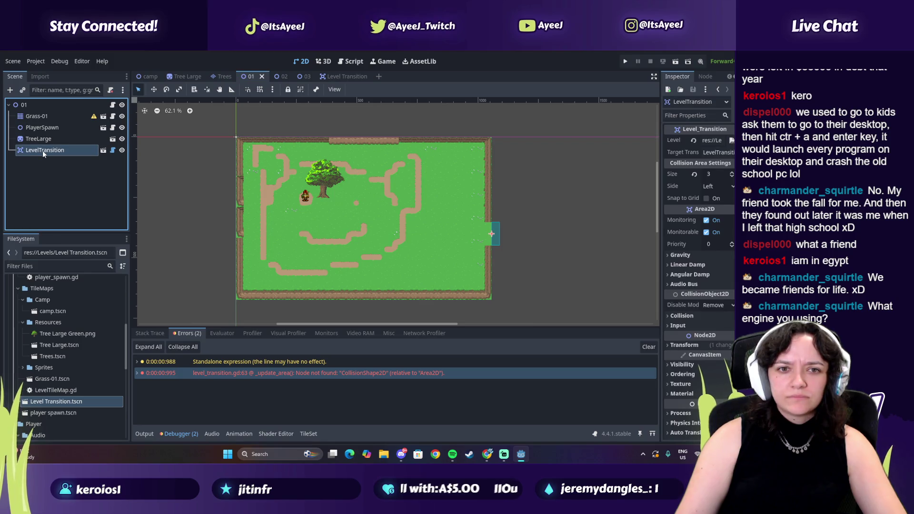
key(Delete)
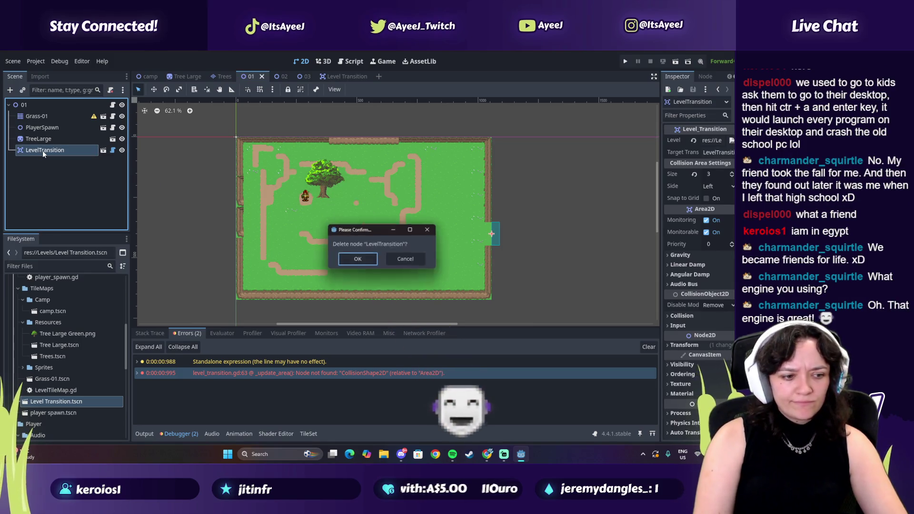
click(345, 265)
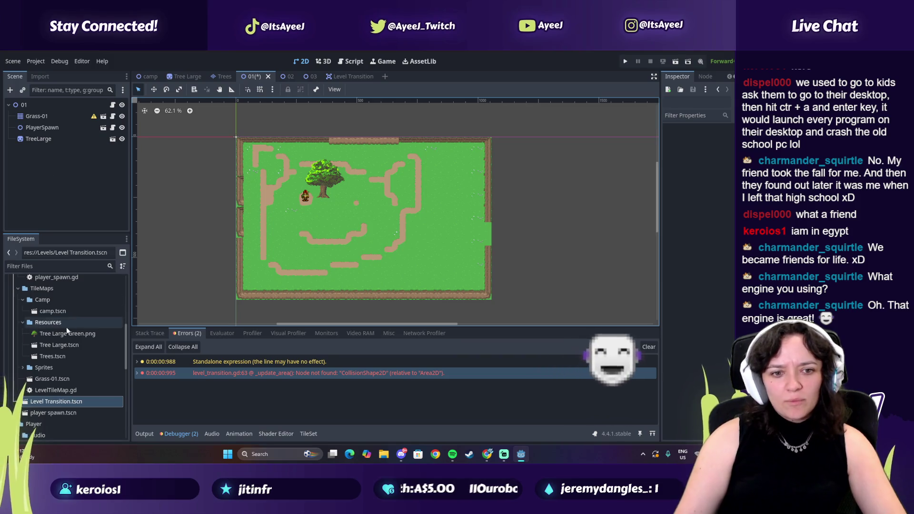
mouse_move(64, 404)
mouse_down()
mouse_move(72, 238)
mouse_move(23, 114)
mouse_up()
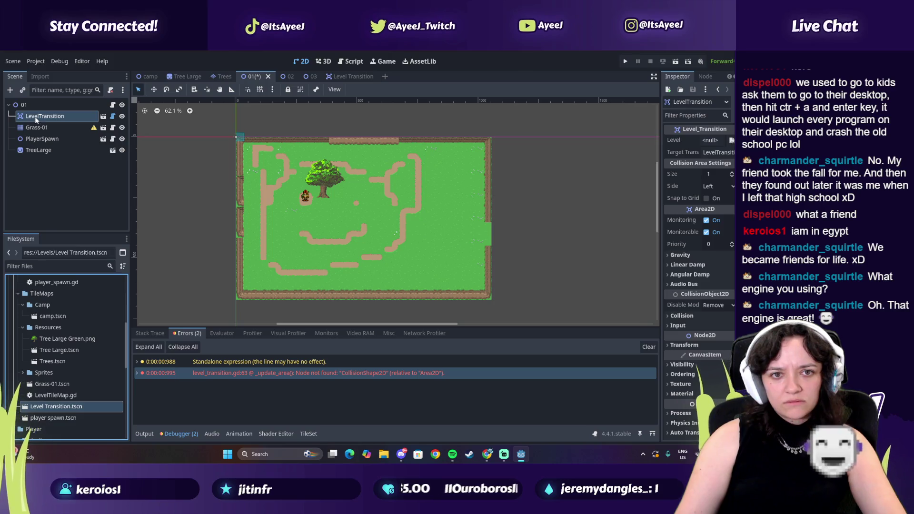
- Set the new instance's Level property to Levels/Area 1/02.tscn
click(732, 140)
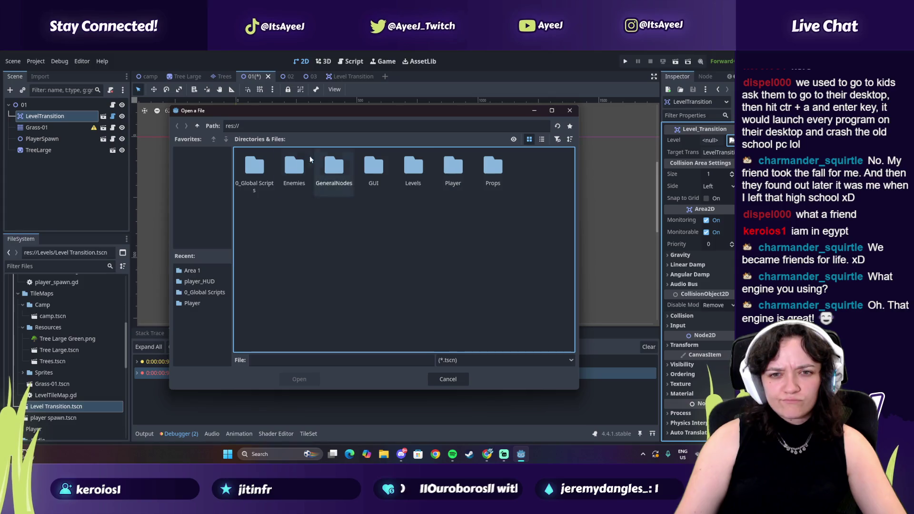
double_click(424, 168)
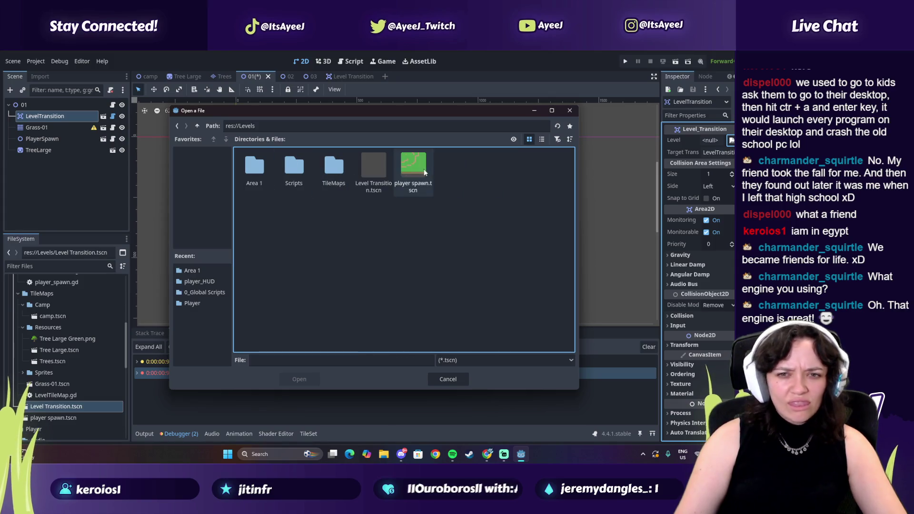
double_click(270, 168)
click(294, 166)
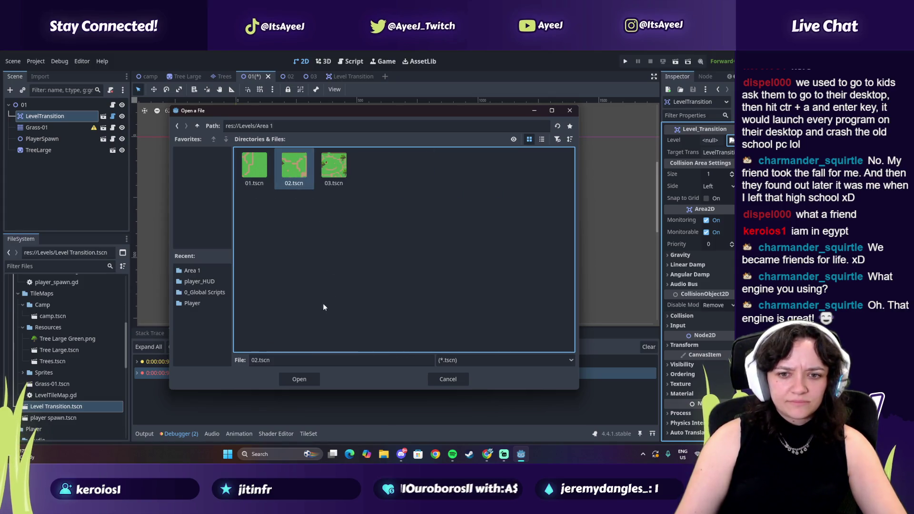
click(299, 379)
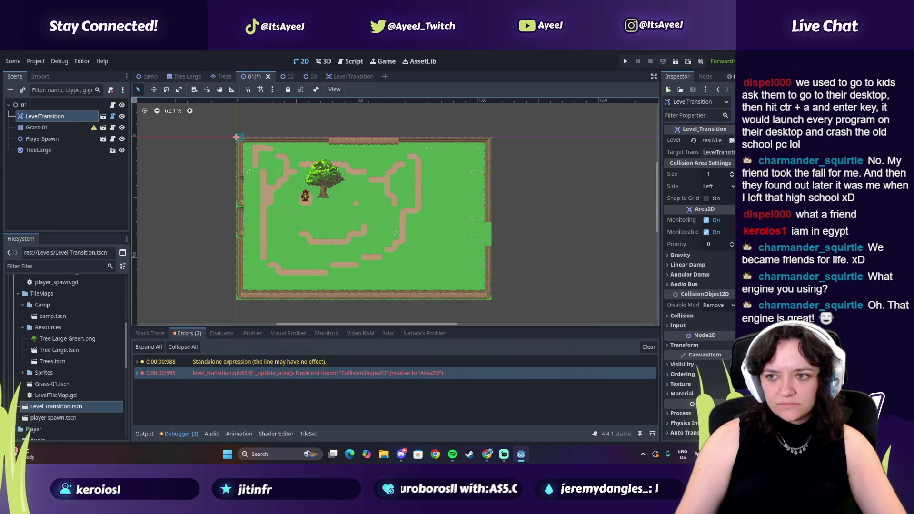
- Set Side to Right and Size to 3, move the transition to the map's right edge, and save
click(725, 186)
click(716, 210)
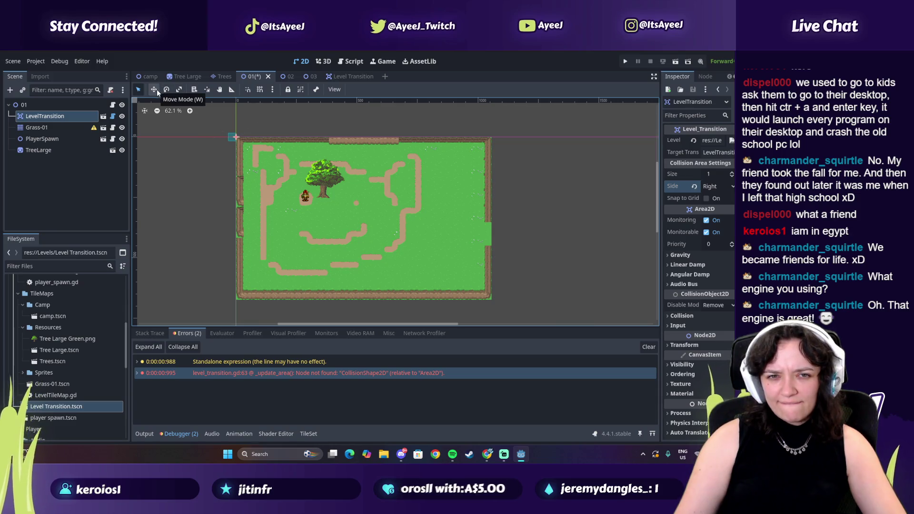
click(732, 174)
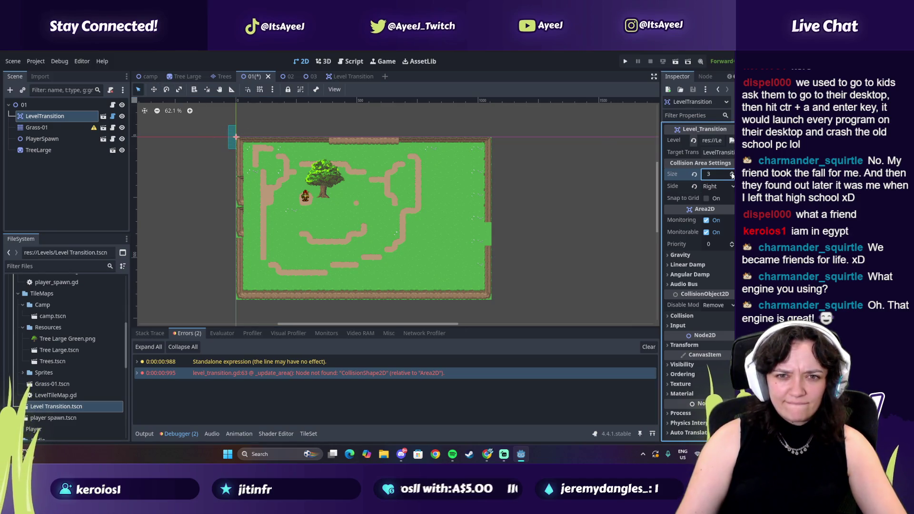
drag(236, 144, 495, 237)
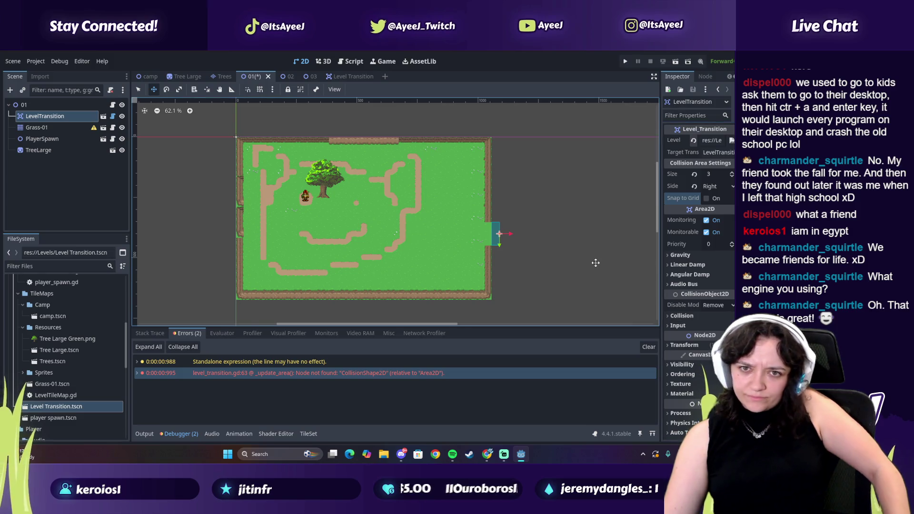
key(ctrl+s)
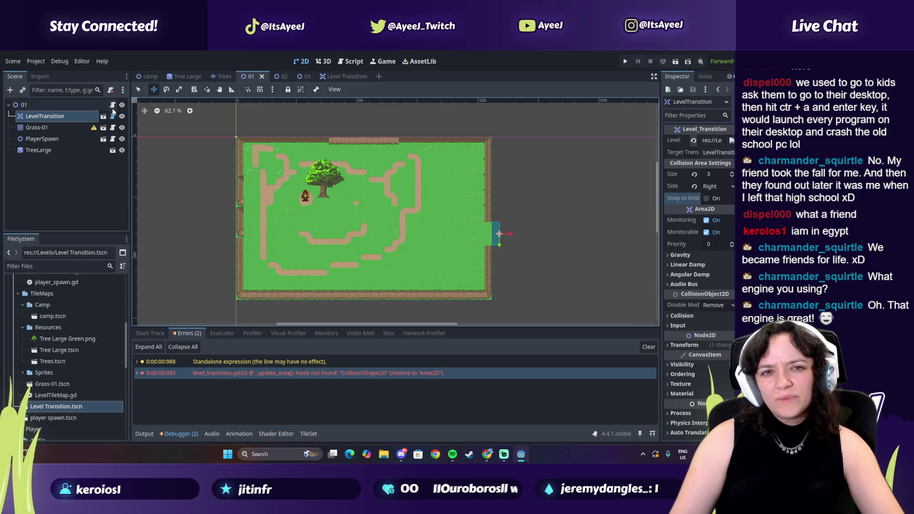
- Test-run the game to check the transition, then close the debug game window
click(620, 63)
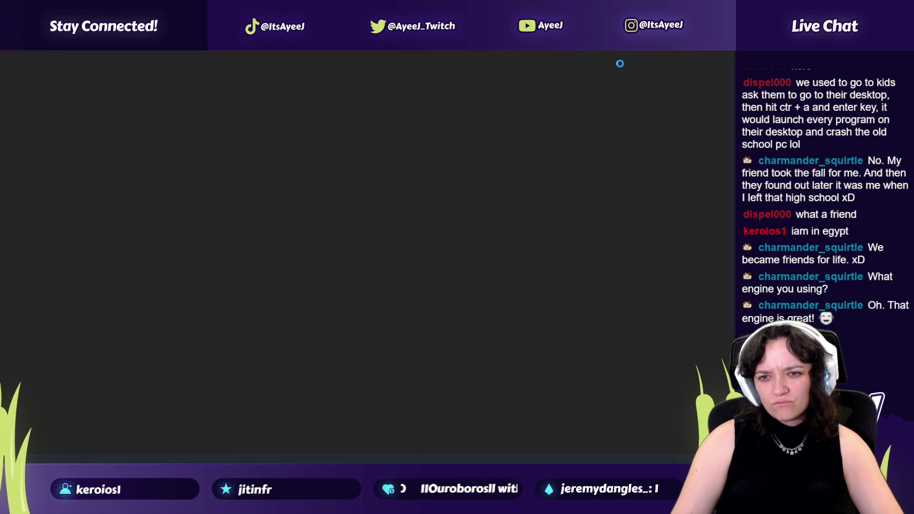
key(alt+Tab)
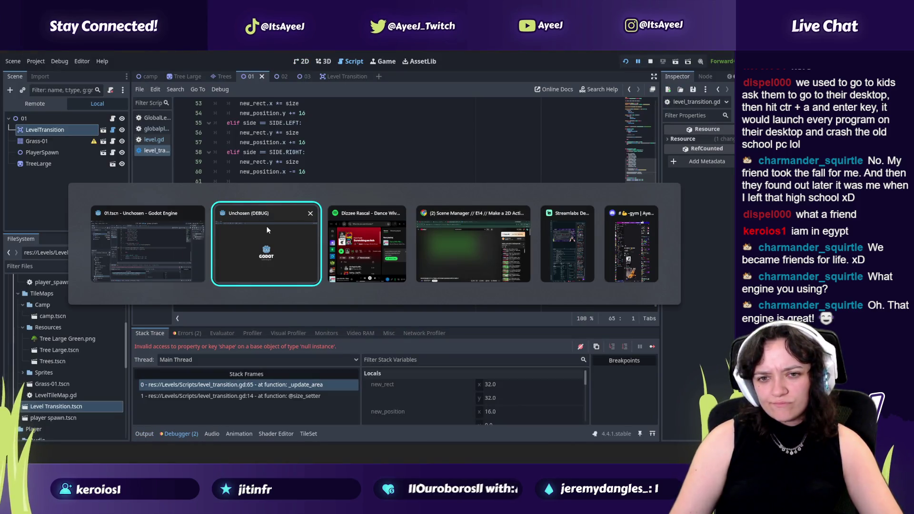
click(266, 226)
key(alt+Tab)
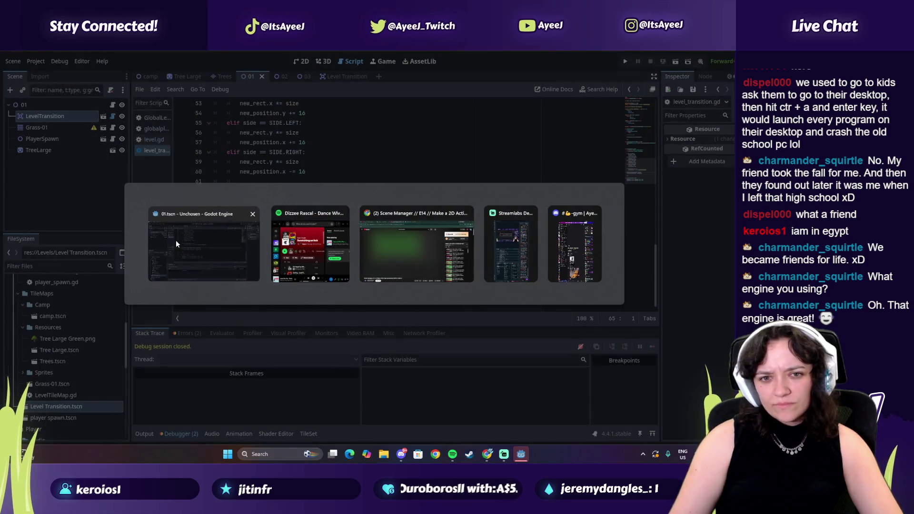
click(175, 240)
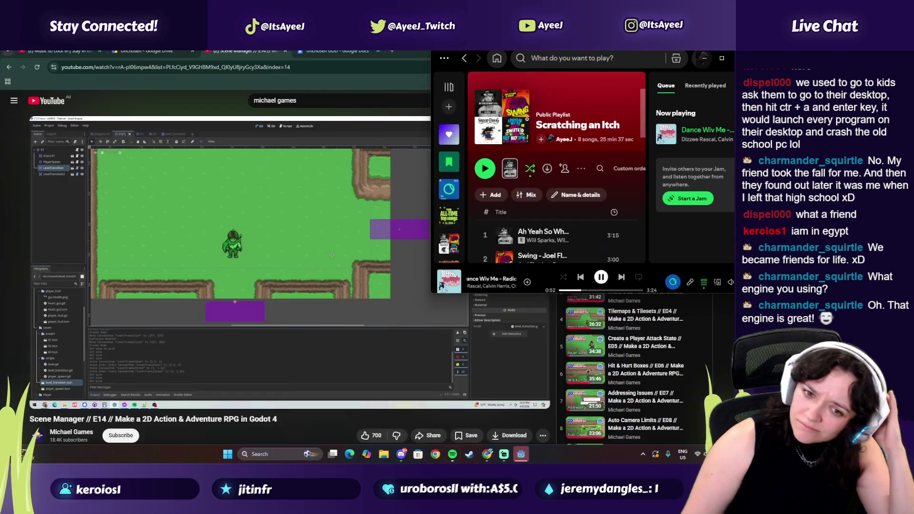
- Minimize the music player, leaving the Project Manager over the YouTube tutorial
click(295, 455)
click(354, 307)
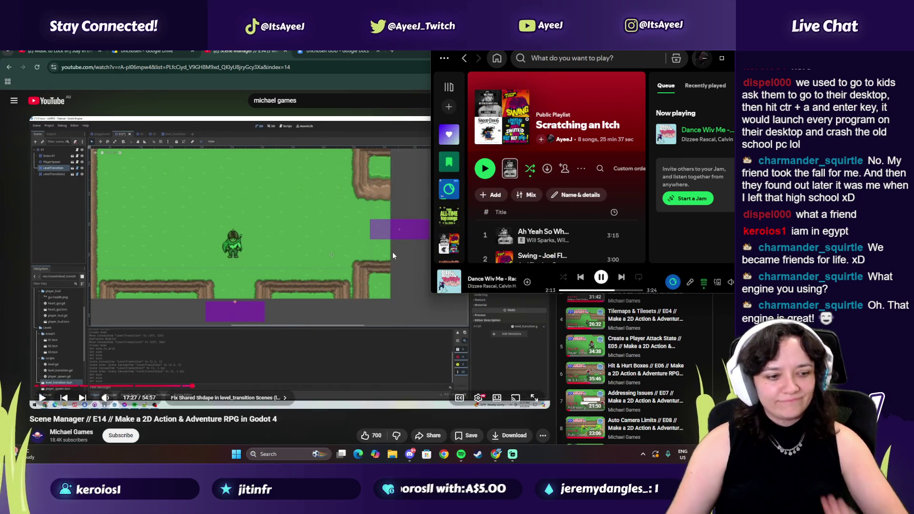
click(705, 58)
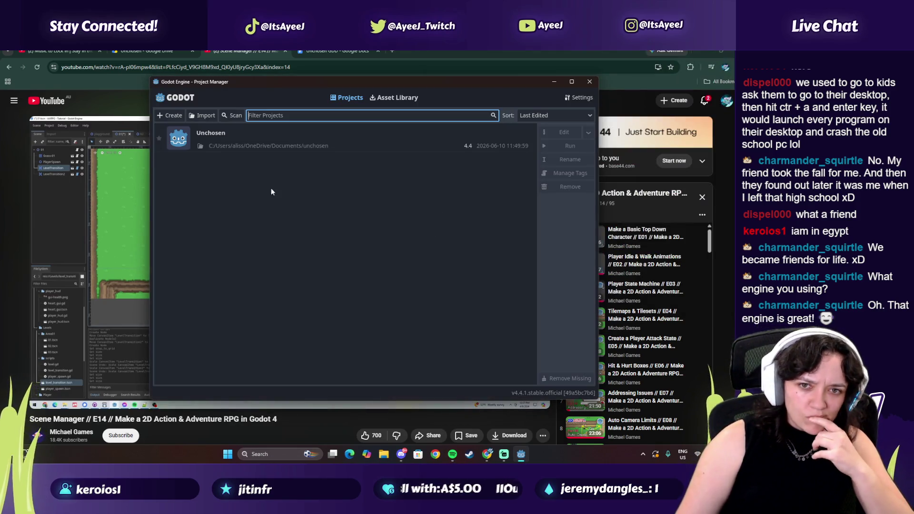
- Open the Unchosen project from the Project Manager list
click(254, 138)
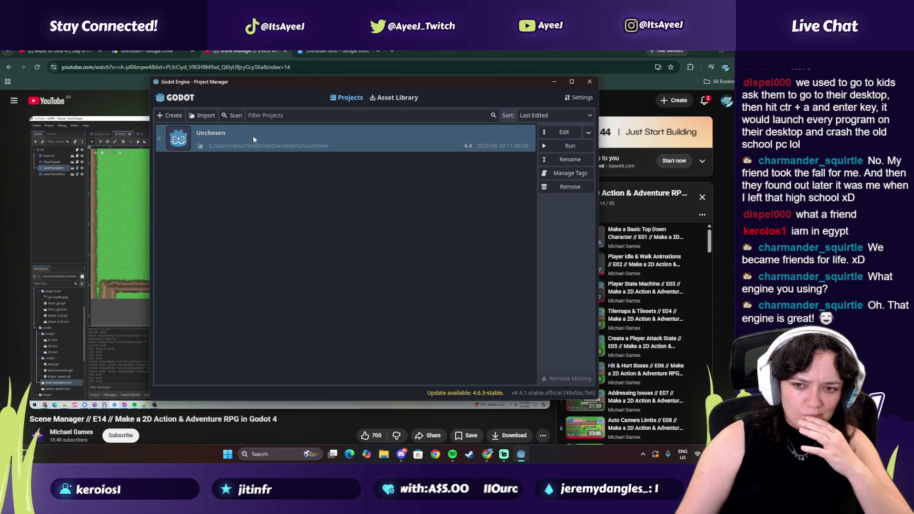
double_click(253, 136)
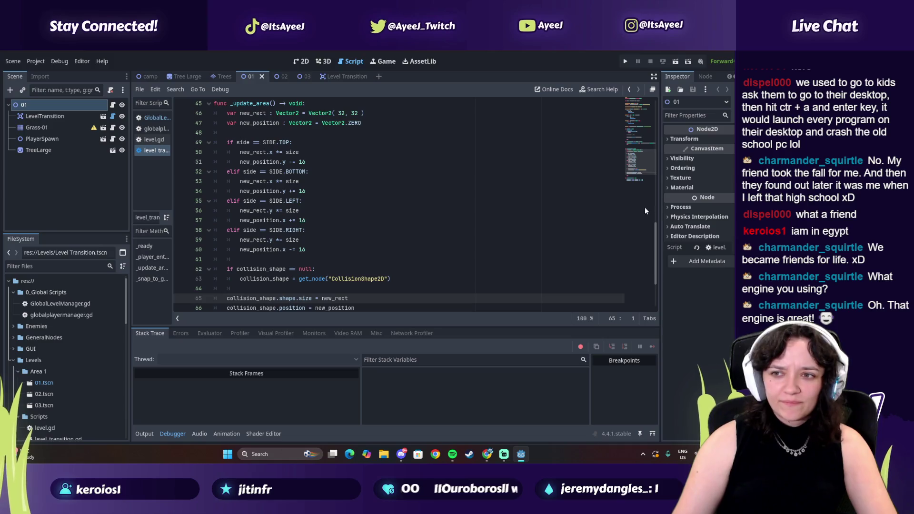
- Rerun the game and check the crash's stack frames: the size setter on line 14 and _update_area
scroll(278, 228, down, 1)
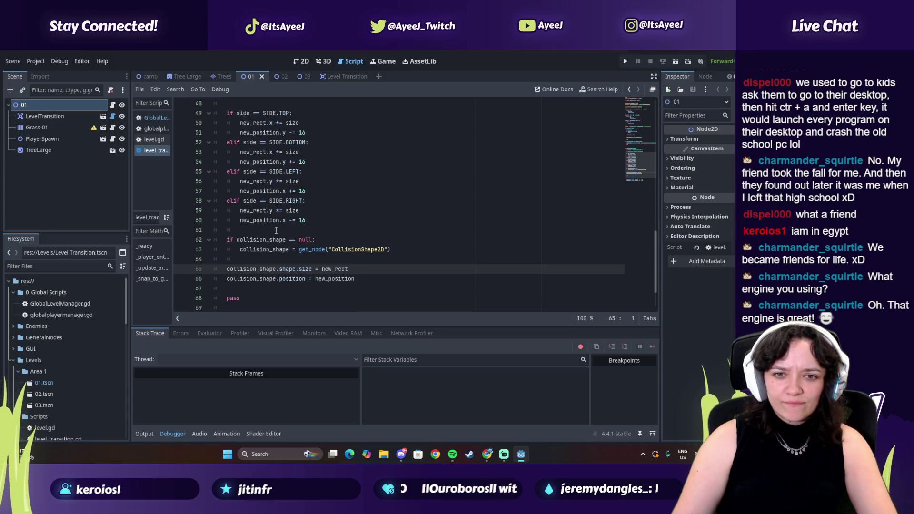
click(625, 65)
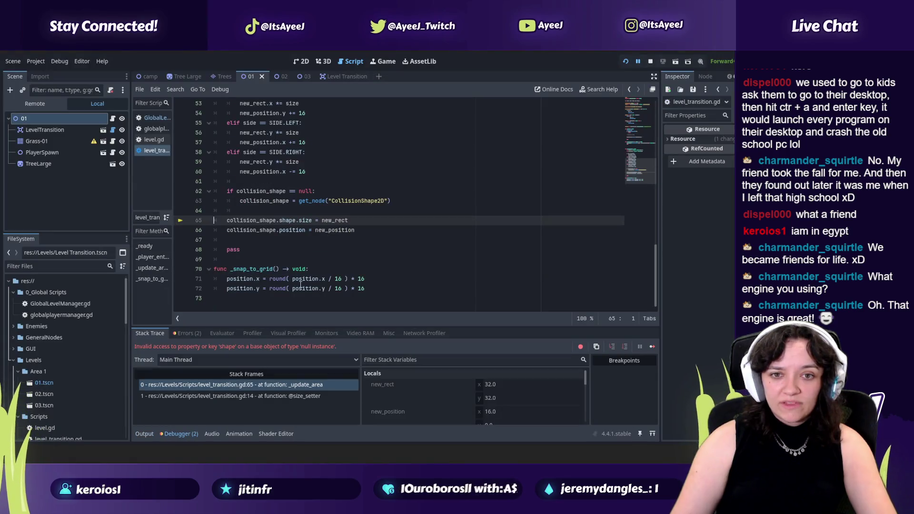
click(239, 395)
click(233, 385)
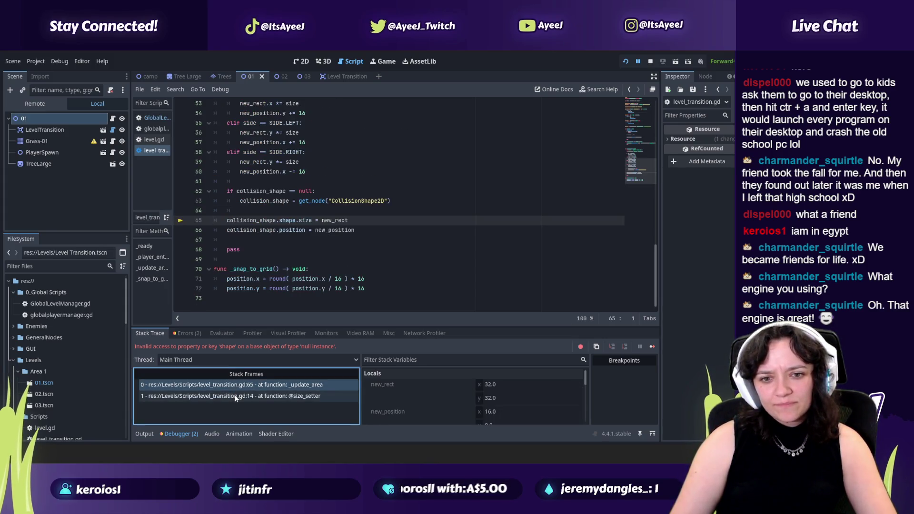
click(234, 396)
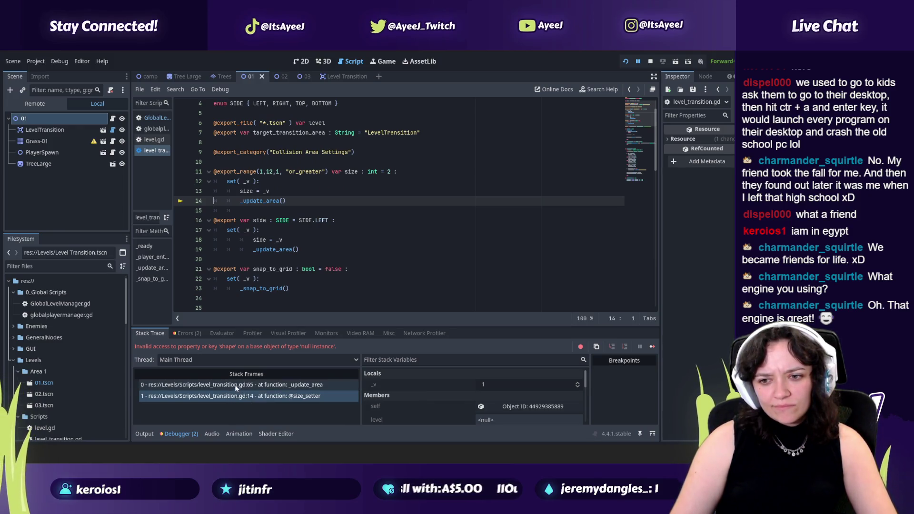
click(235, 386)
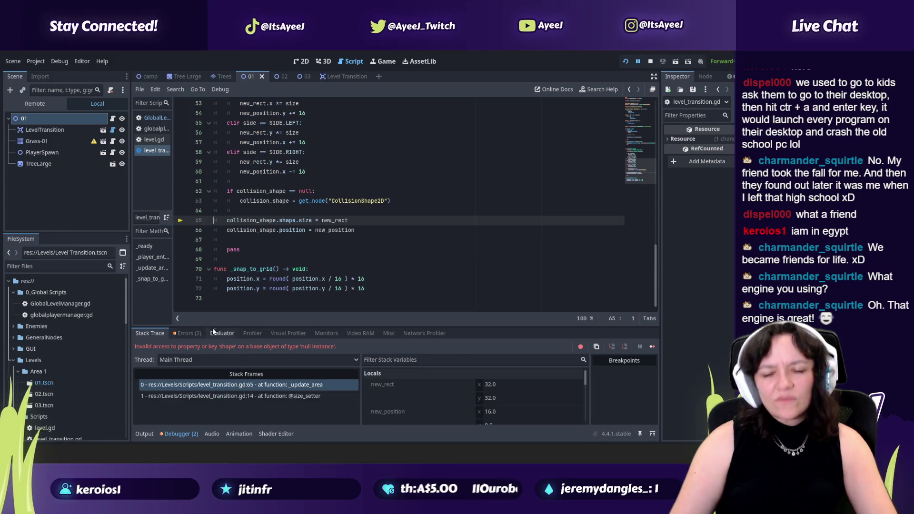
- Close the game and jump from the Errors list to the CollisionShape2D lookup on line 63
key(alt+Tab)
click(315, 211)
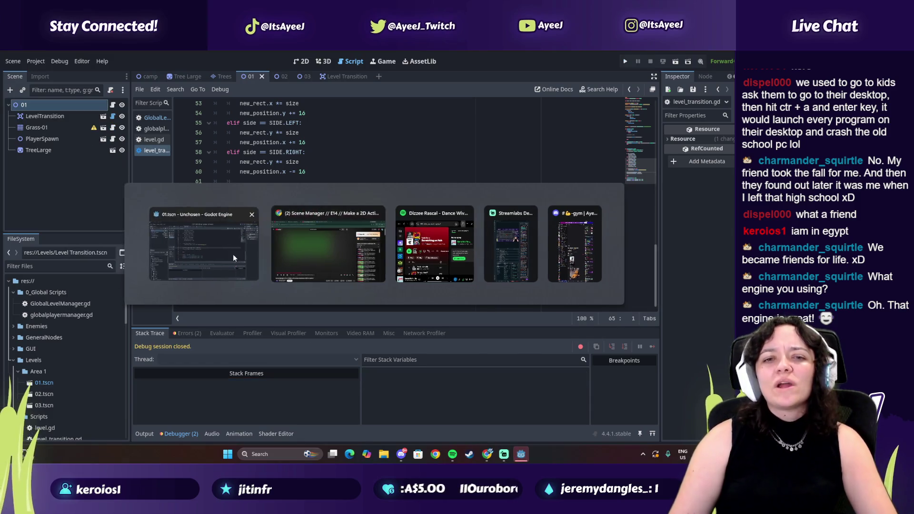
click(233, 258)
click(187, 333)
double_click(277, 374)
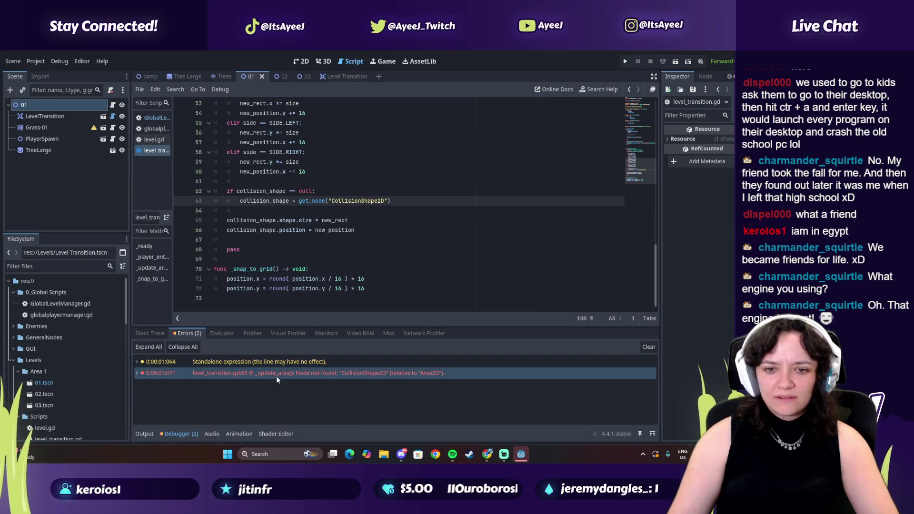
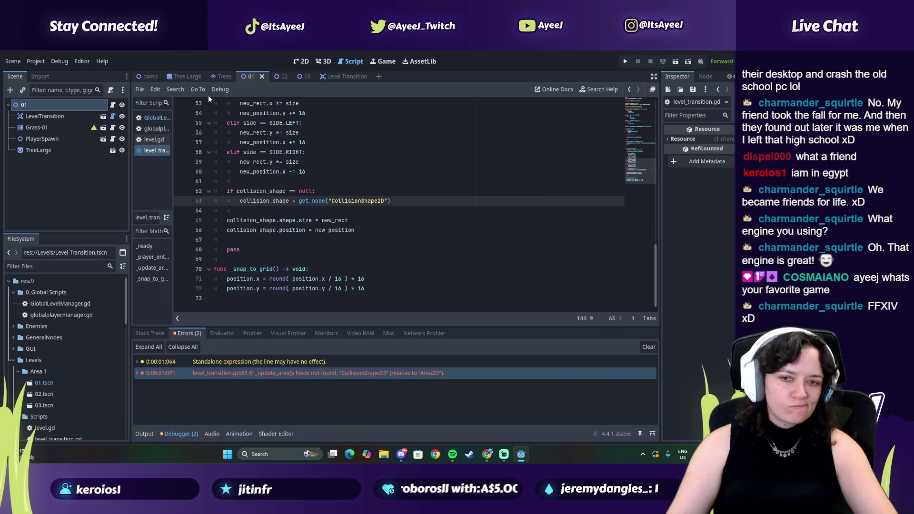
- Switch to Chrome and resume the 'Scene Manager // E14' tutorial video
key(alt+Tab)
click(402, 221)
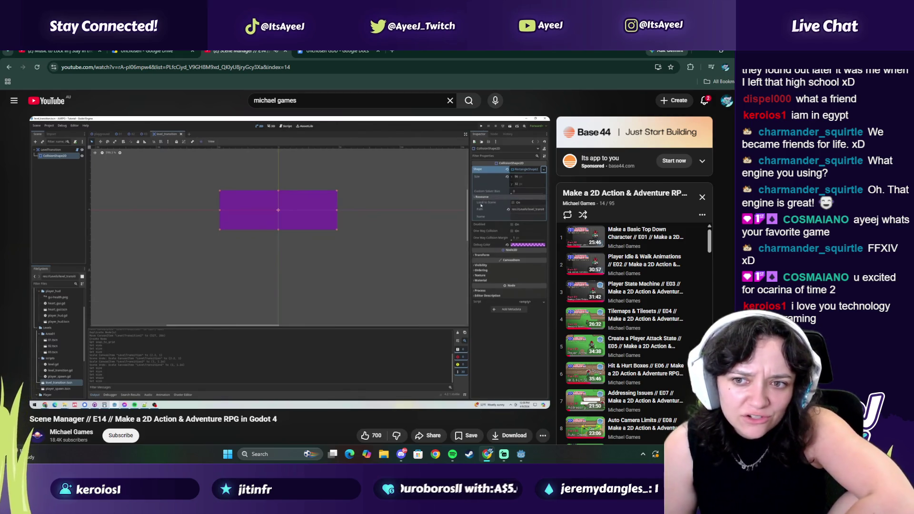
- Pause the Scene Manager tutorial and bring the Godot editor with level_transition.gd forward
mouse_move(365, 253)
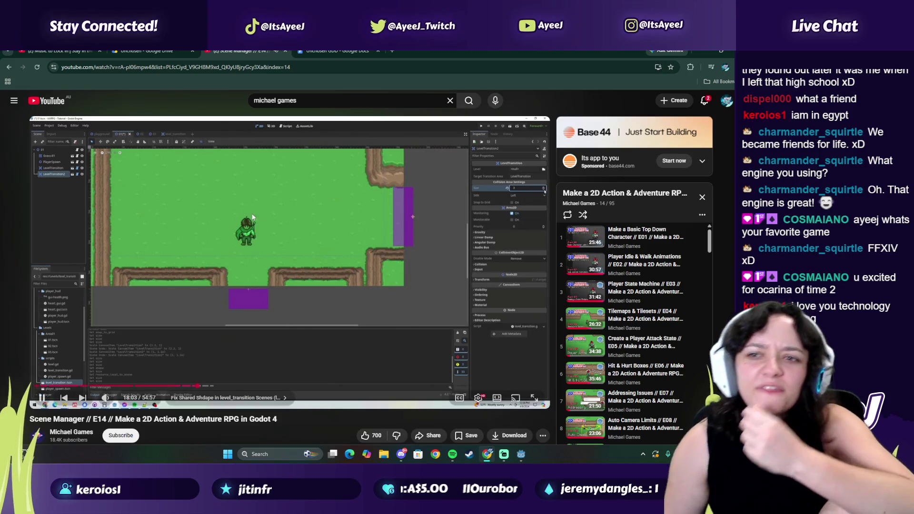
click(429, 379)
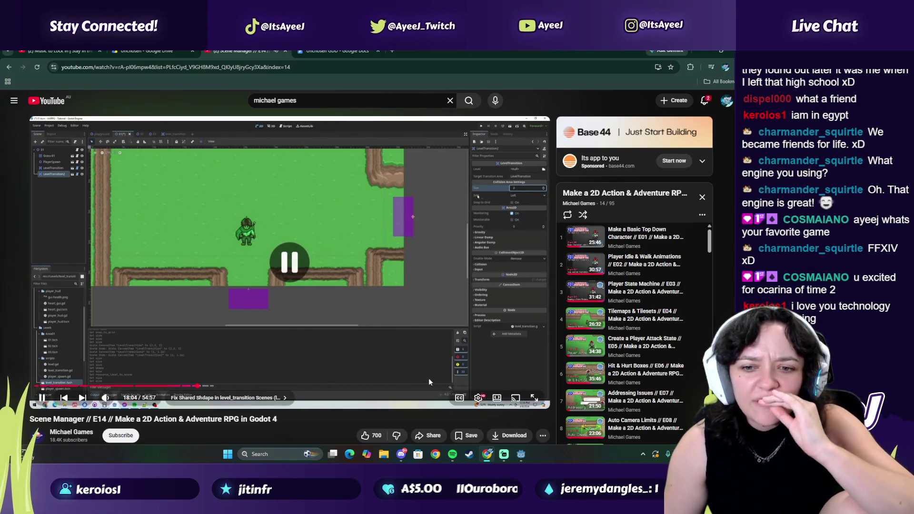
click(519, 458)
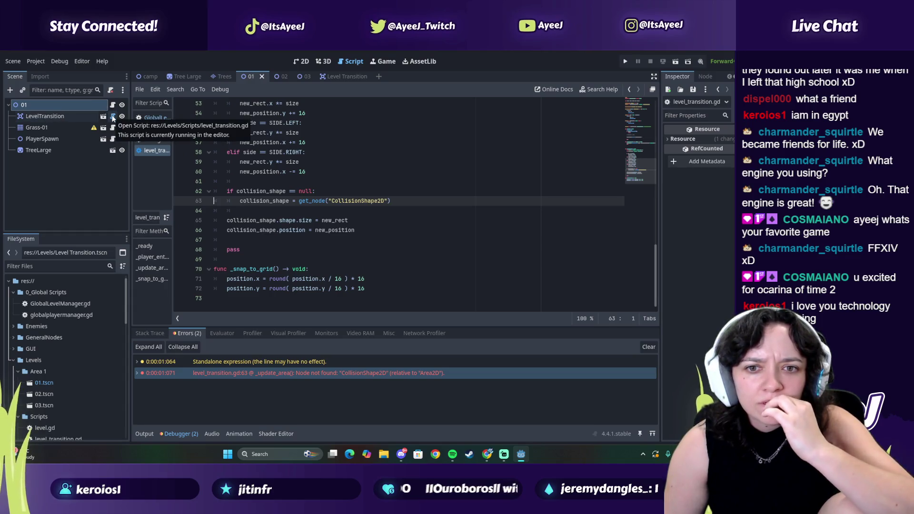
- Scroll level_transition.gd to the top, select LevelTransition on line 7, then return to the tutorial
scroll(285, 219, up, 10)
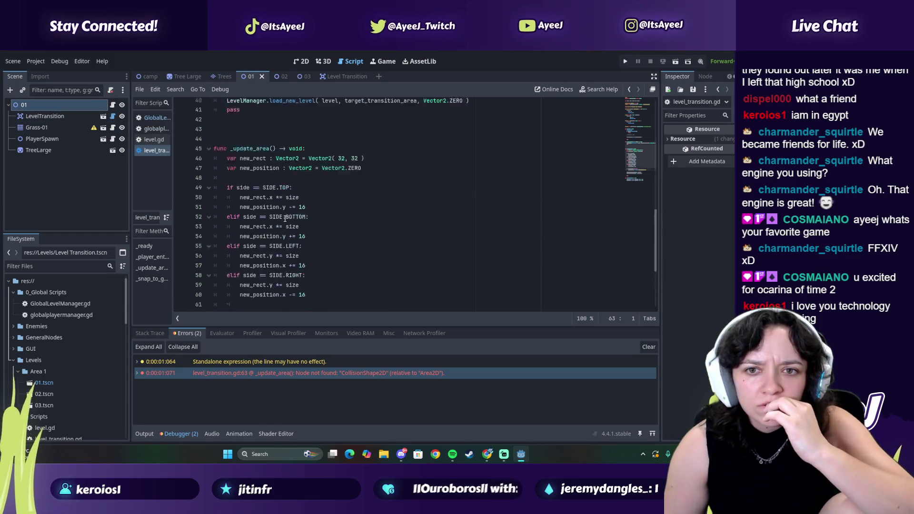
scroll(285, 218, up, 6)
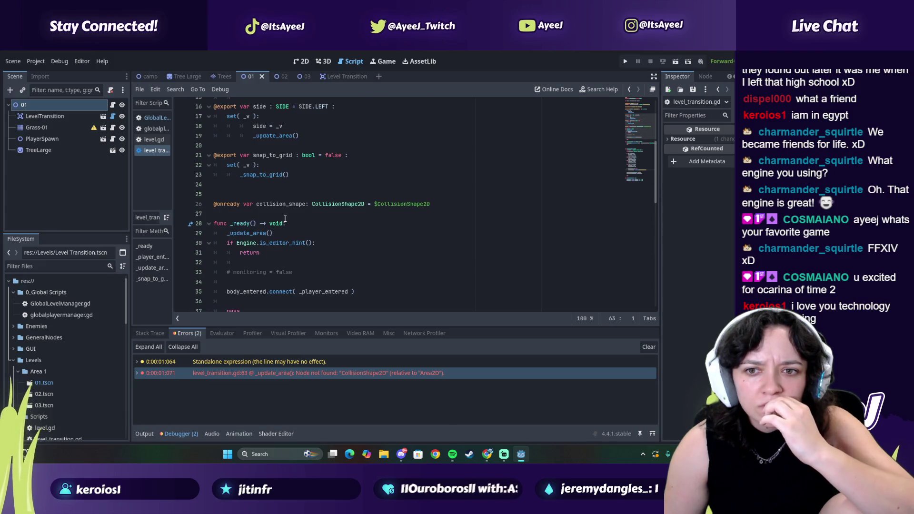
scroll(287, 185, up, 1)
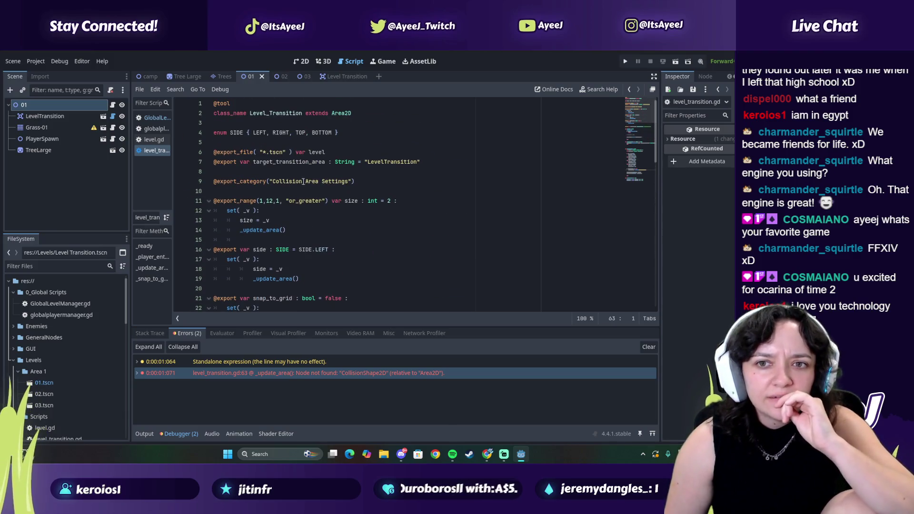
double_click(394, 162)
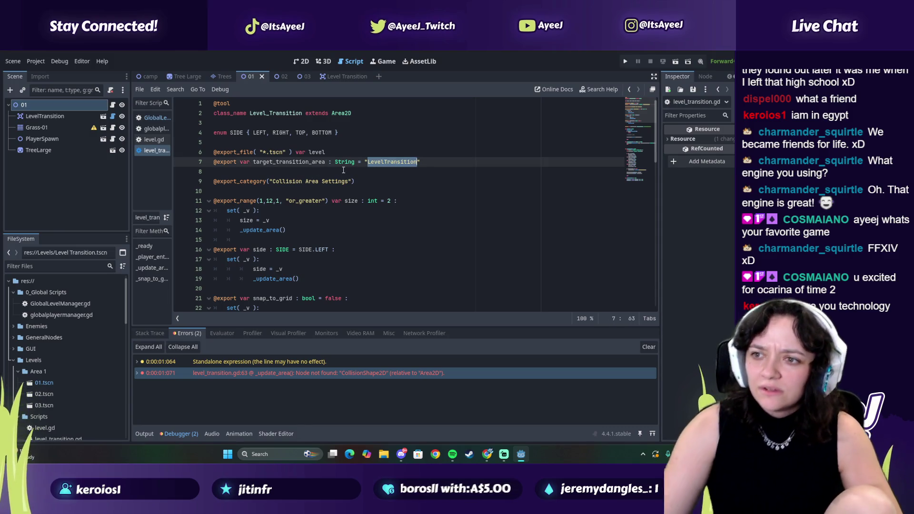
key(alt+Tab)
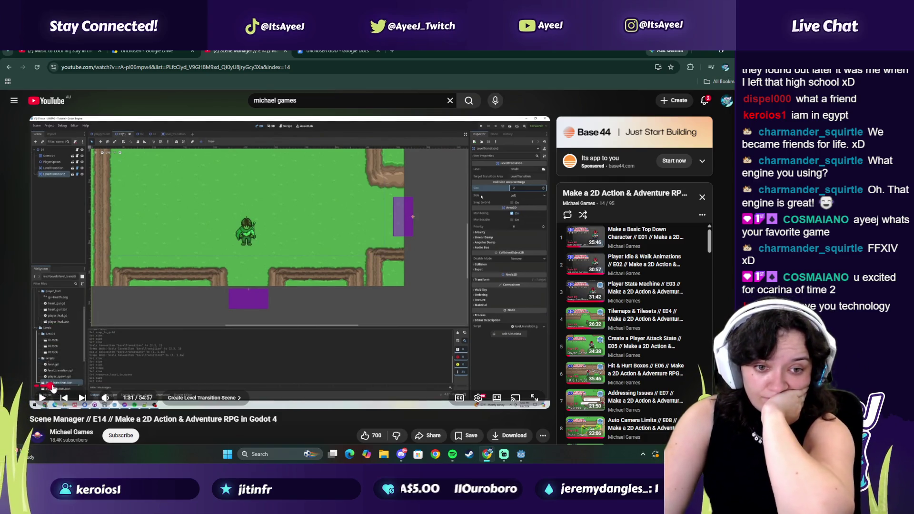
- Rewind the tutorial to 1:31, resume playback, and skip the ad
click(56, 385)
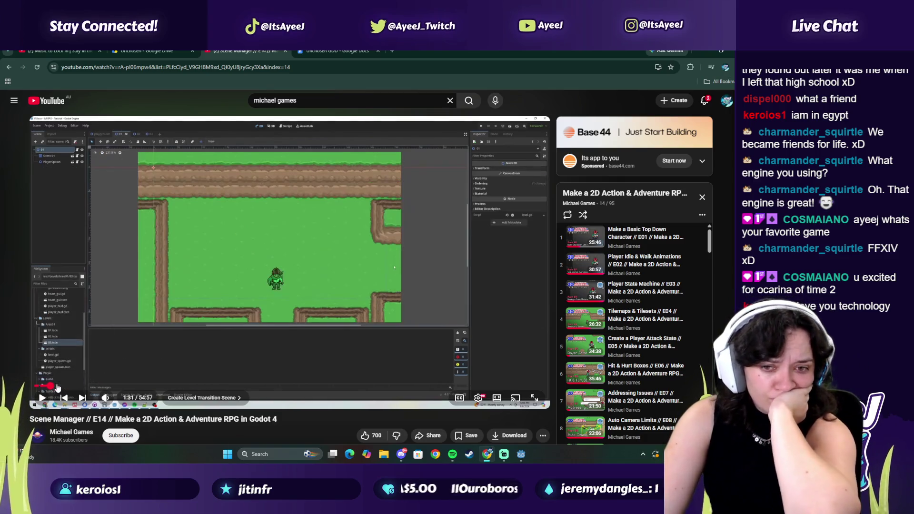
click(141, 339)
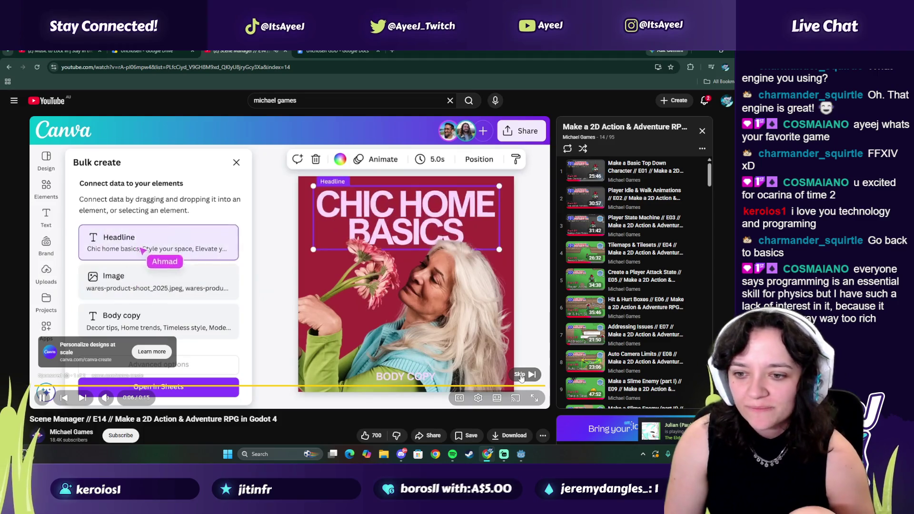
click(521, 376)
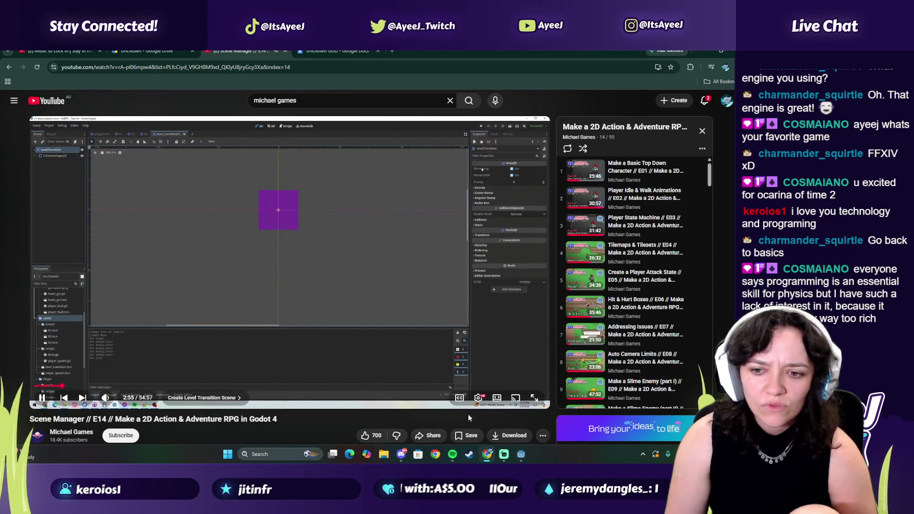
- Set the YouTube playback speed to 2x
click(479, 398)
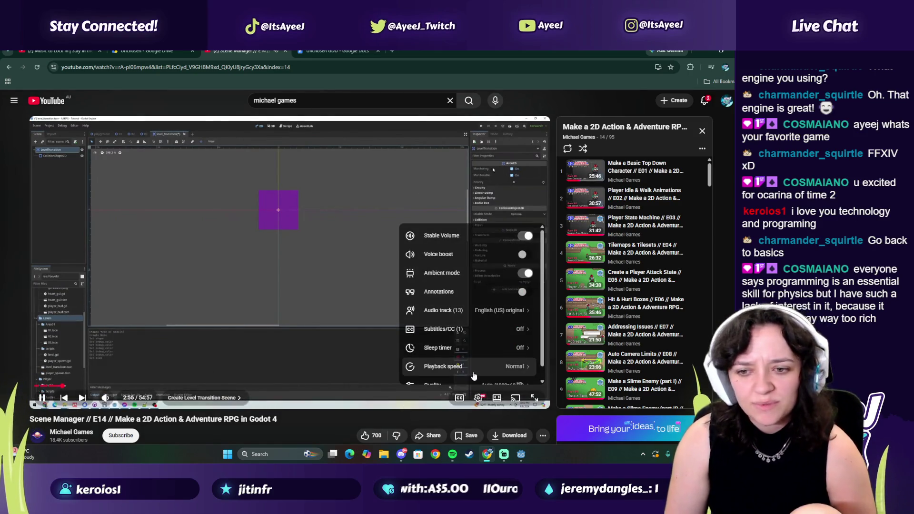
click(469, 329)
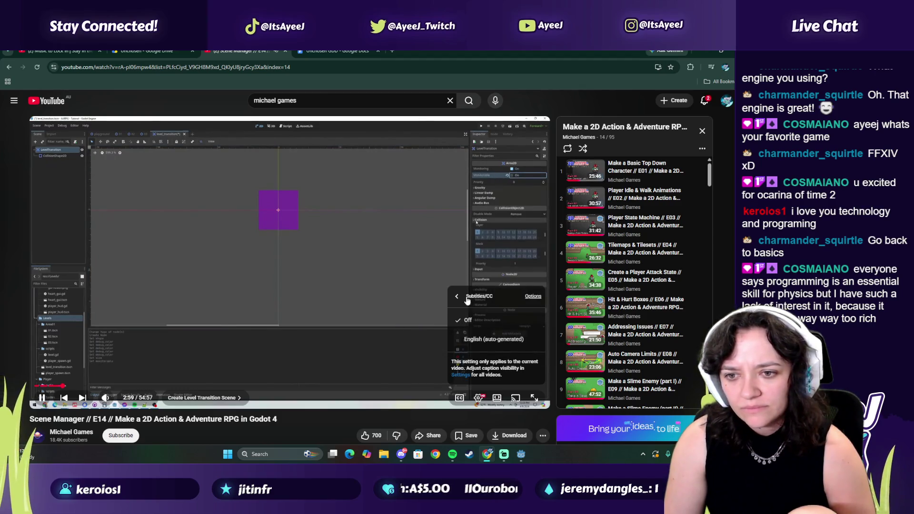
click(467, 300)
click(453, 353)
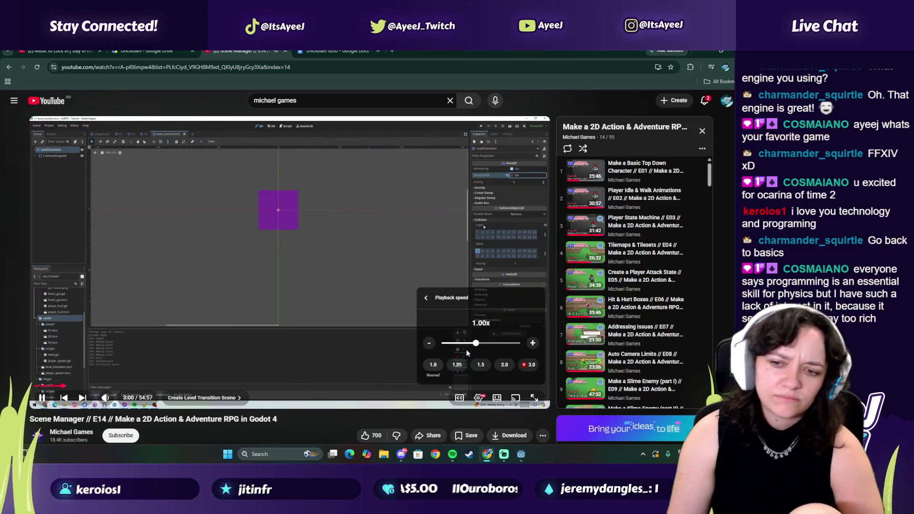
click(504, 365)
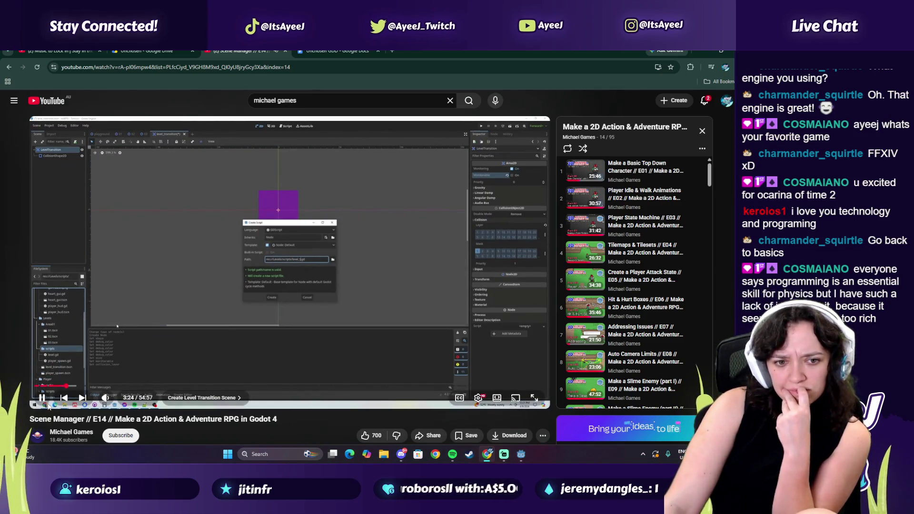
- Widen Godot's script list so full script names show, then resume the tutorial
click(521, 456)
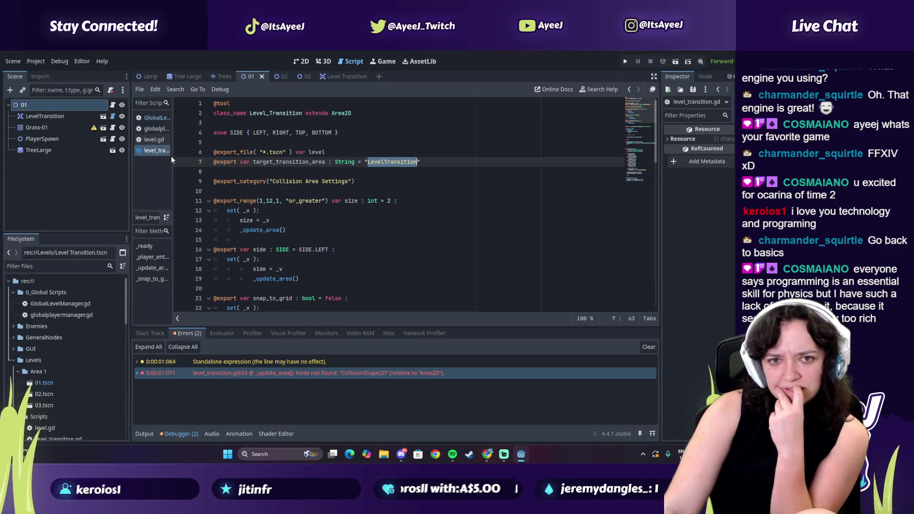
drag(171, 160, 217, 165)
key(alt+Tab)
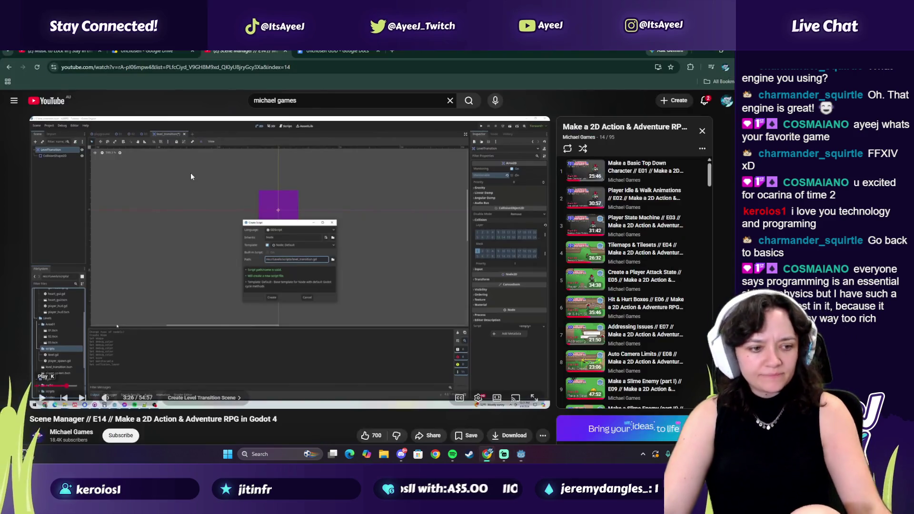
click(169, 198)
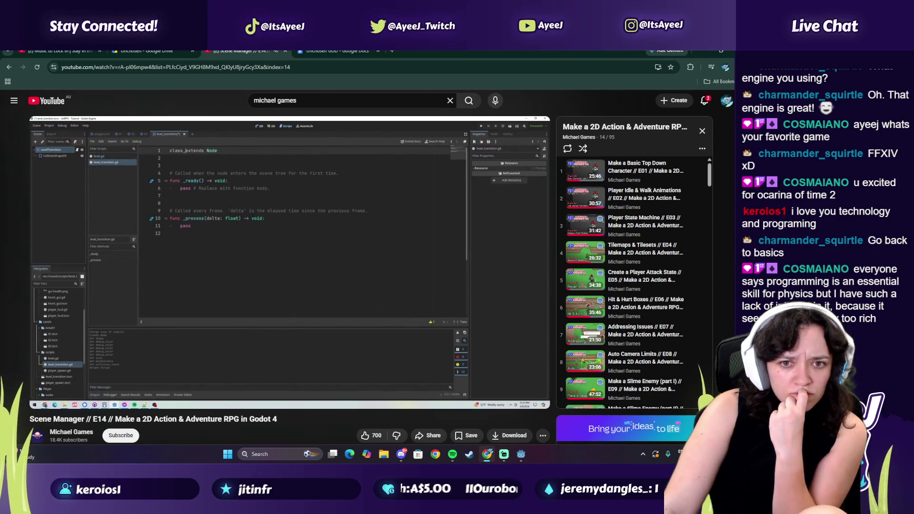
- Run the Godot project to test the level transition, then close the game window
key(alt+Tab)
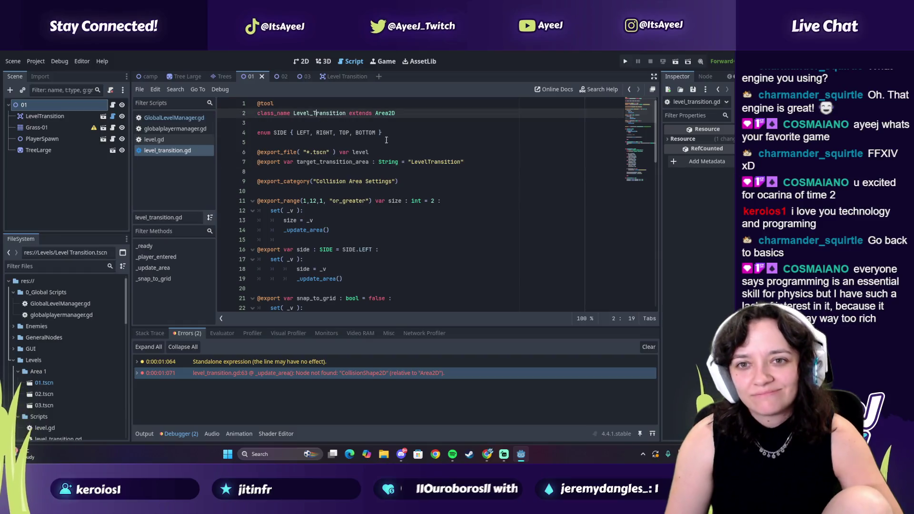
key(alt+Tab)
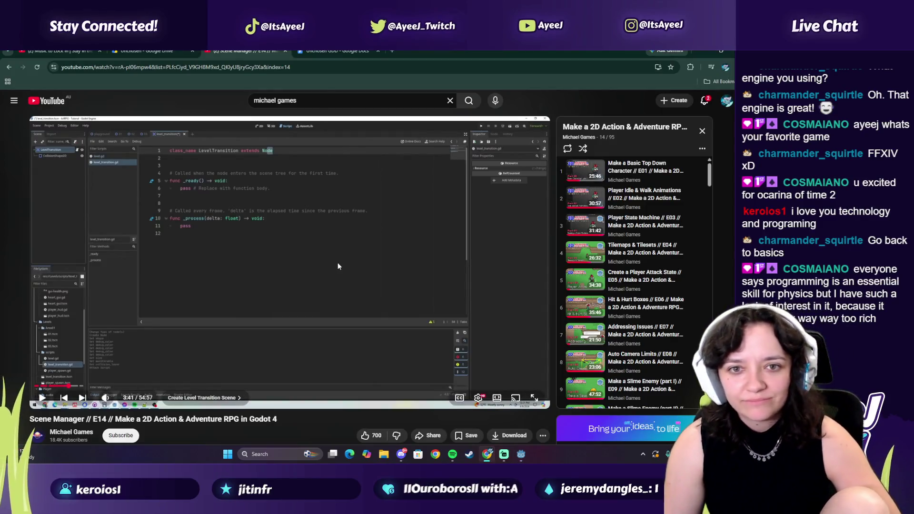
key(alt+Tab)
click(303, 211)
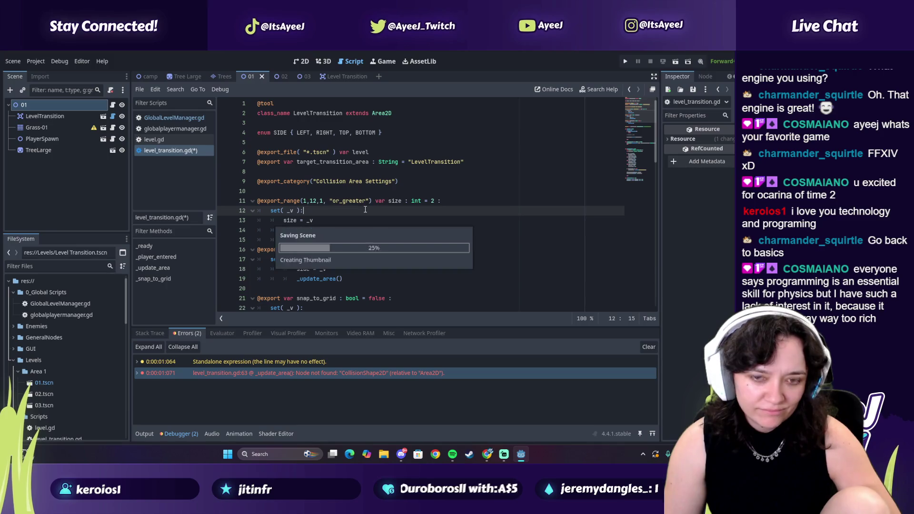
click(624, 62)
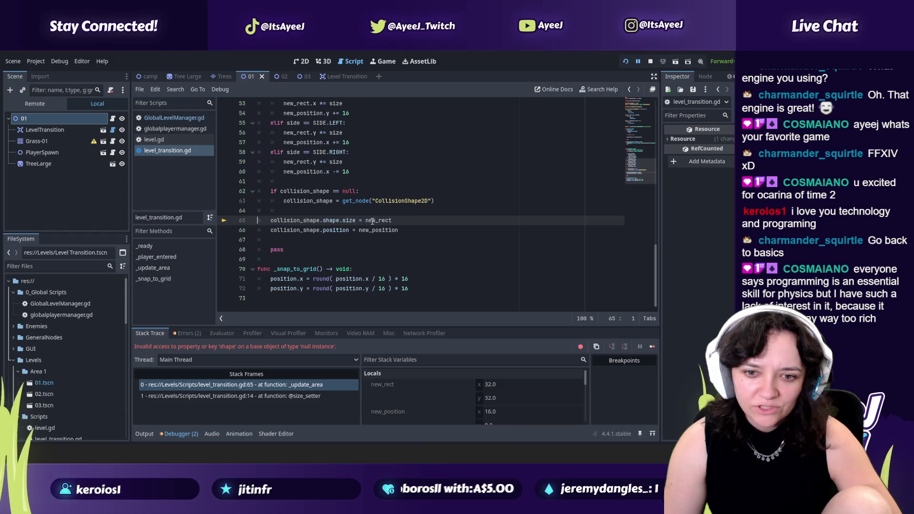
key(alt+Tab)
click(307, 213)
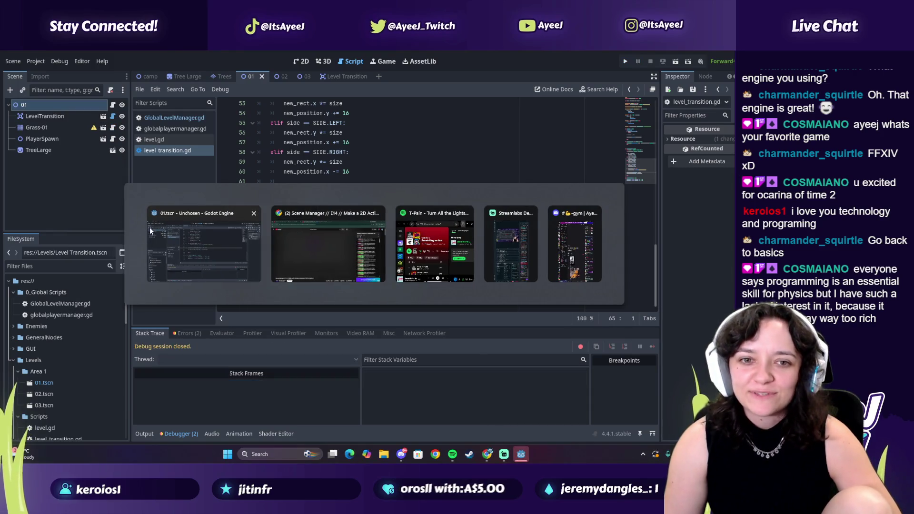
click(186, 232)
- Browse level.gd, globalplayermanager.gd and GlobalLevelManager.gd from their first lines
scroll(357, 186, up, 5)
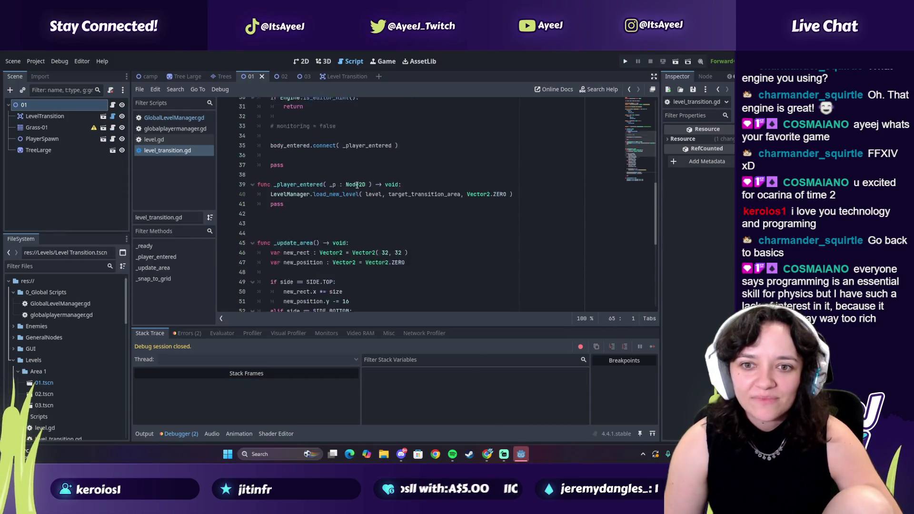
scroll(357, 186, up, 7)
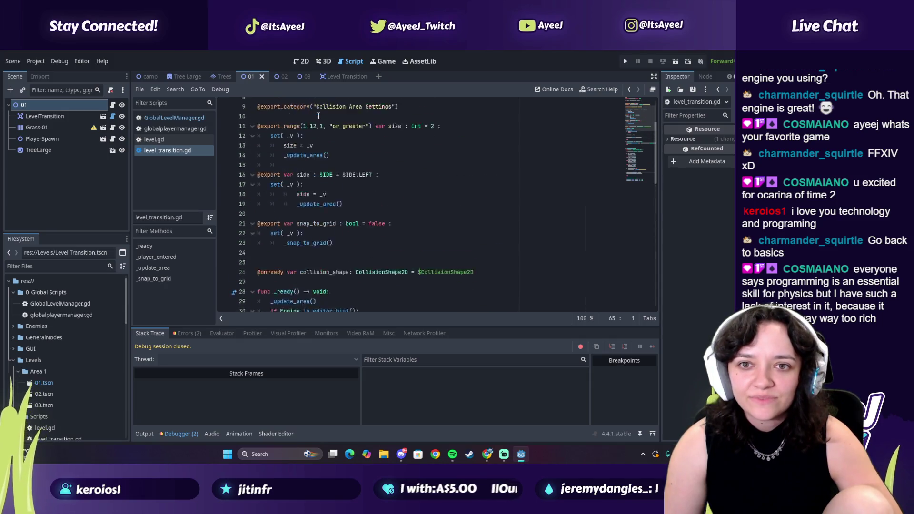
scroll(318, 116, up, 3)
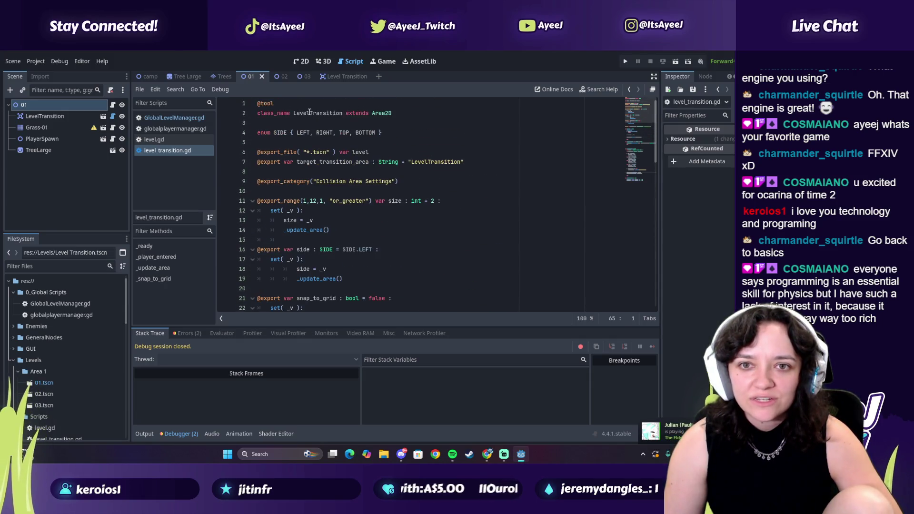
click(310, 113)
click(174, 139)
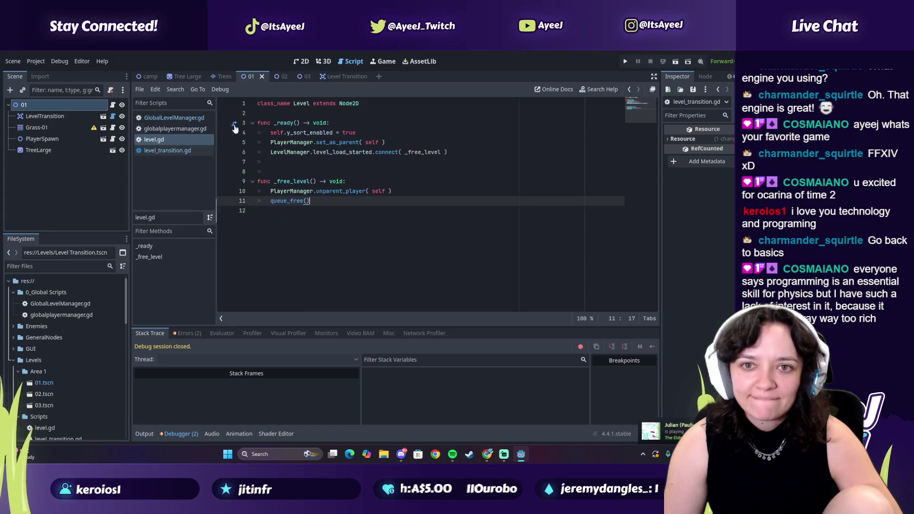
click(187, 126)
scroll(323, 150, up, 1)
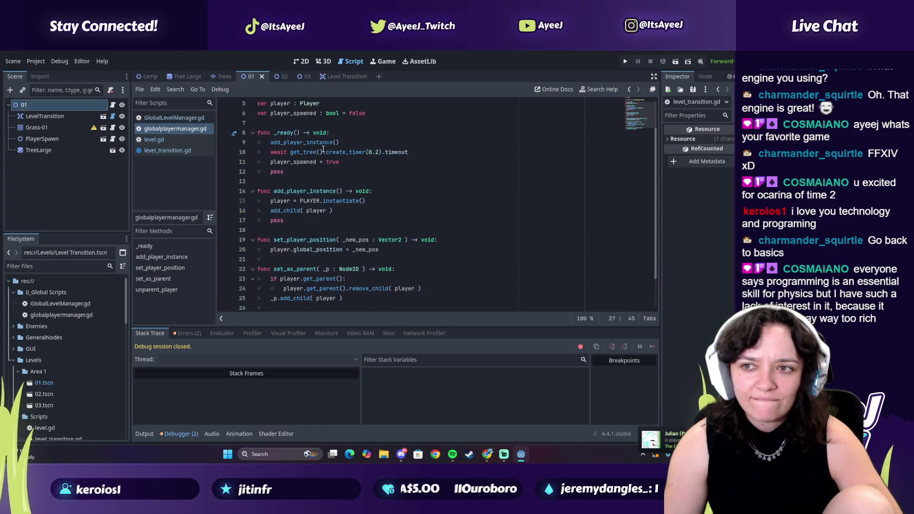
scroll(328, 144, up, 1)
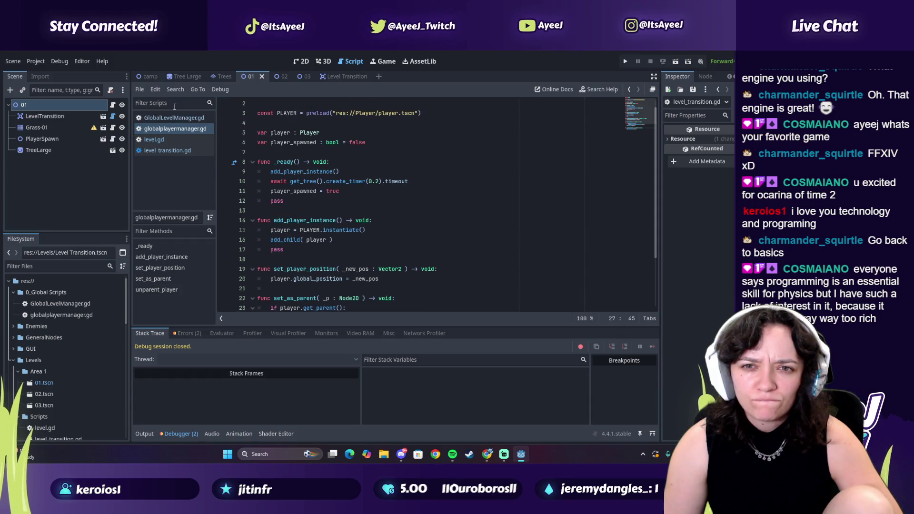
scroll(303, 144, up, 1)
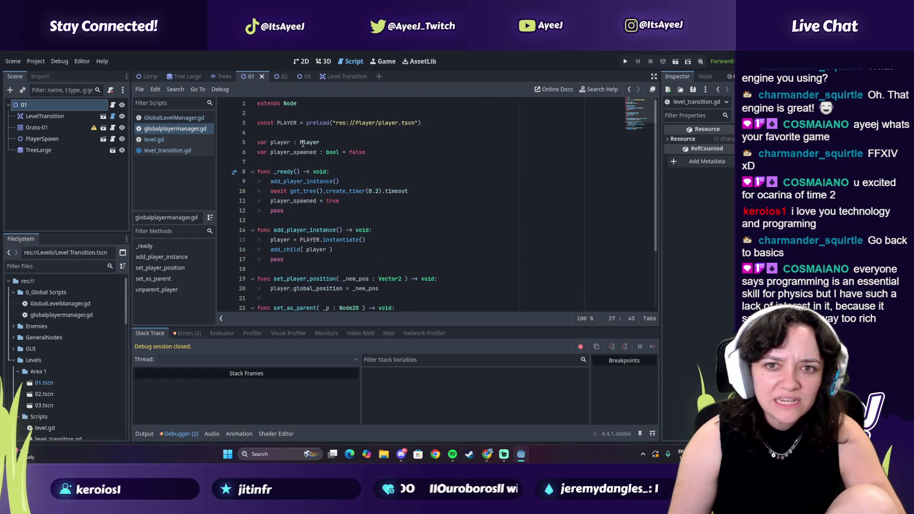
click(169, 115)
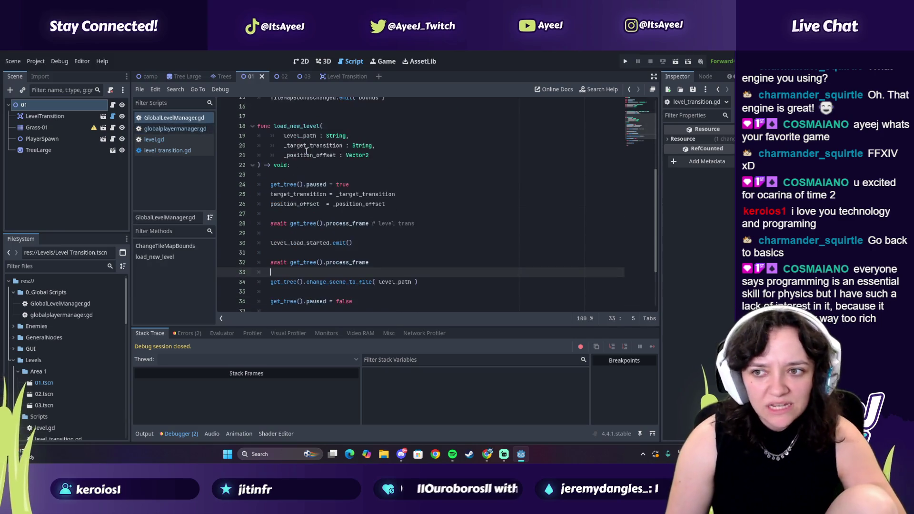
scroll(306, 151, up, 5)
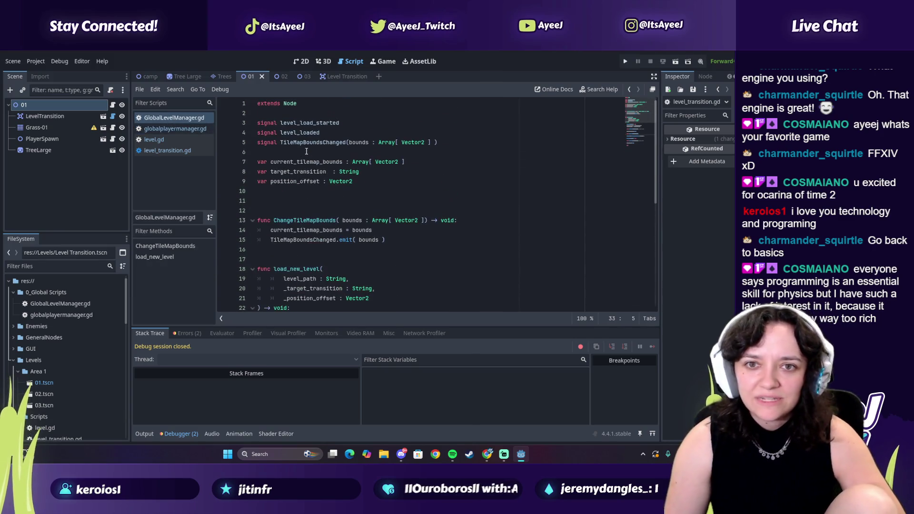
- Open level_transition.gd, then resume the tutorial video
click(151, 151)
key(alt+Tab)
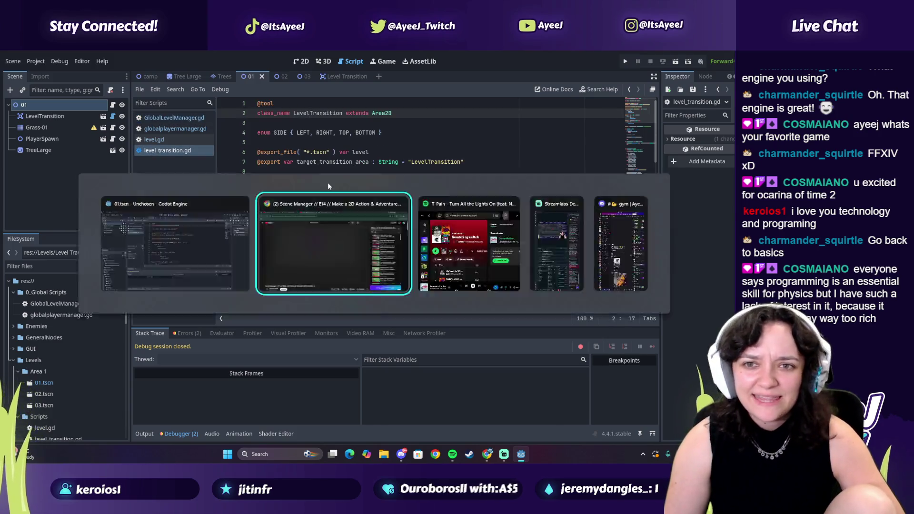
click(346, 187)
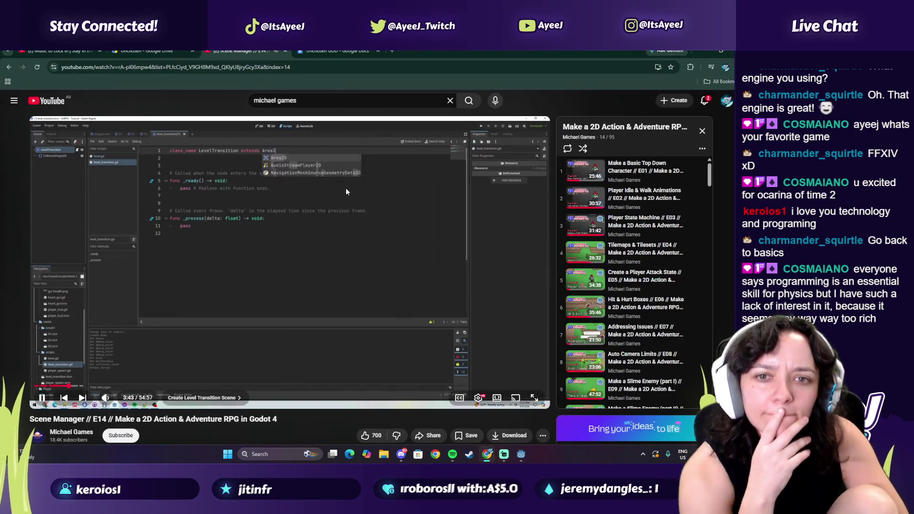
- Skip the tutorial ahead past 5:28 to the export_file variable section
key(alt+Tab)
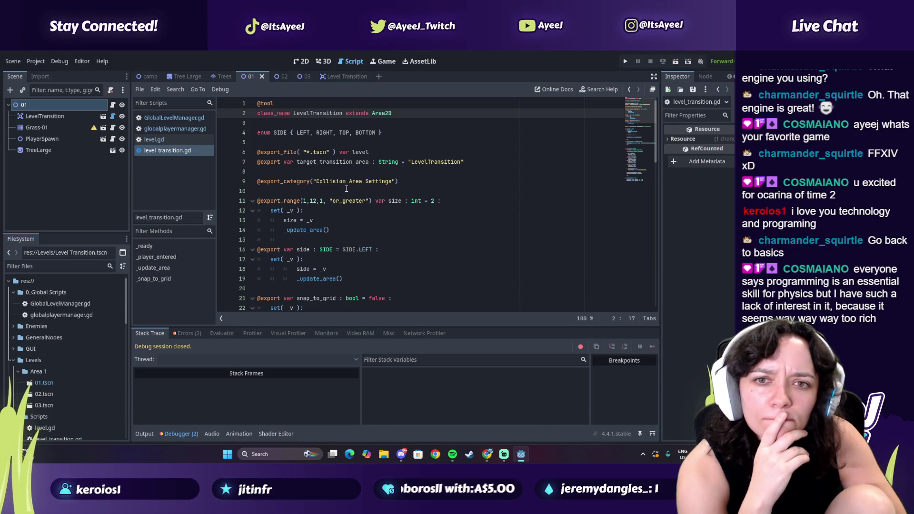
key(alt+Tab)
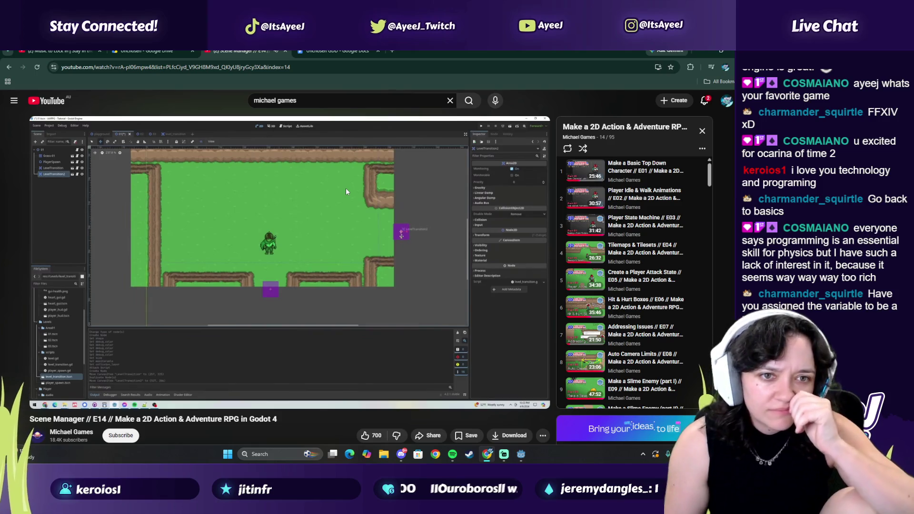
mouse_move(312, 240)
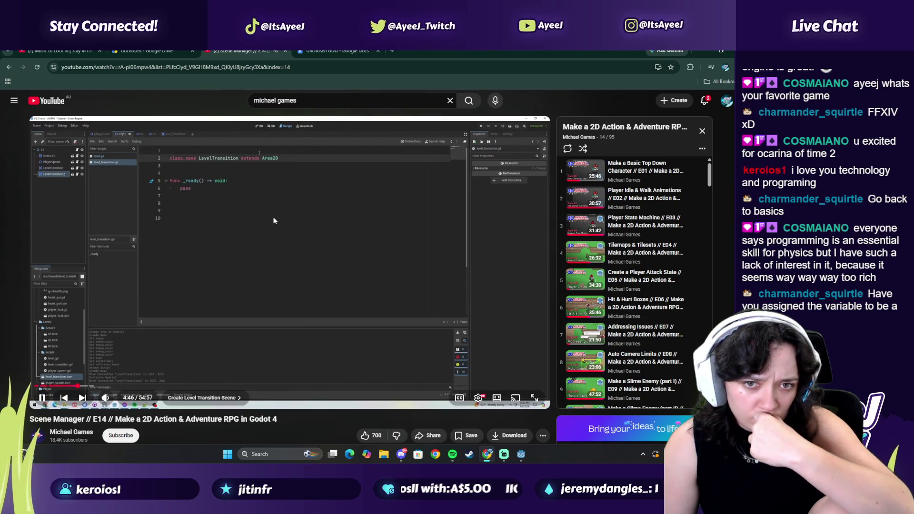
click(523, 456)
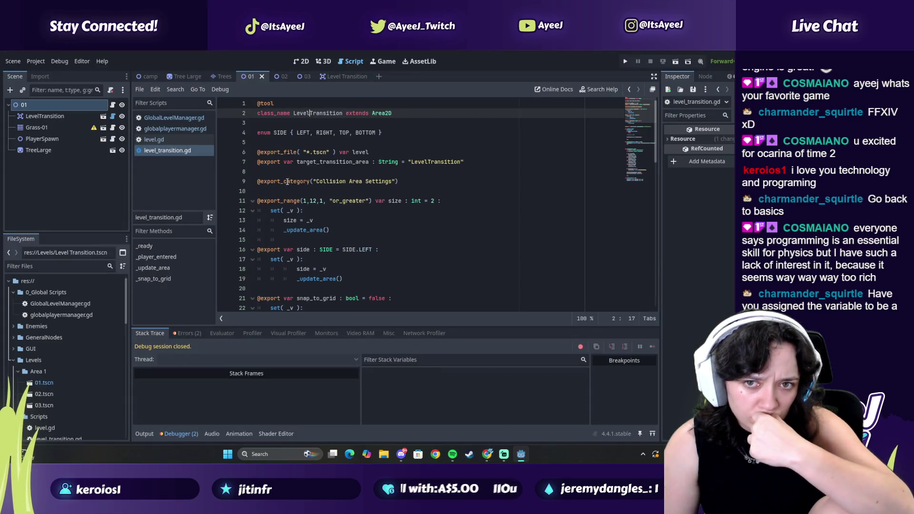
key(alt+Tab)
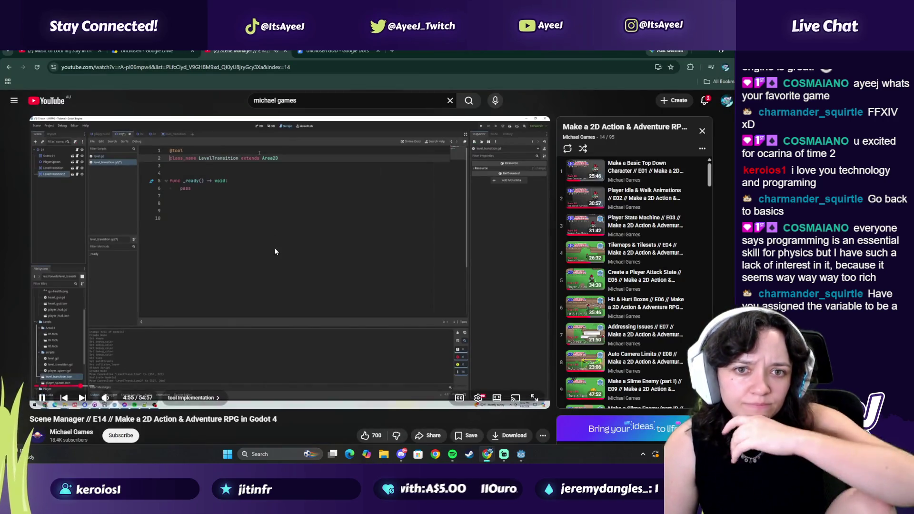
click(87, 387)
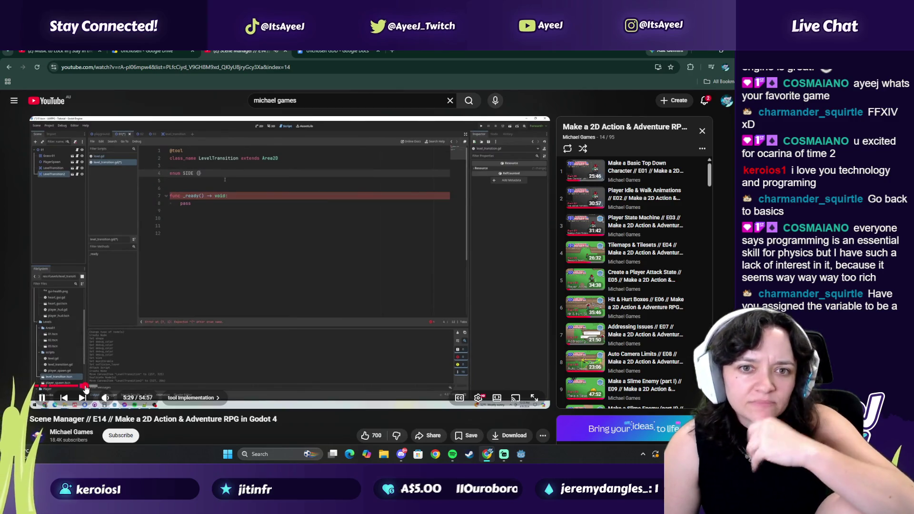
click(89, 387)
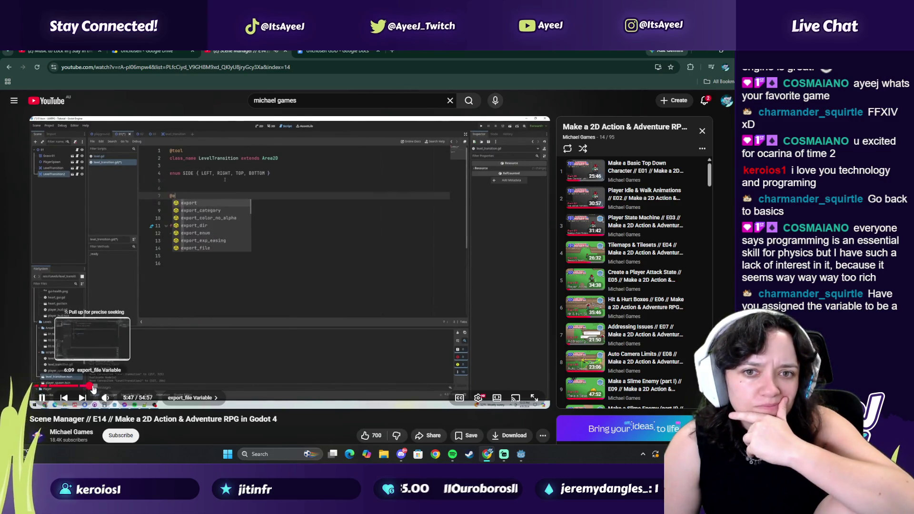
click(93, 387)
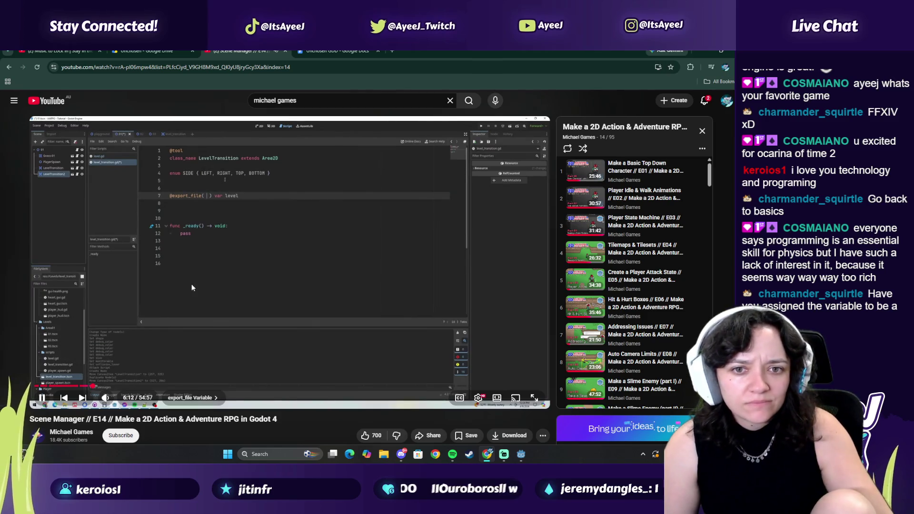
- Compare the exported level and target_transition_area lines in level_transition.gd against the video
key(alt+Tab)
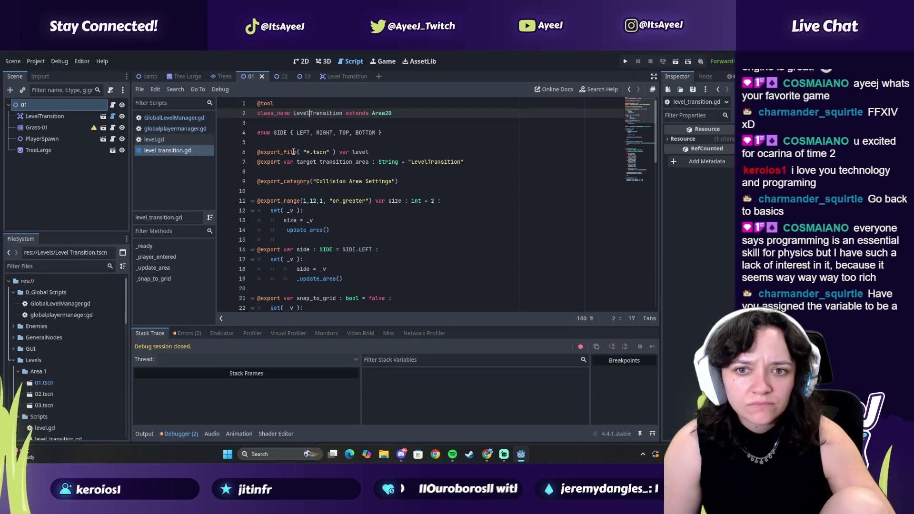
click(293, 152)
key(alt+Tab)
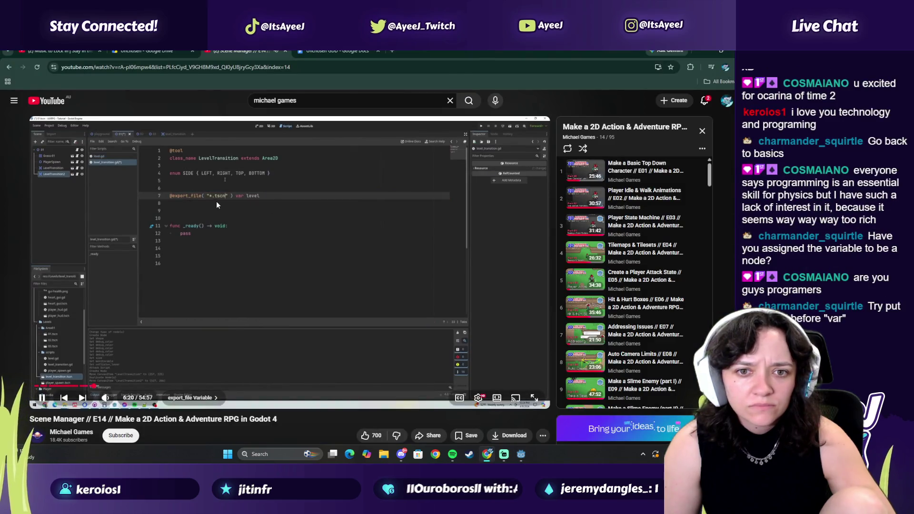
key(alt+Tab)
key(alt+Tab)
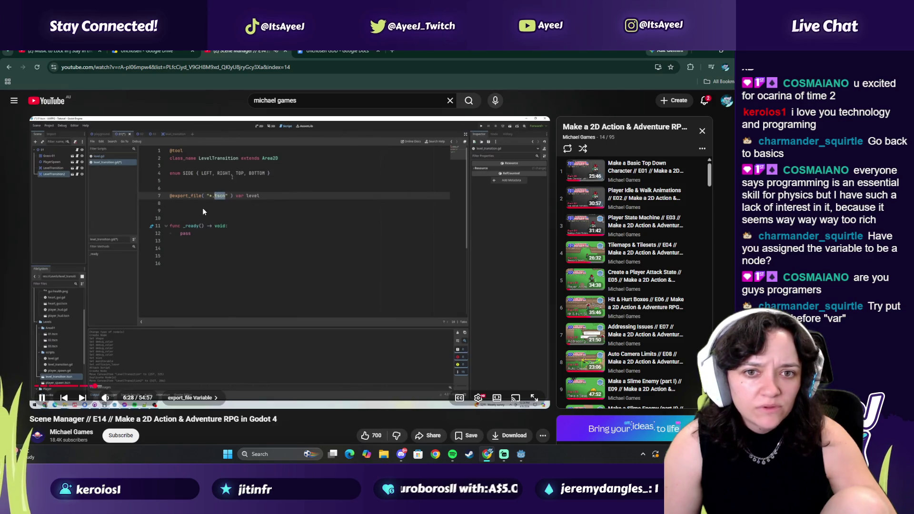
key(alt+Tab)
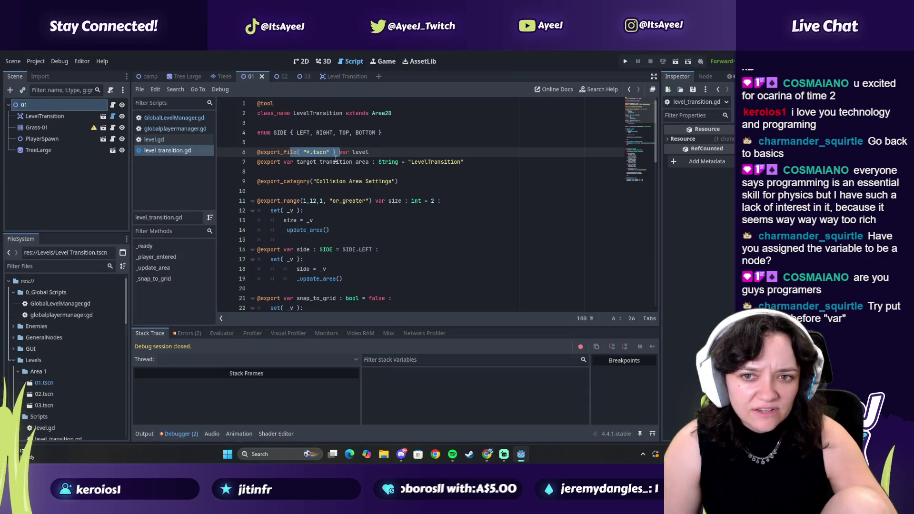
key(alt+Tab)
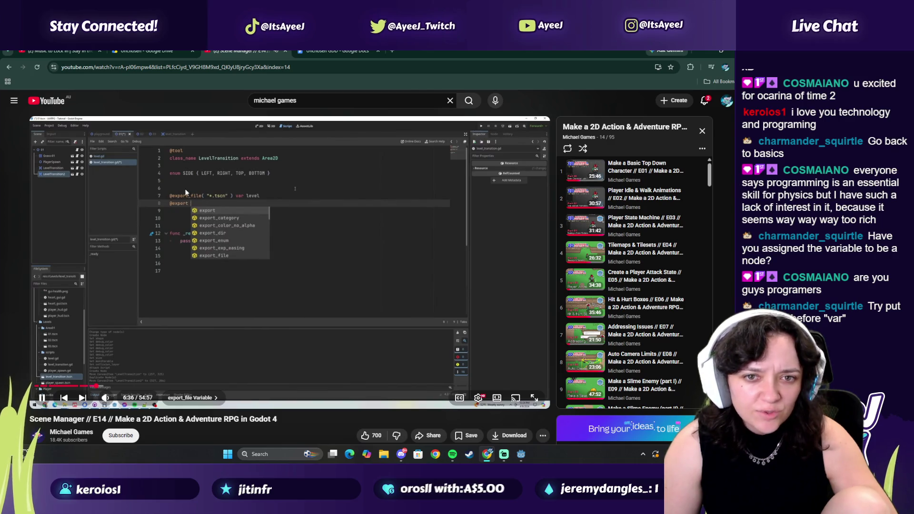
key(alt+Tab)
key(alt+Tab)
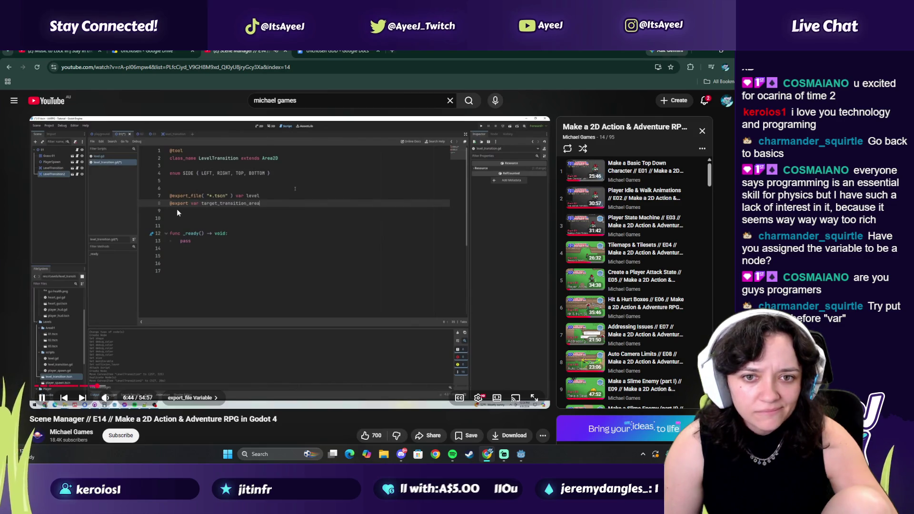
key(alt+Tab)
key(alt+Tab)
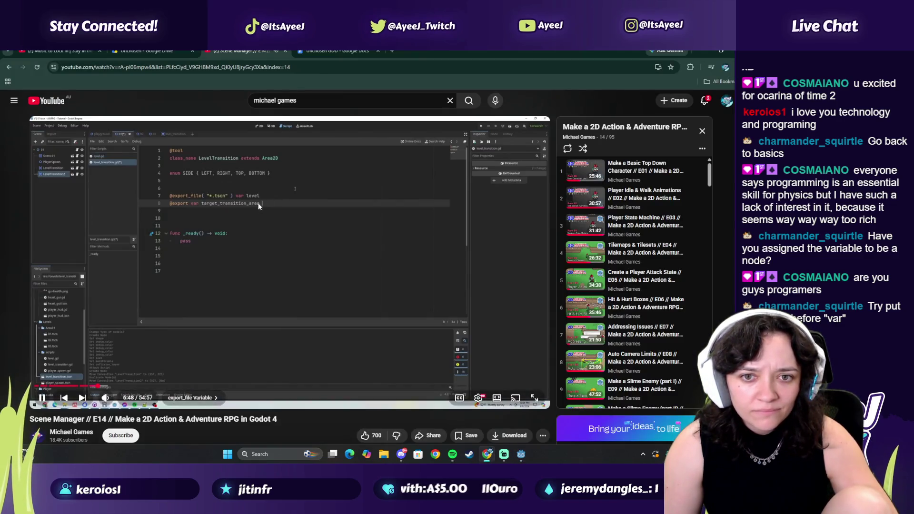
key(alt+Tab)
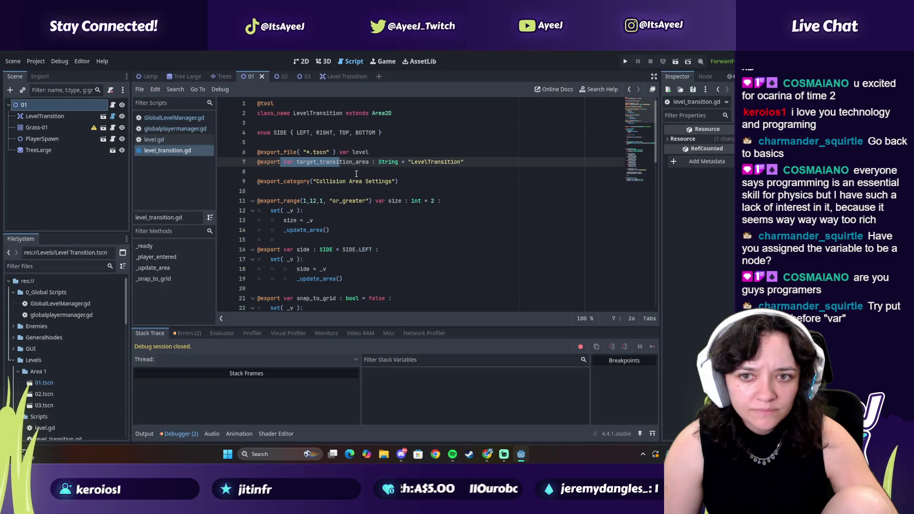
key(alt+Tab)
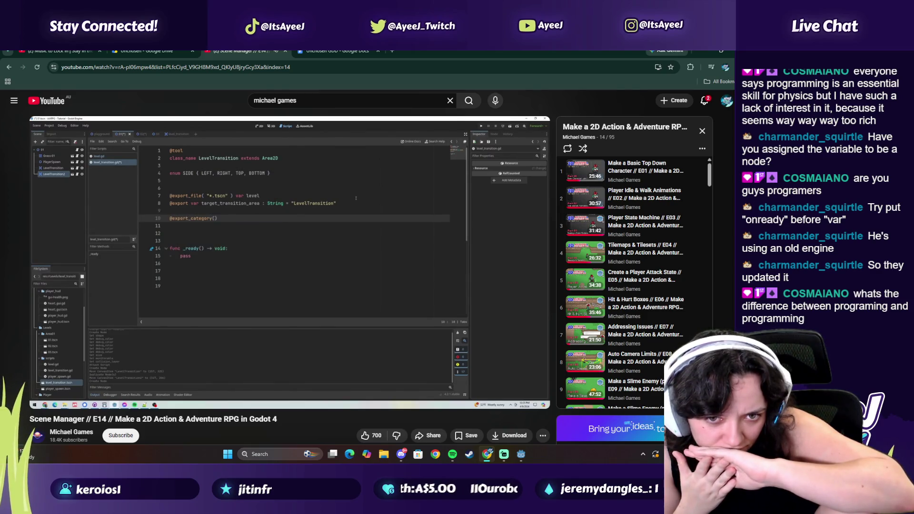
key(alt+Tab)
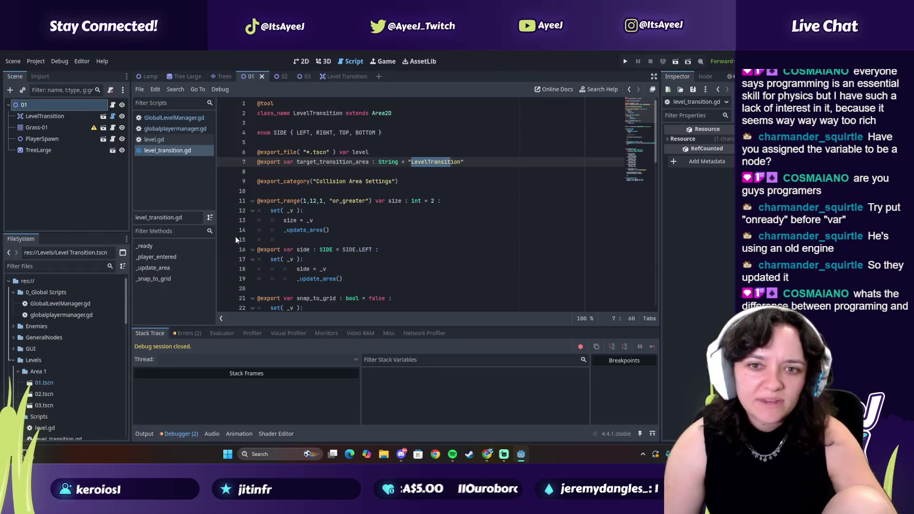
- Compare line 9 of level_transition.gd with the tutorial's code
click(289, 182)
key(alt+Tab)
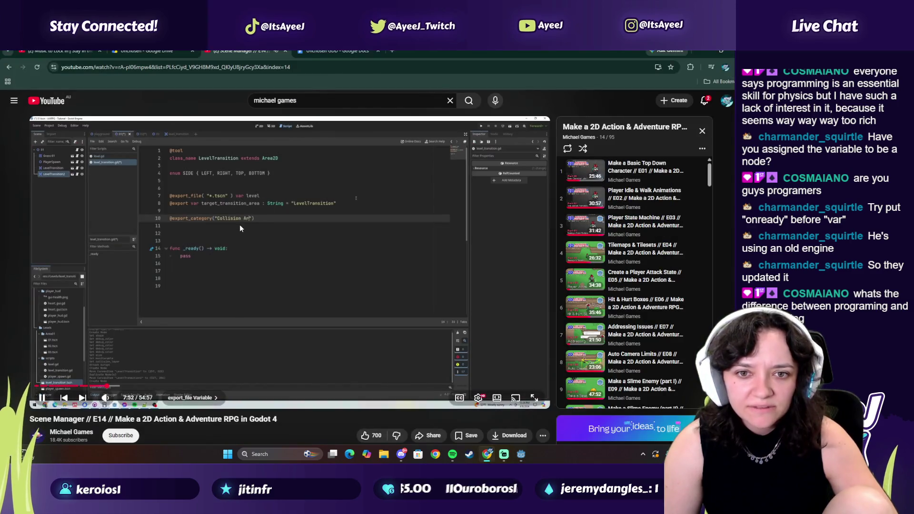
key(alt+Tab)
click(342, 186)
key(alt+Tab)
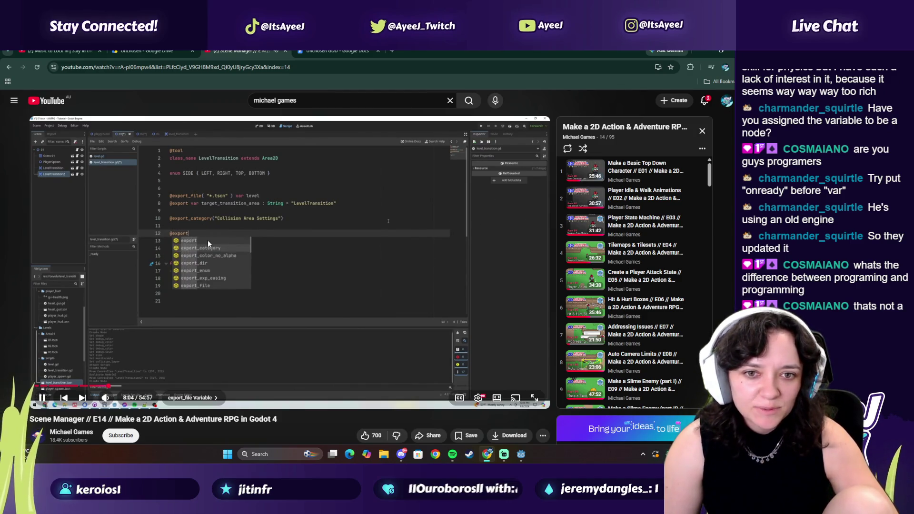
key(alt+Tab)
- Check the export_range and side lines against the tutorial, then pause it at 8:48
double_click(310, 201)
key(alt+Tab)
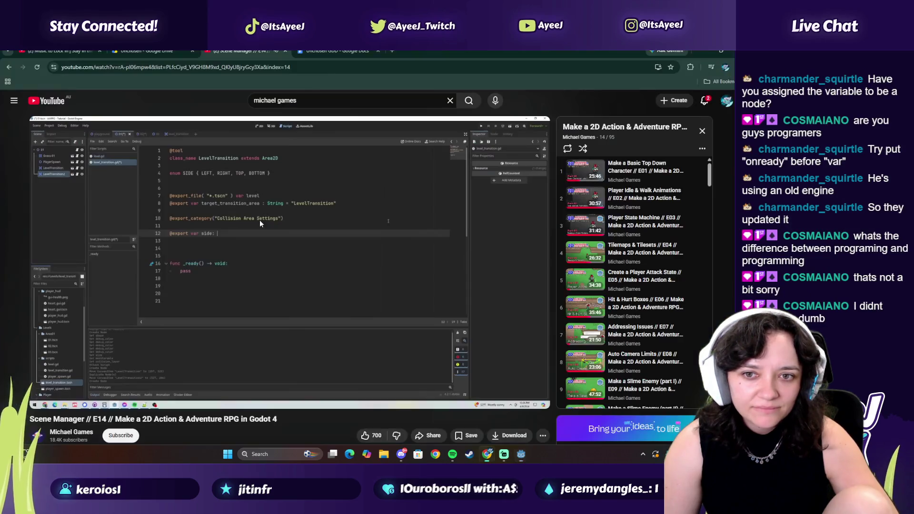
key(alt+Tab)
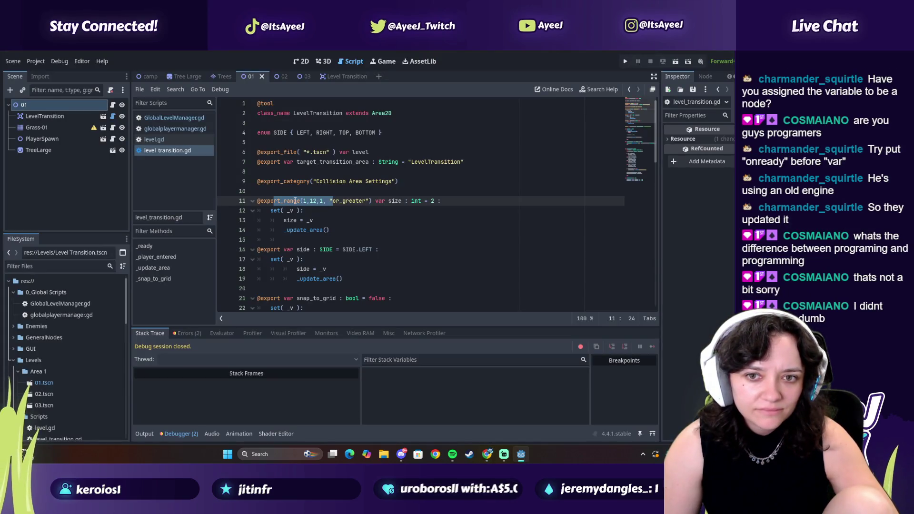
key(alt+Tab)
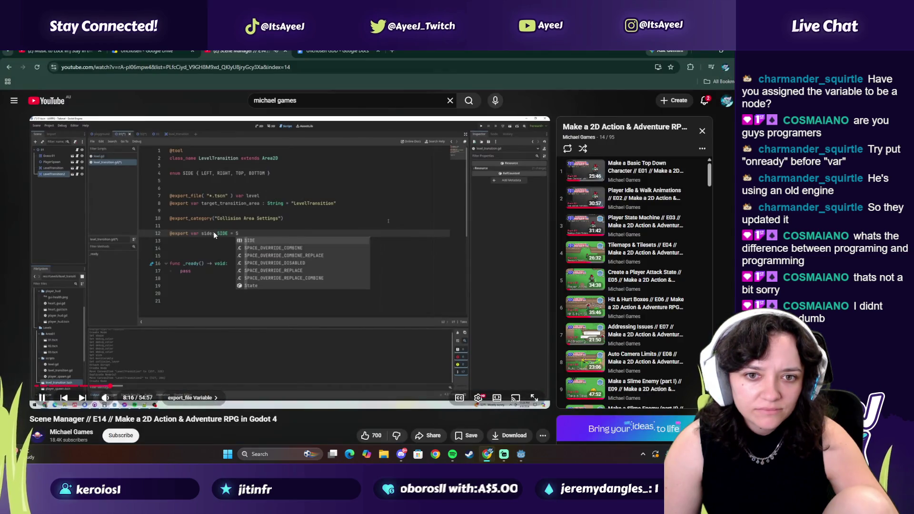
key(alt+Tab)
double_click(338, 250)
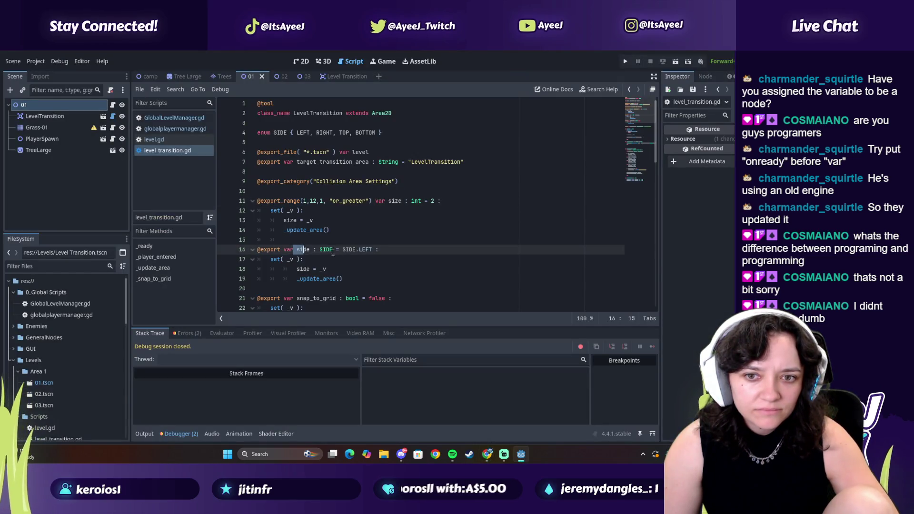
key(alt+Tab)
key(alt+Tab)
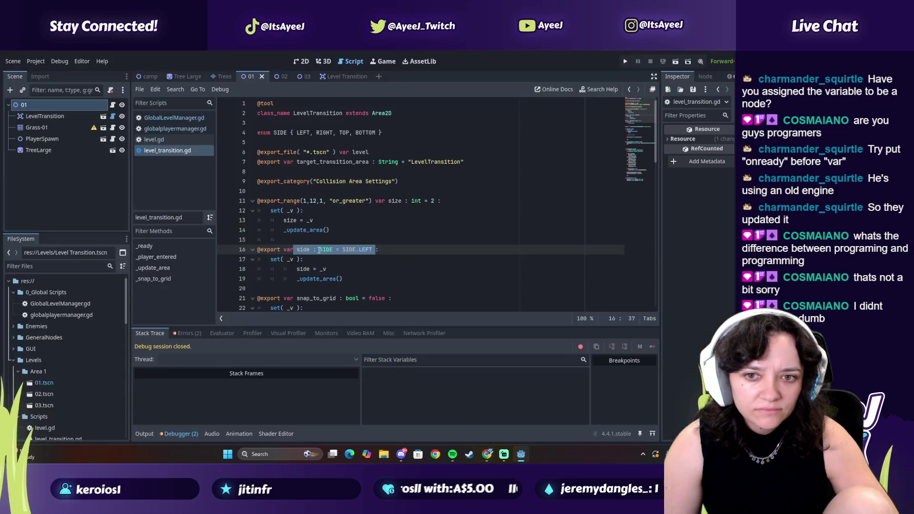
key(alt+Tab)
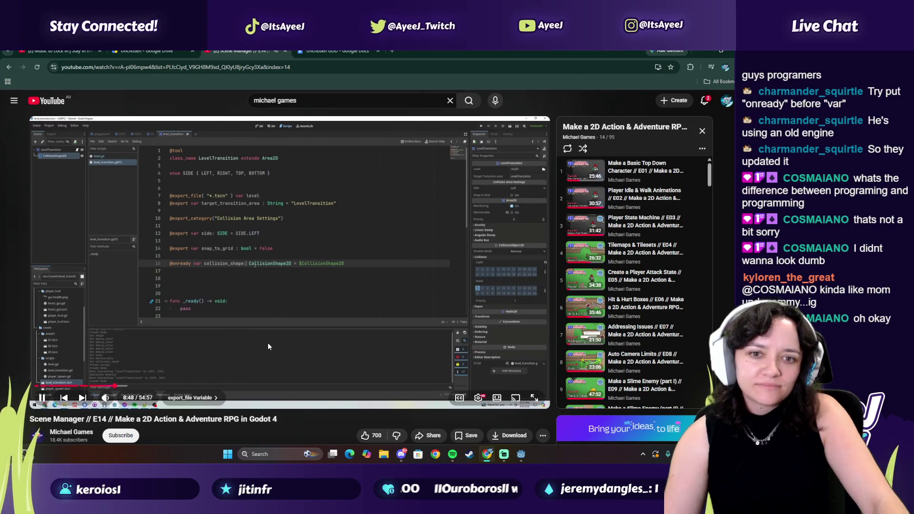
click(271, 311)
key(alt+Tab)
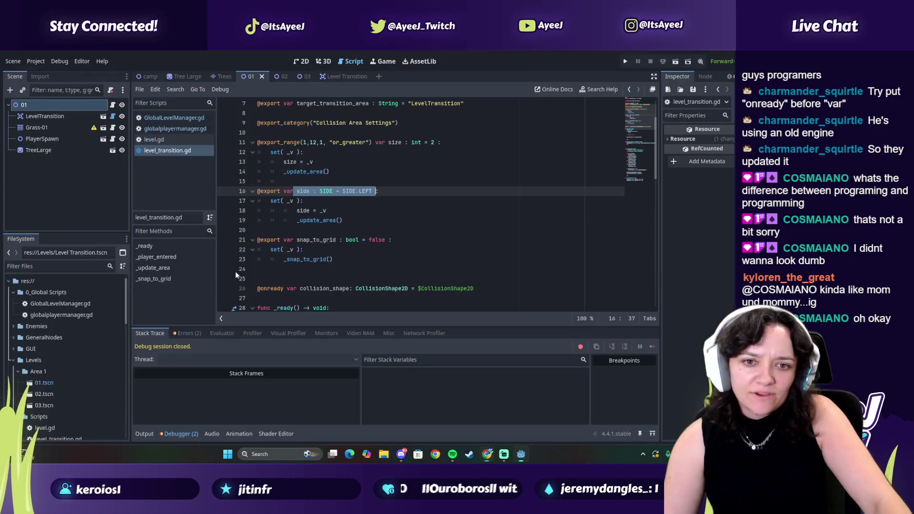
scroll(361, 261, down, 1)
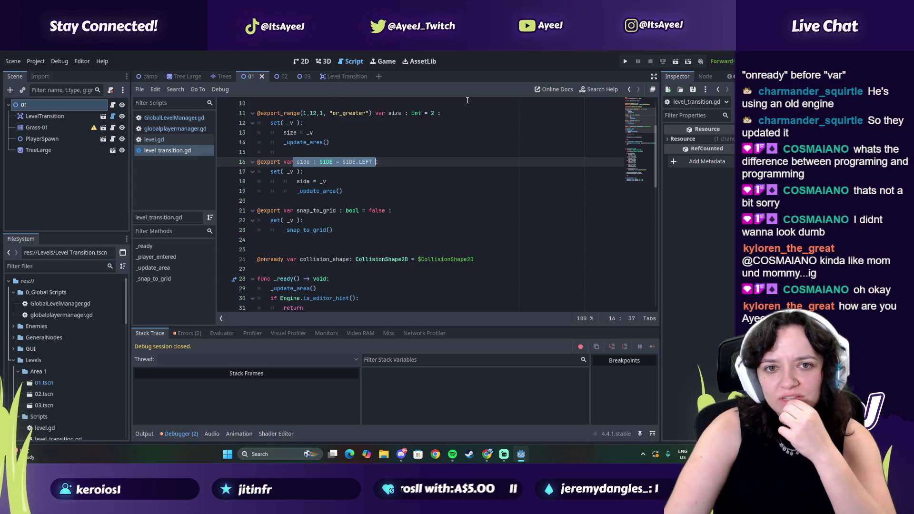
scroll(390, 155, up, 1)
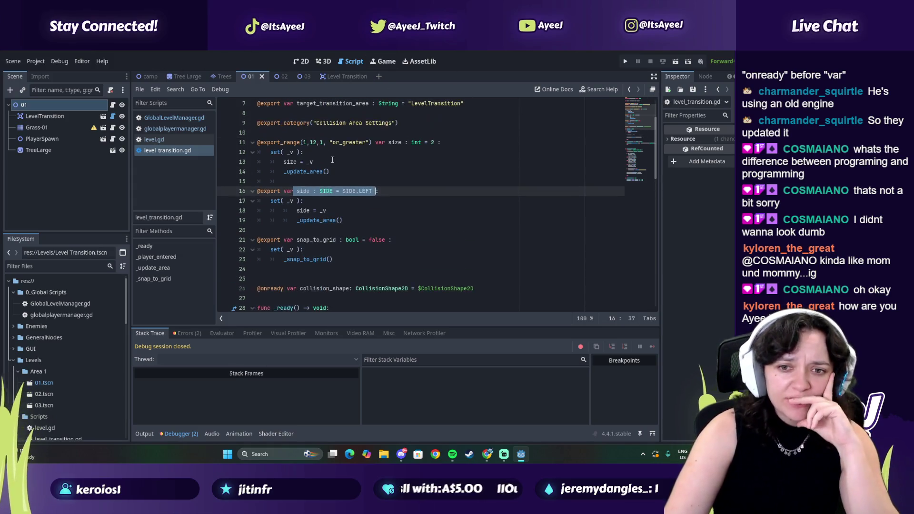
scroll(326, 221, down, 5)
scroll(326, 221, up, 7)
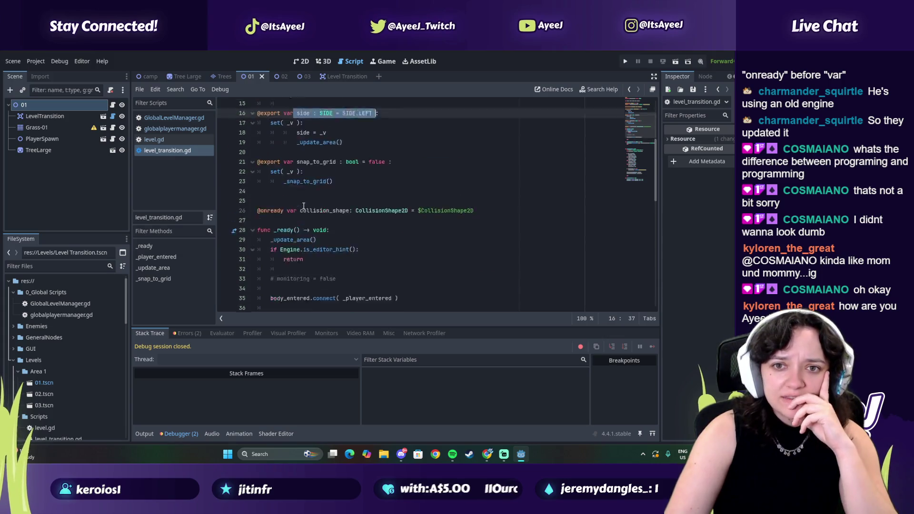
scroll(338, 166, down, 1)
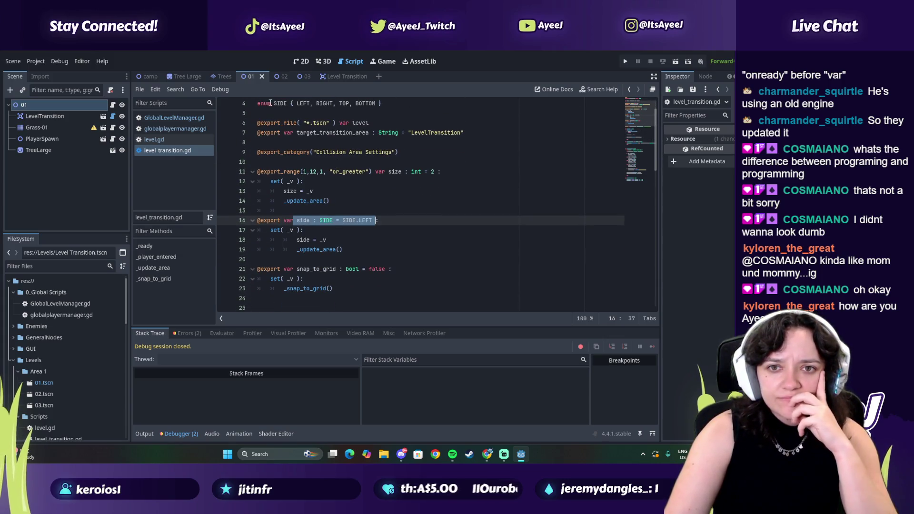
scroll(280, 204, down, 5)
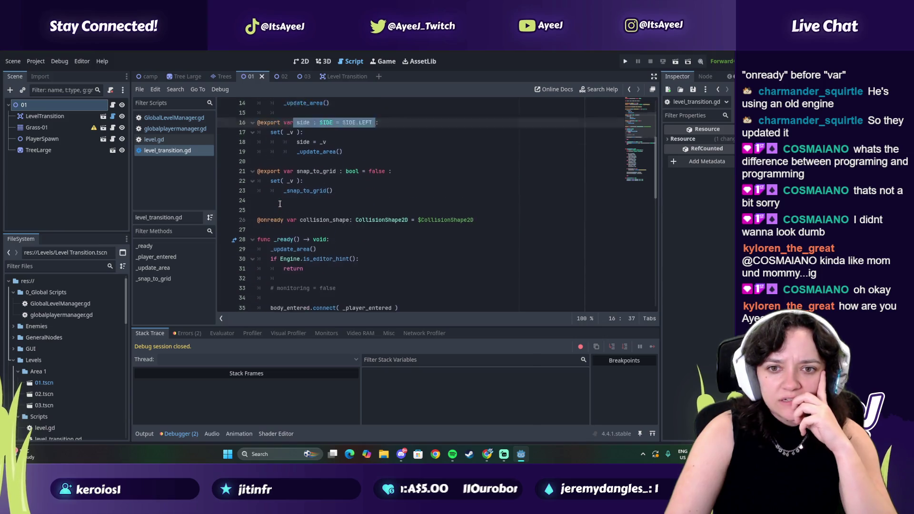
click(158, 130)
click(156, 138)
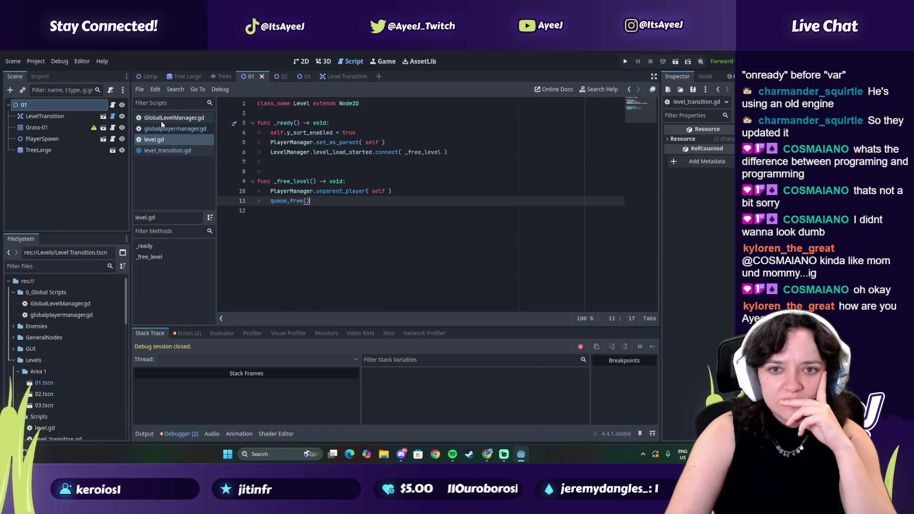
click(161, 128)
click(168, 150)
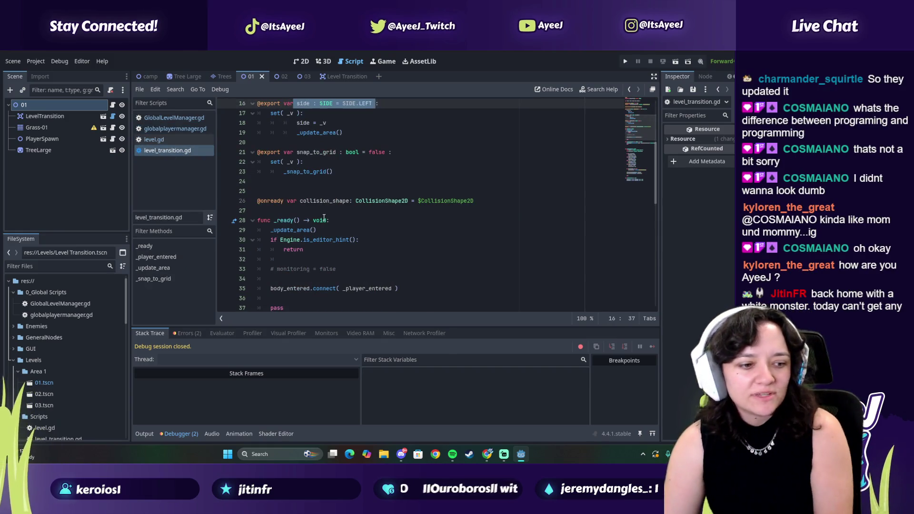
scroll(289, 200, down, 3)
scroll(289, 201, down, 8)
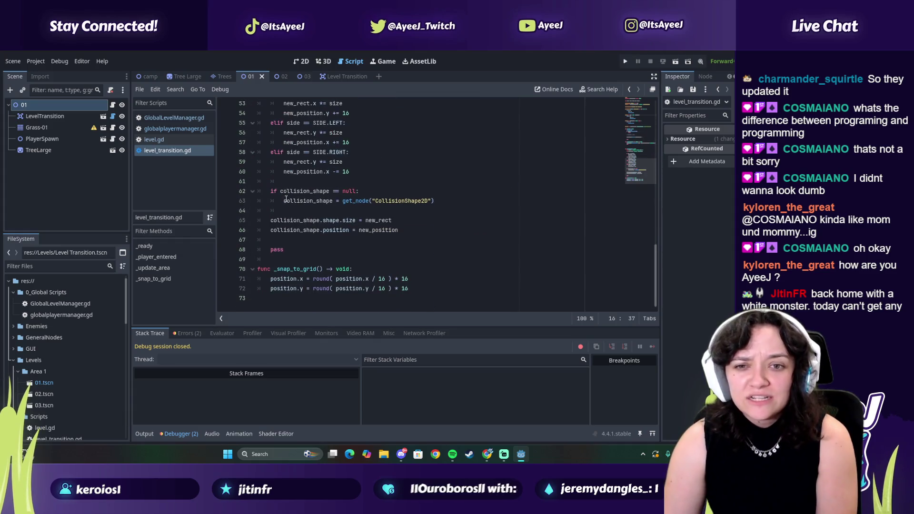
drag(274, 201, 270, 191)
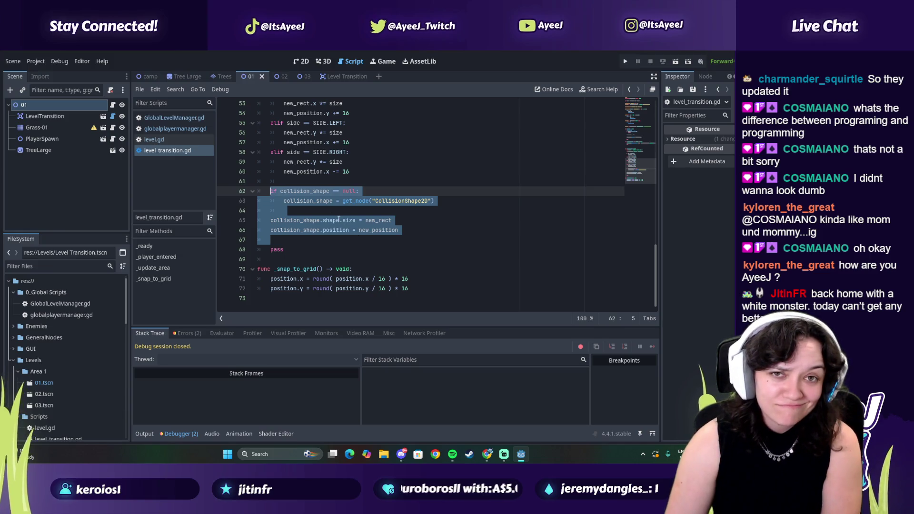
click(312, 221)
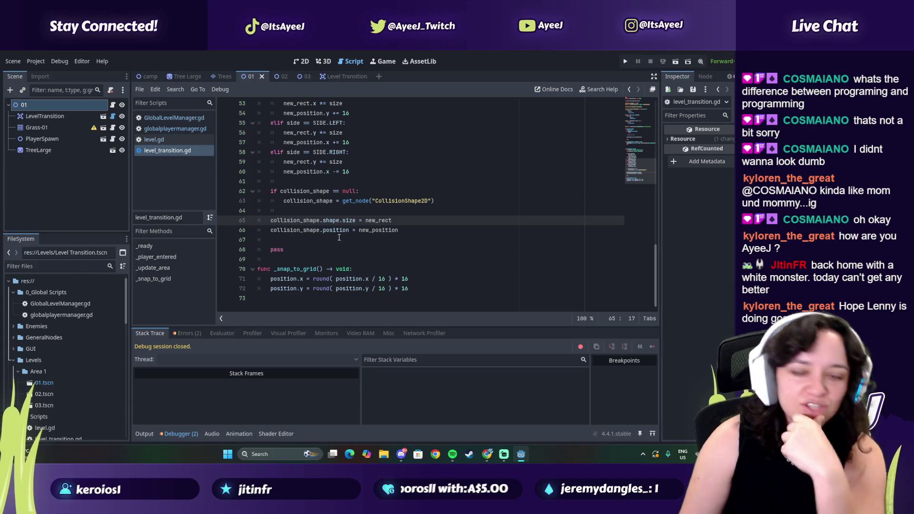
click(285, 201)
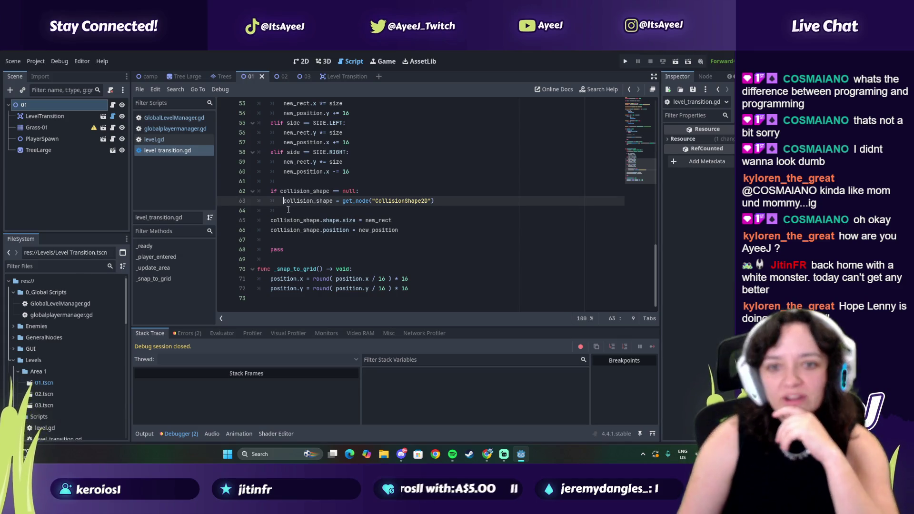
click(270, 220)
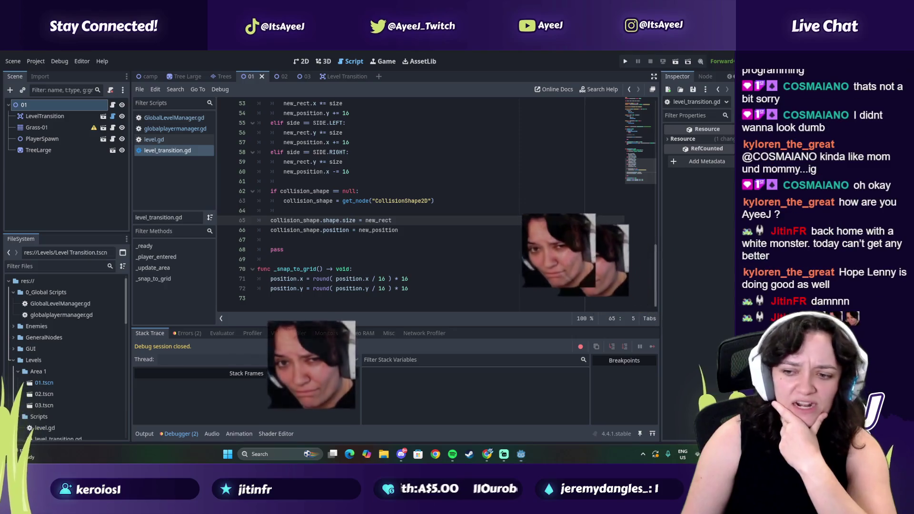
- Dismiss the Windows notification panel and resume the tutorial in Chrome
click(727, 454)
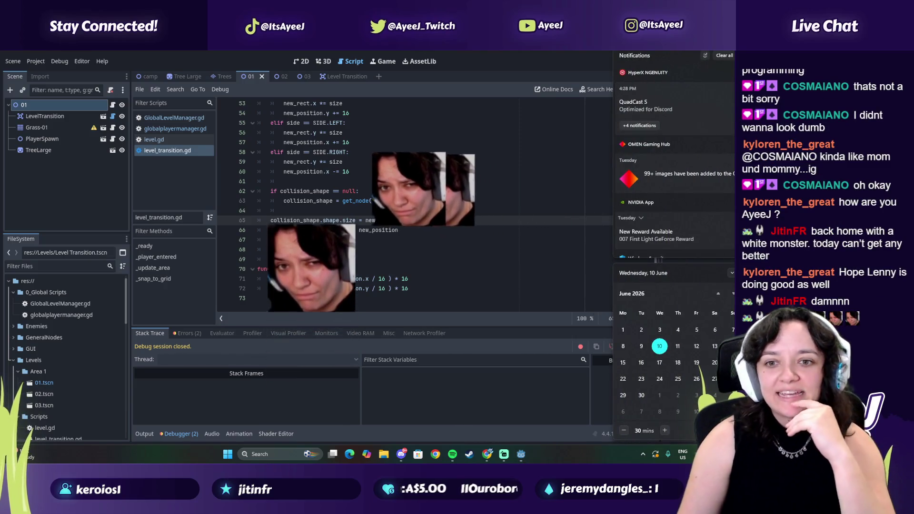
key(Escape)
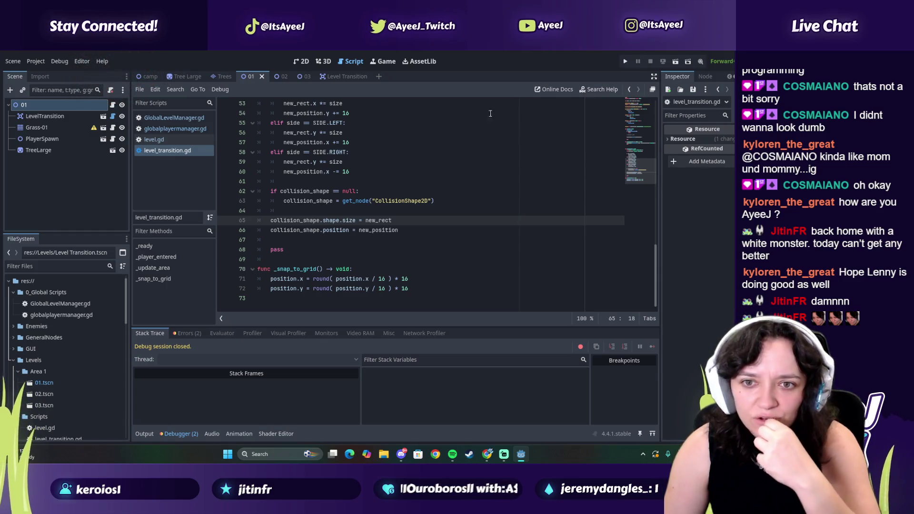
key(alt+Tab)
click(377, 212)
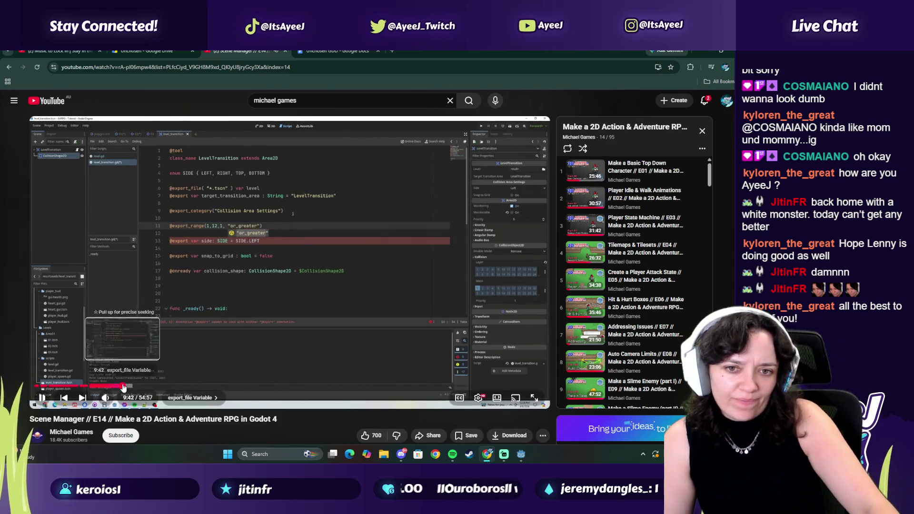
- Pause the tutorial at 9:56, return to Godot, and select the LevelTransition node
click(127, 386)
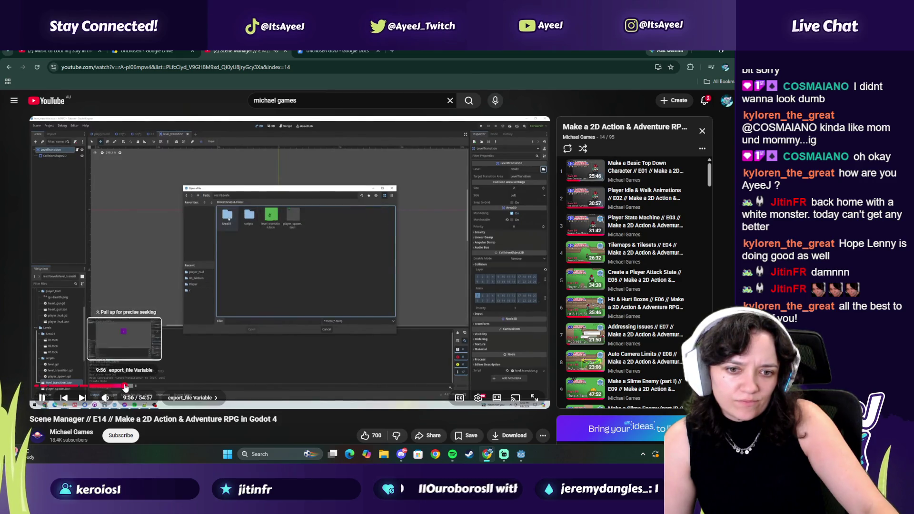
click(125, 387)
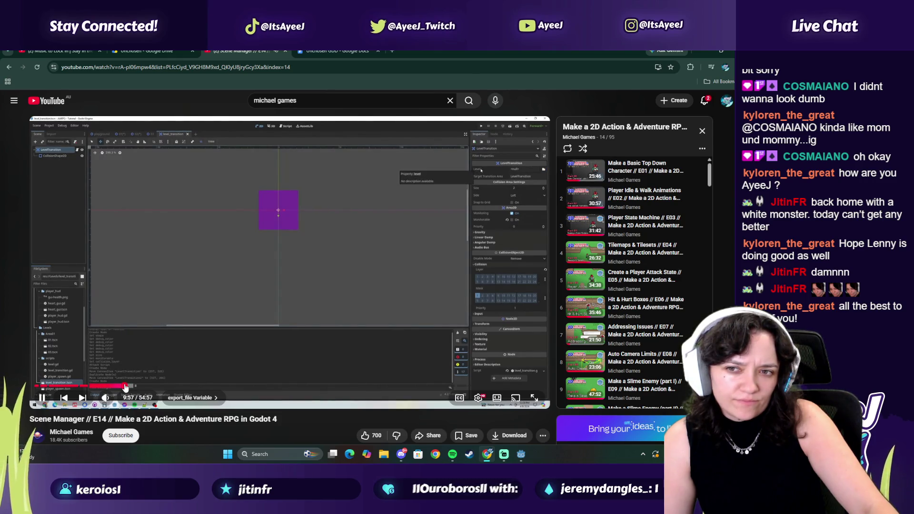
click(350, 182)
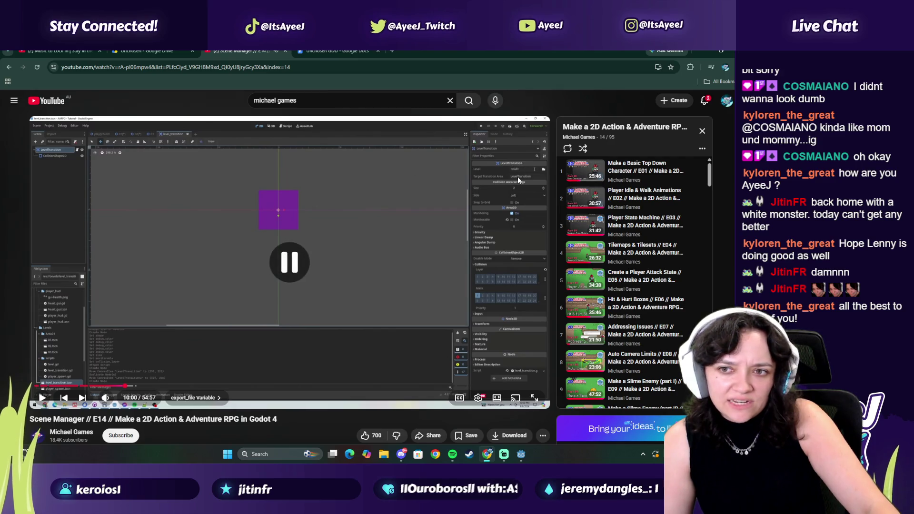
key(alt+Tab)
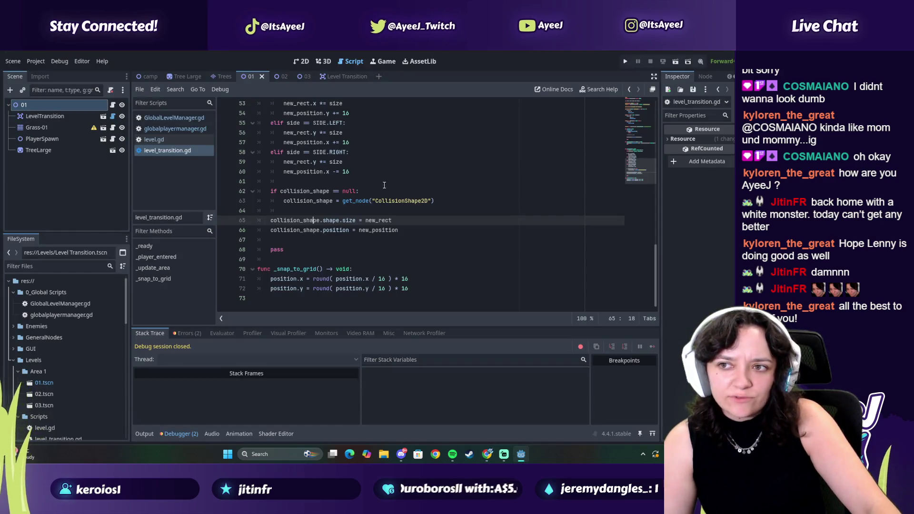
scroll(384, 185, up, 5)
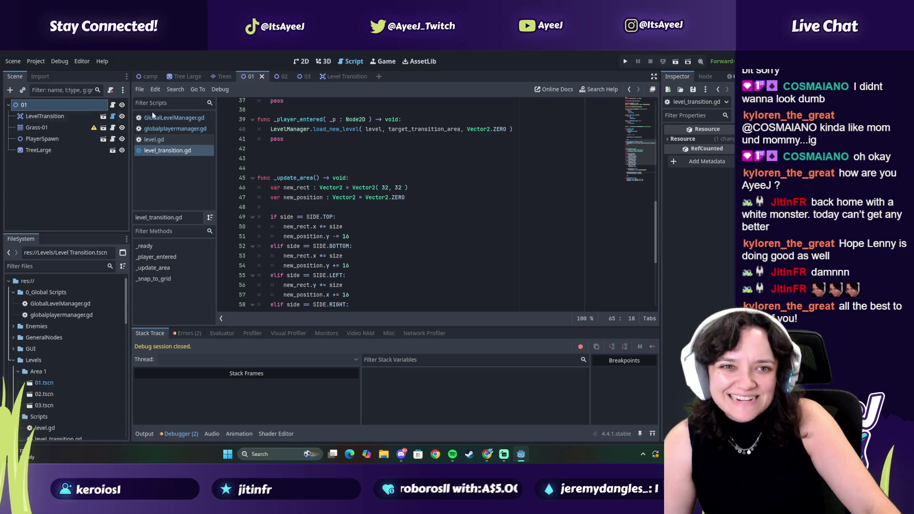
click(653, 90)
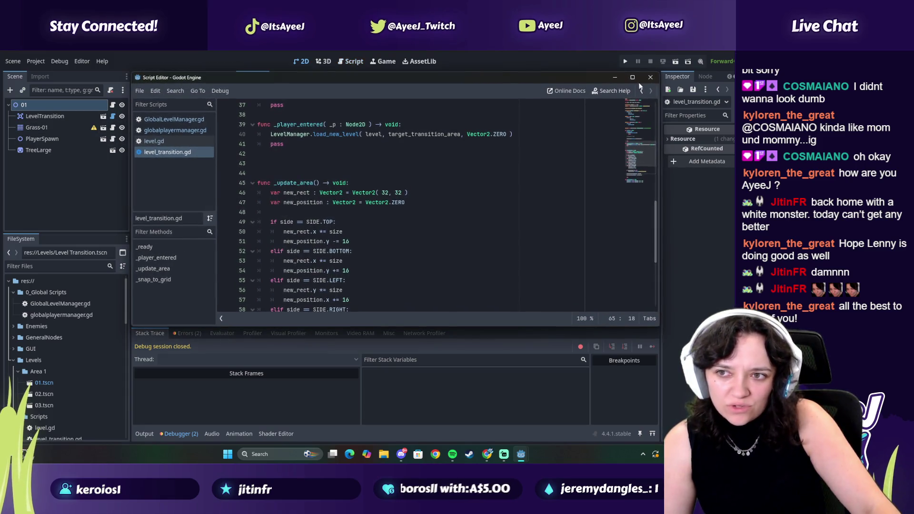
click(650, 77)
click(41, 119)
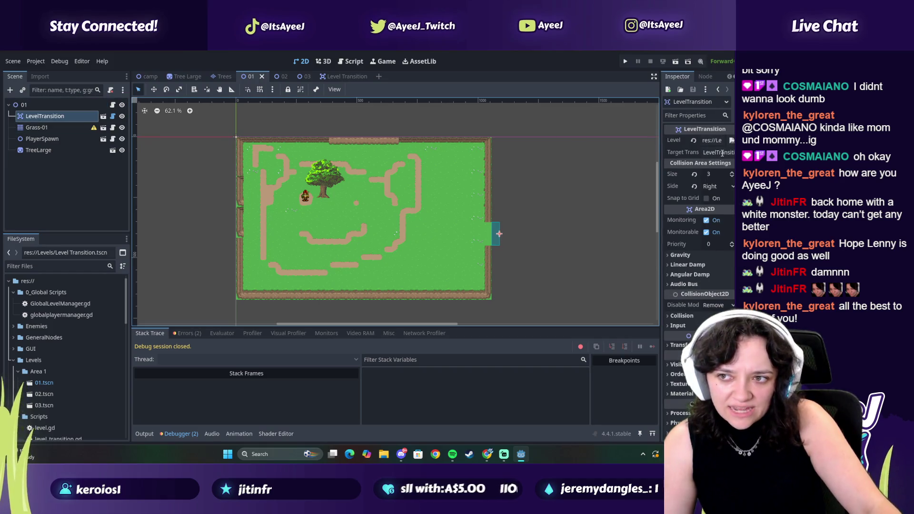
- Drag a second Level Transition instance into level 01
scroll(74, 365, down, 2)
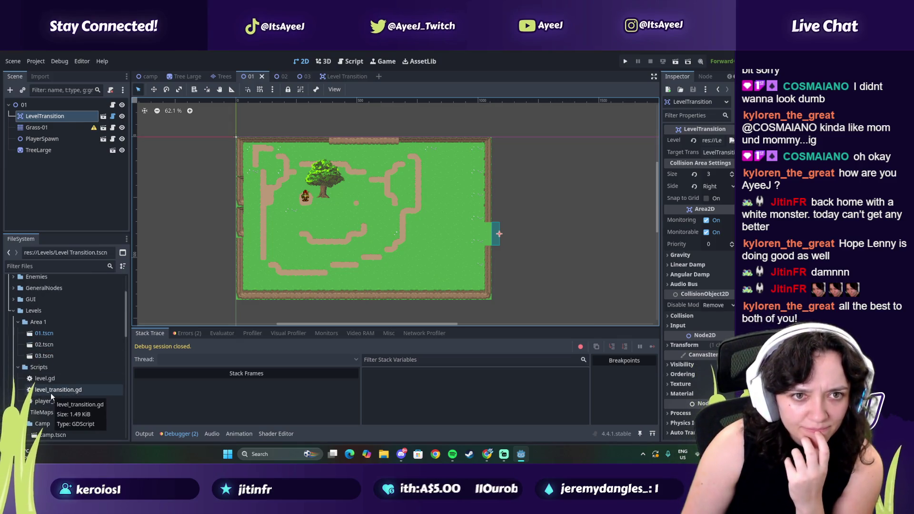
scroll(50, 394, down, 3)
scroll(50, 393, down, 3)
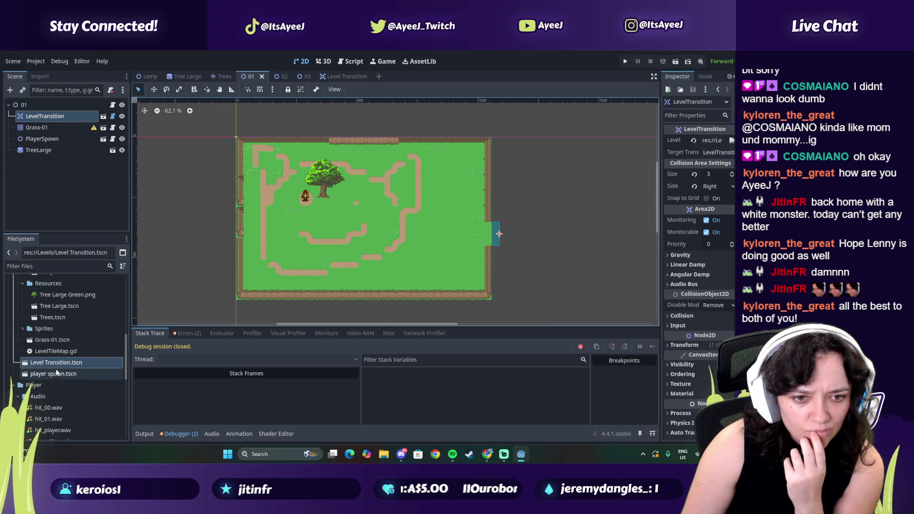
mouse_move(52, 362)
mouse_down()
mouse_move(59, 182)
mouse_move(17, 112)
mouse_up()
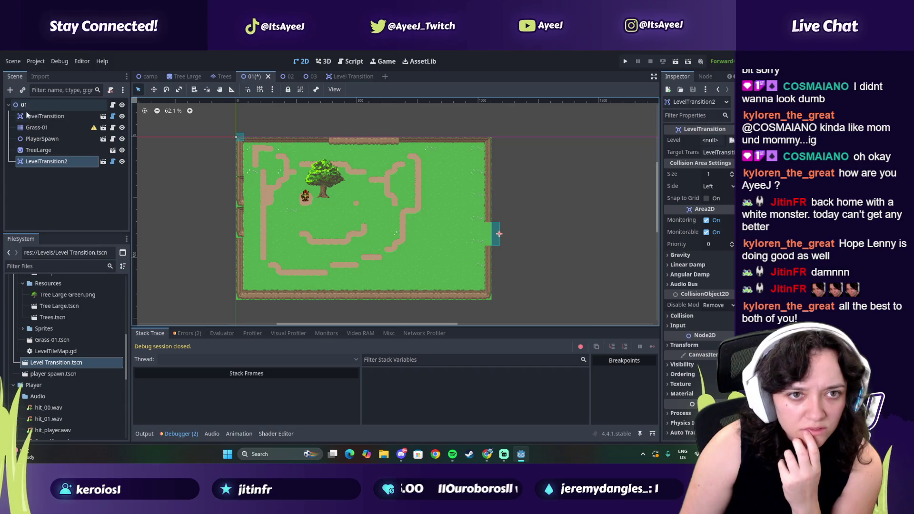
click(729, 153)
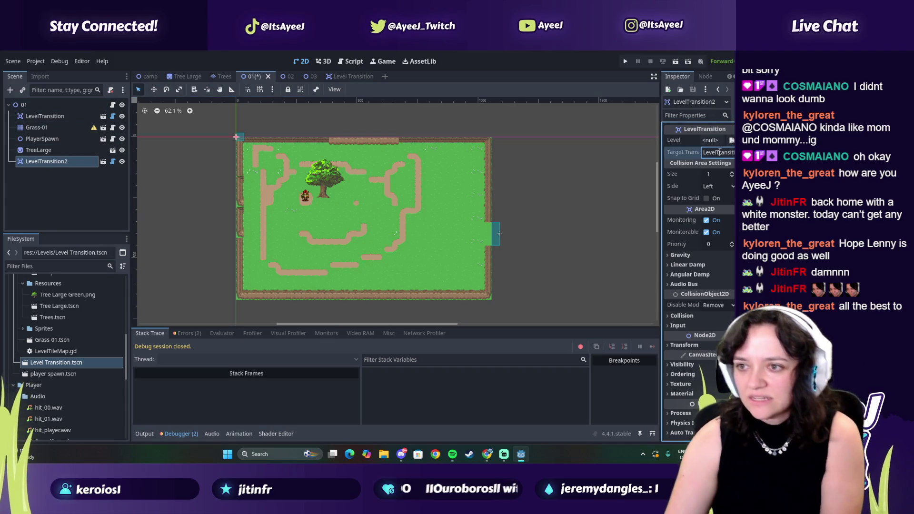
- Delete the extra LevelTransition2 node and confirm
right_click(37, 164)
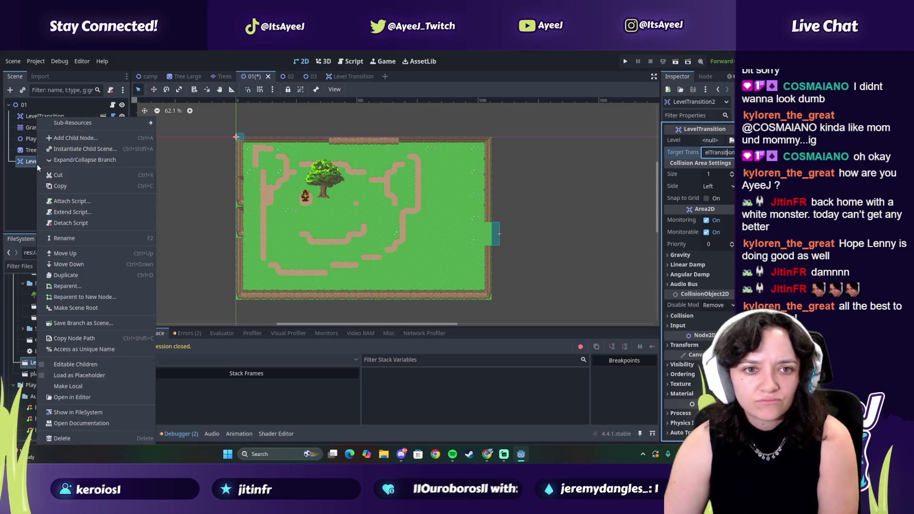
click(79, 438)
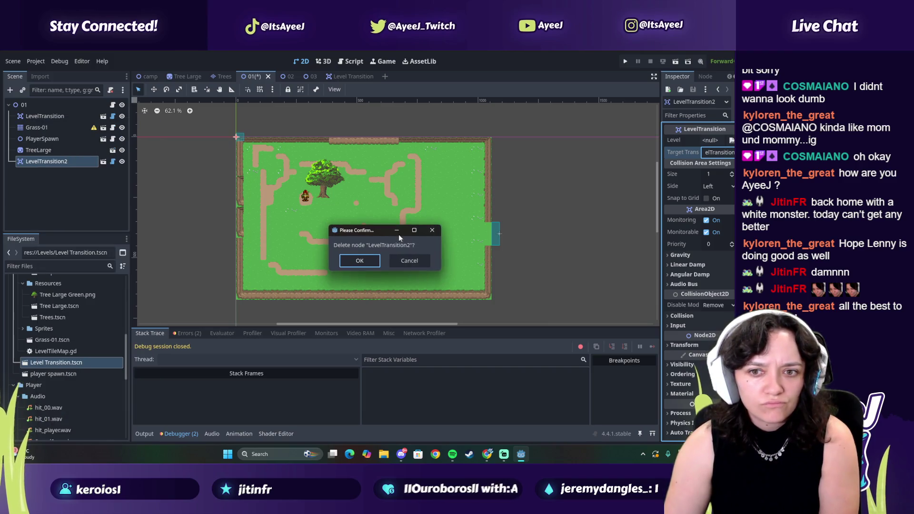
click(366, 263)
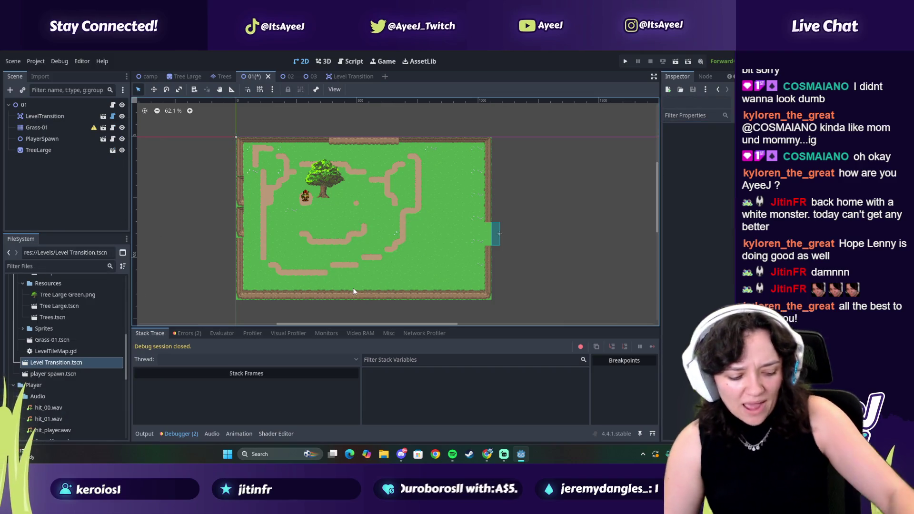
- Drag the tutorial ahead to 12:19, where _update_area declares new_rect and new_position, then return to Godot
key(alt+Tab)
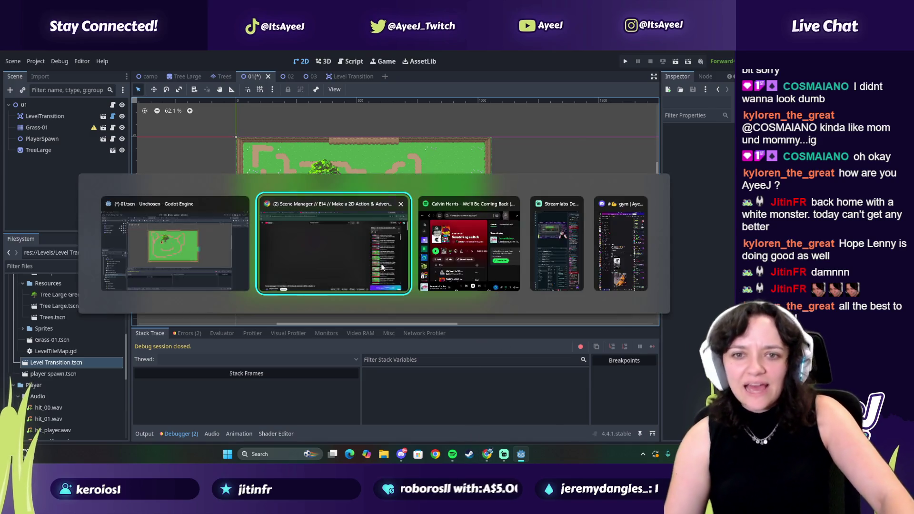
click(361, 178)
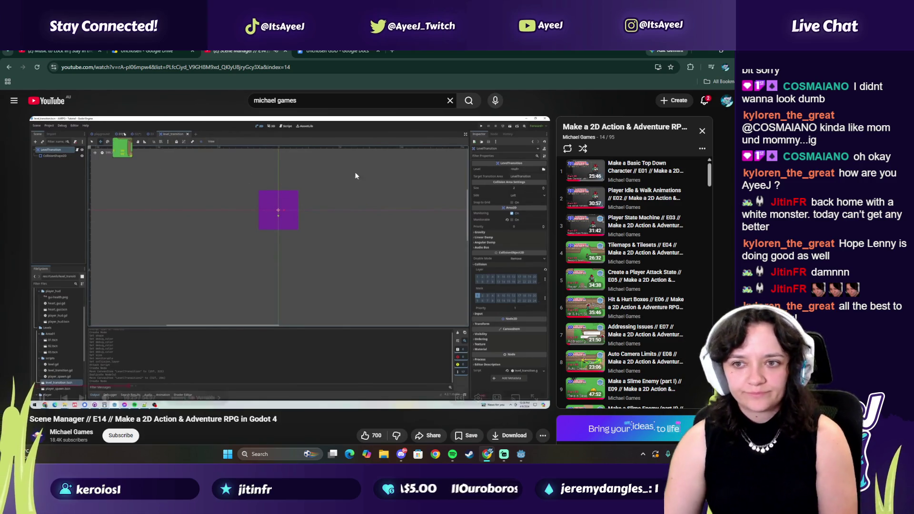
mouse_move(224, 281)
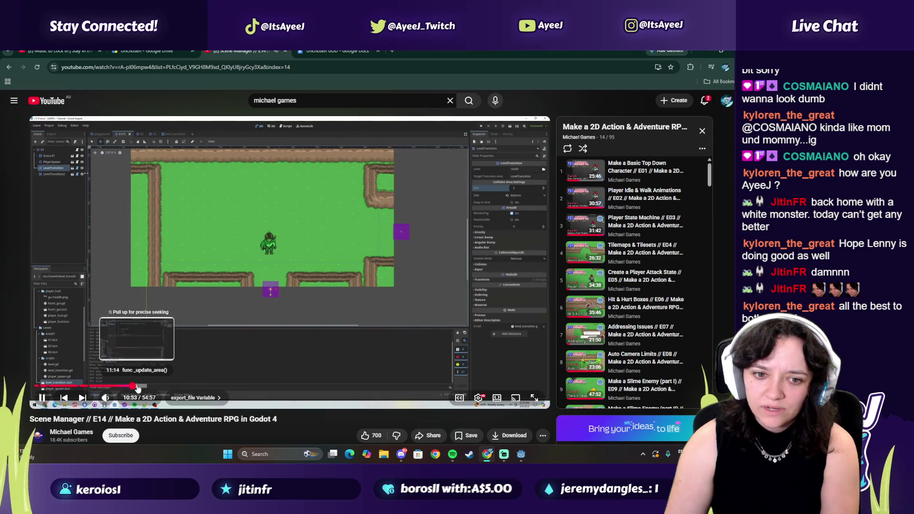
drag(138, 387, 146, 390)
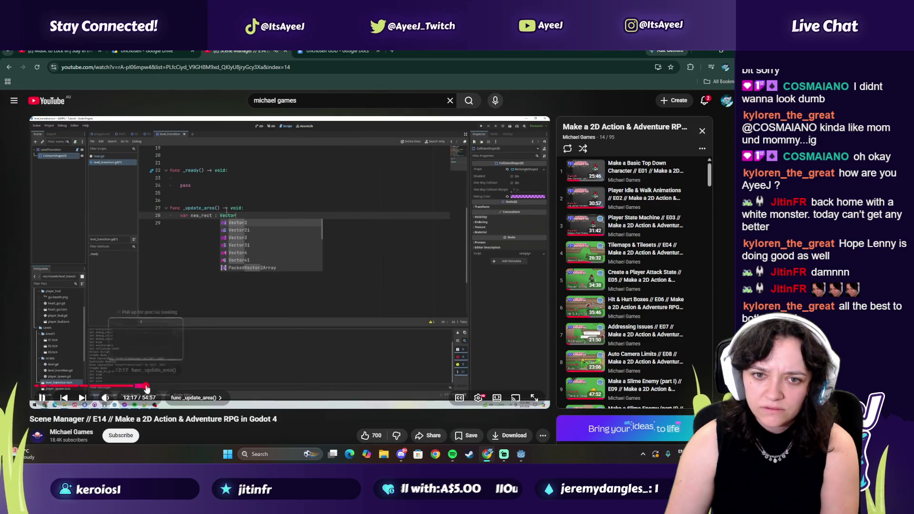
click(187, 343)
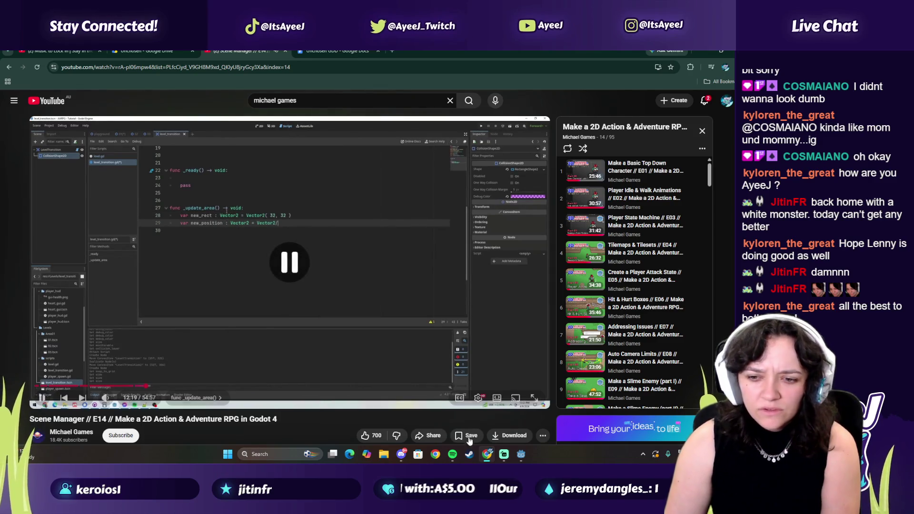
click(521, 454)
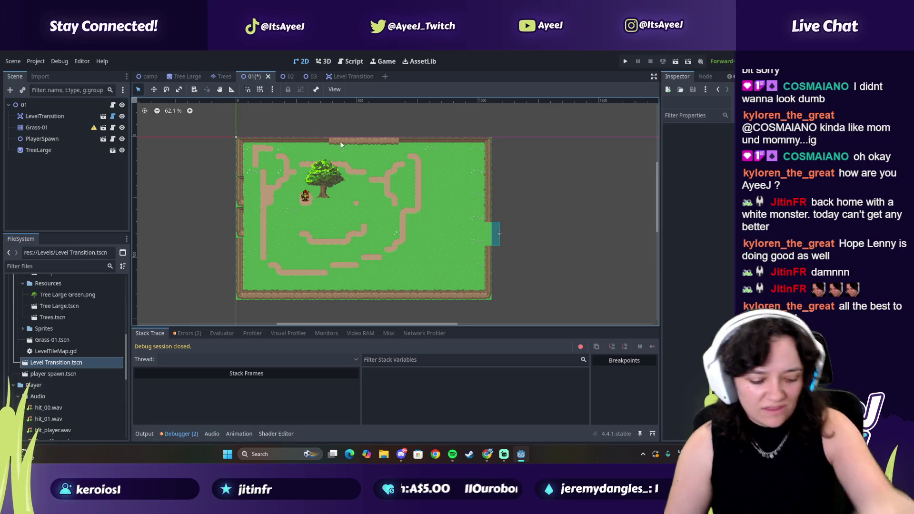
- Save scene 01 and run the game, which stops on a null 'shape' error at line 65
key(ctrl+s)
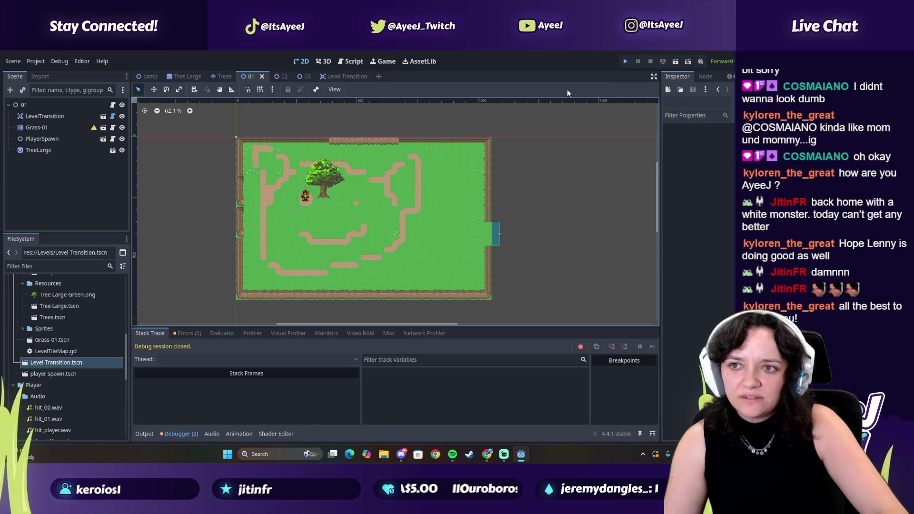
key(F5)
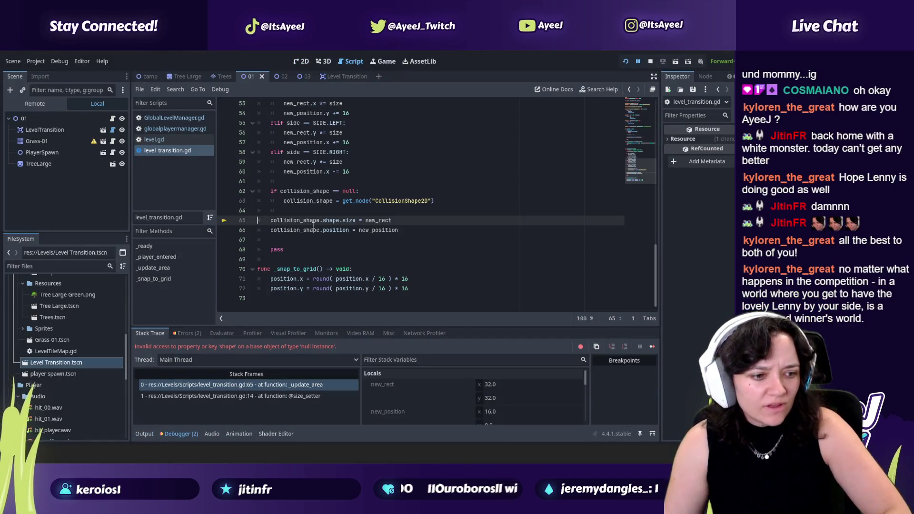
mouse_move(313, 226)
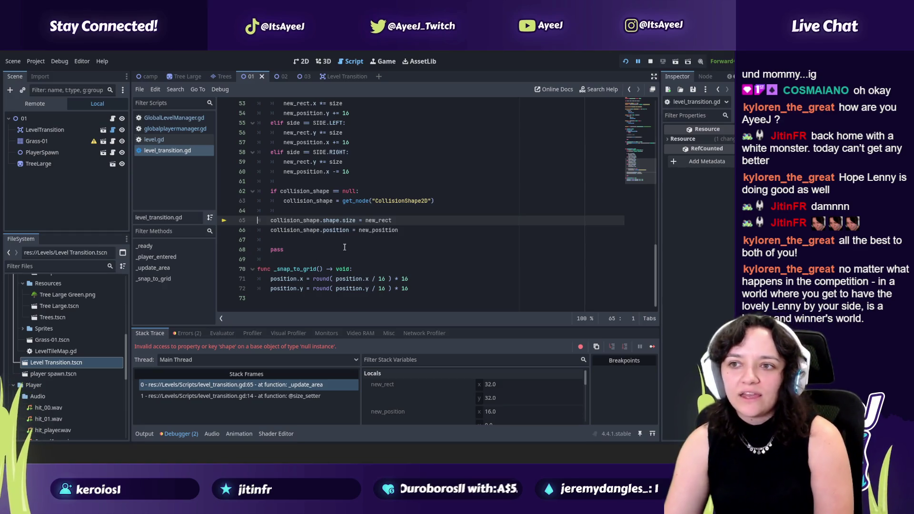
click(694, 139)
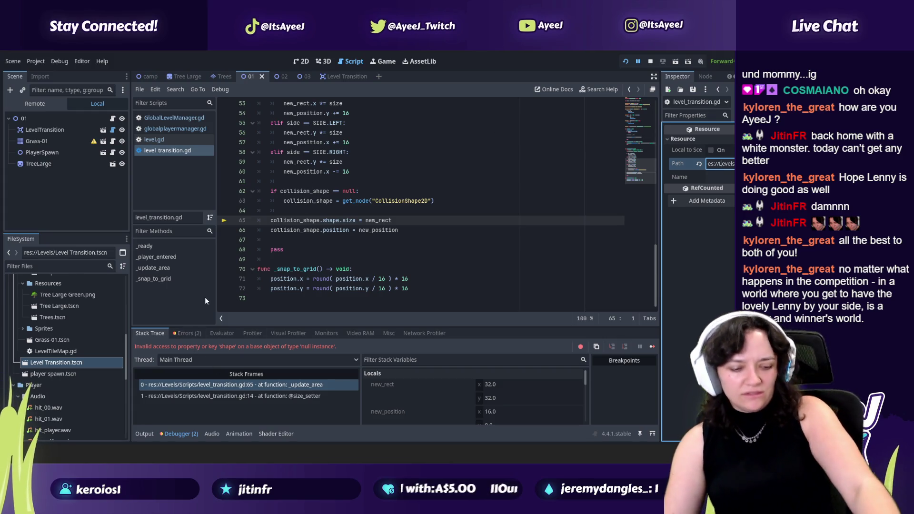
- Close the running game and bring the editor back to the 2D level view
key(alt+Tab)
click(310, 213)
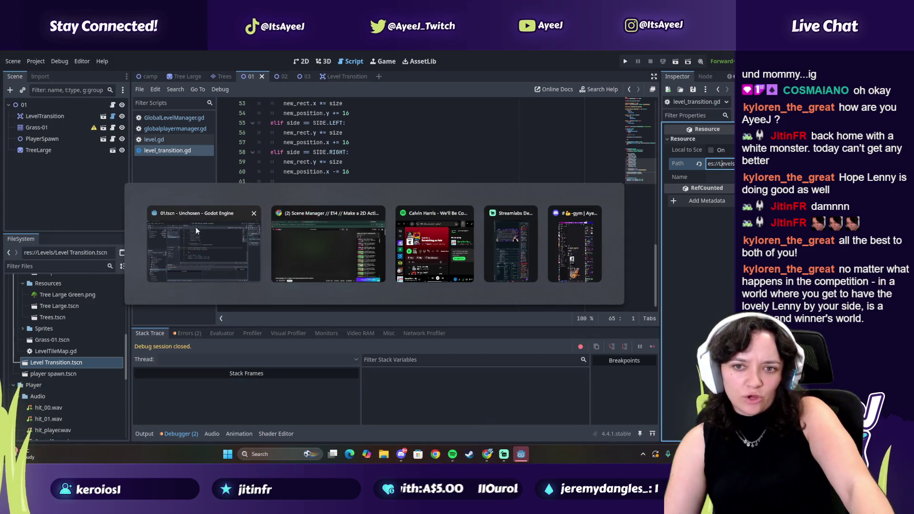
click(196, 232)
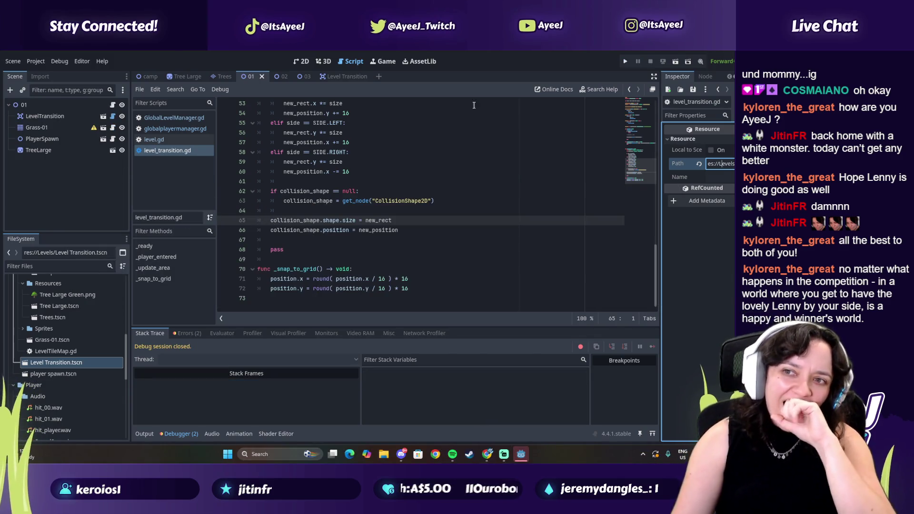
click(652, 90)
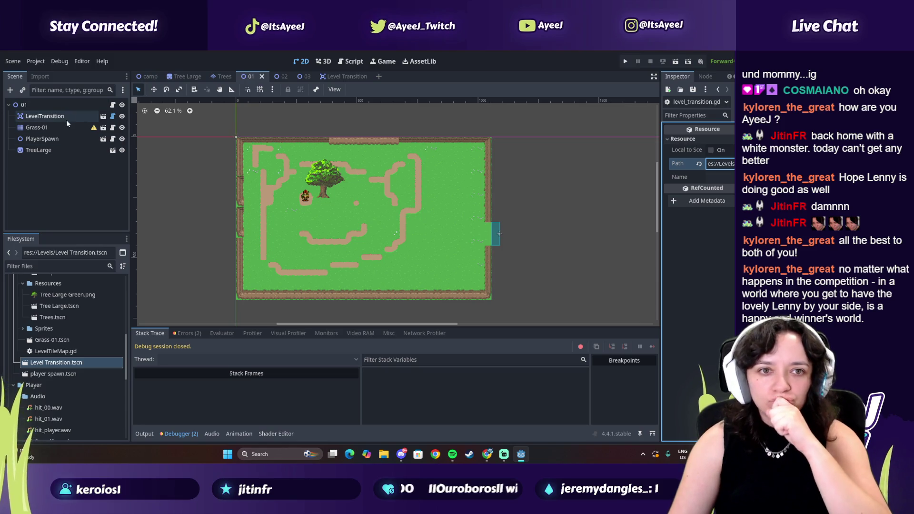
- Move LevelTransition below TreeLarge and set its Level to 01.tscn
drag(67, 119, 55, 153)
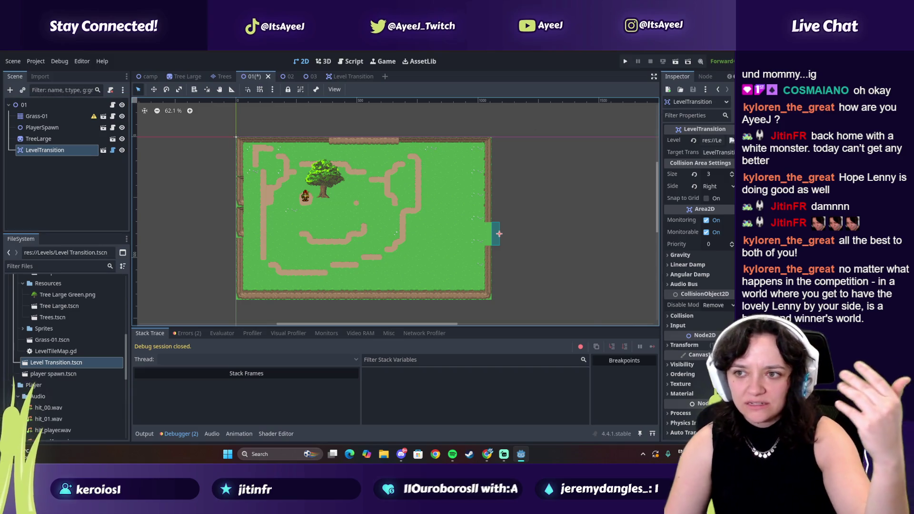
click(732, 141)
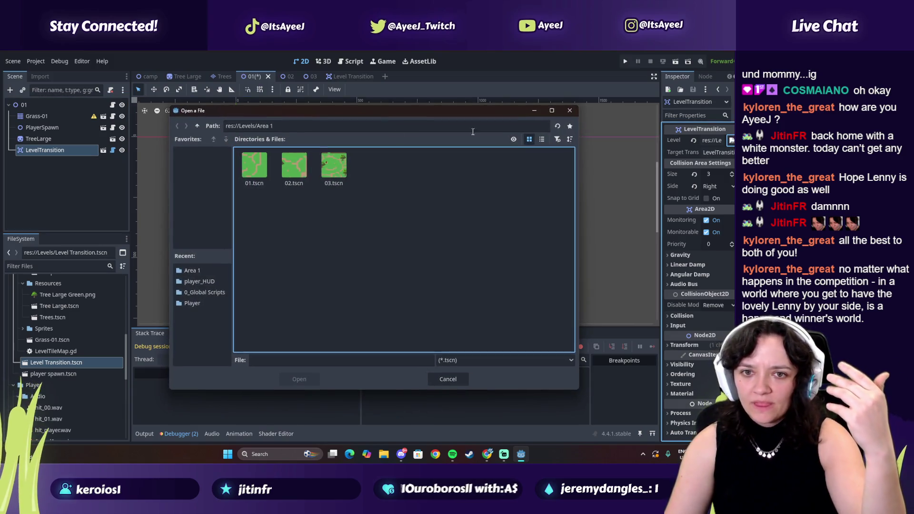
click(256, 165)
click(299, 378)
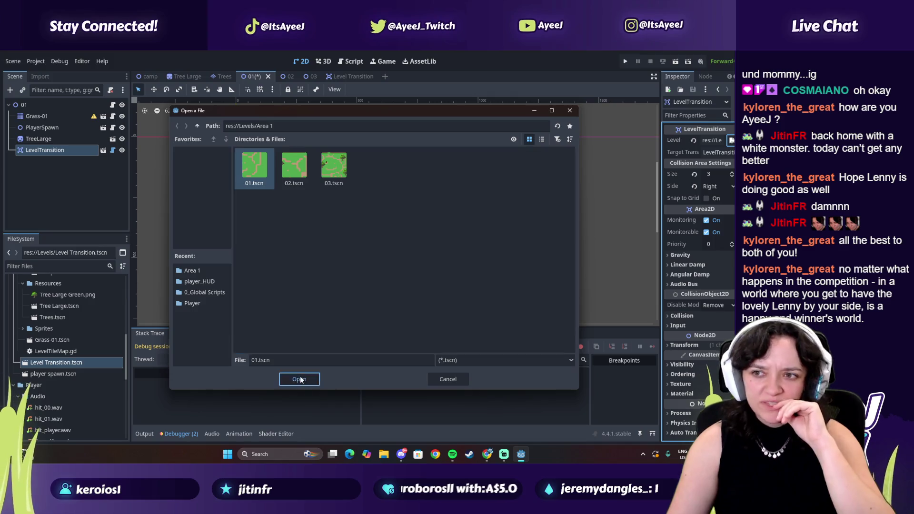
- Rerun the game, which repeats the null 'shape' error, and close it
click(626, 62)
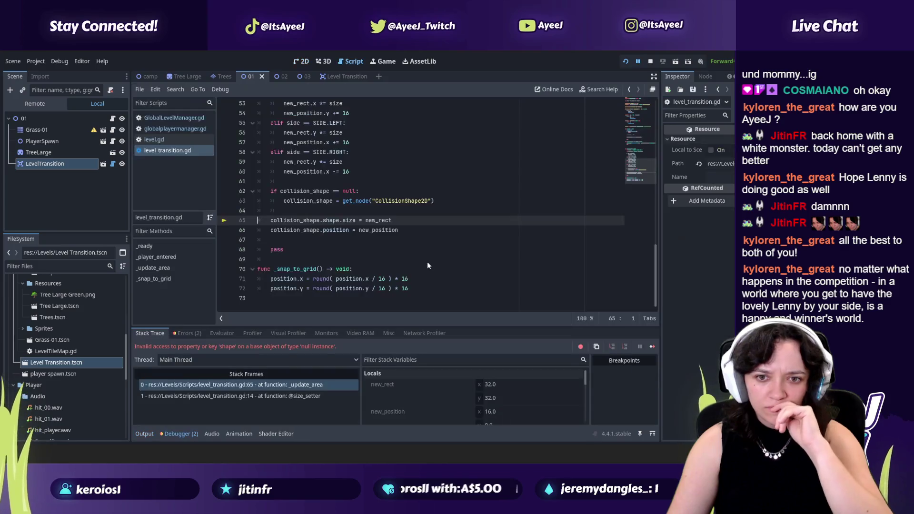
key(alt+Tab)
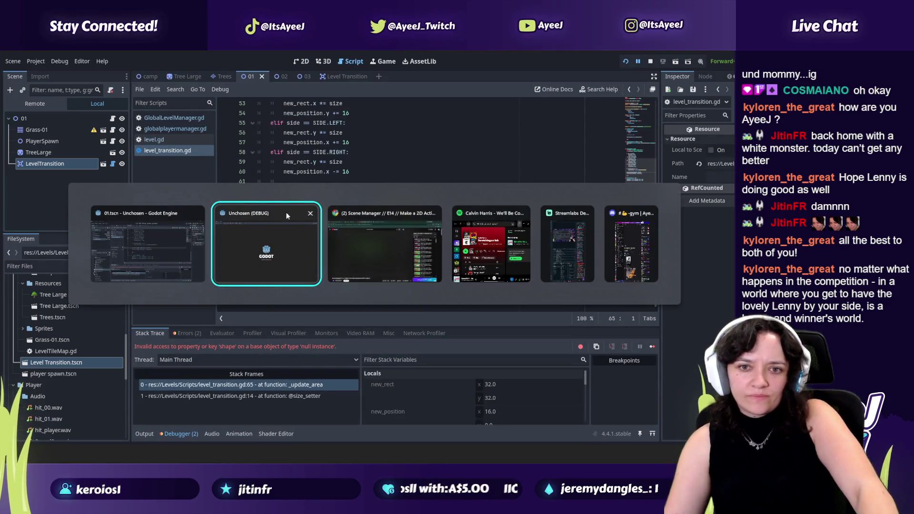
click(315, 217)
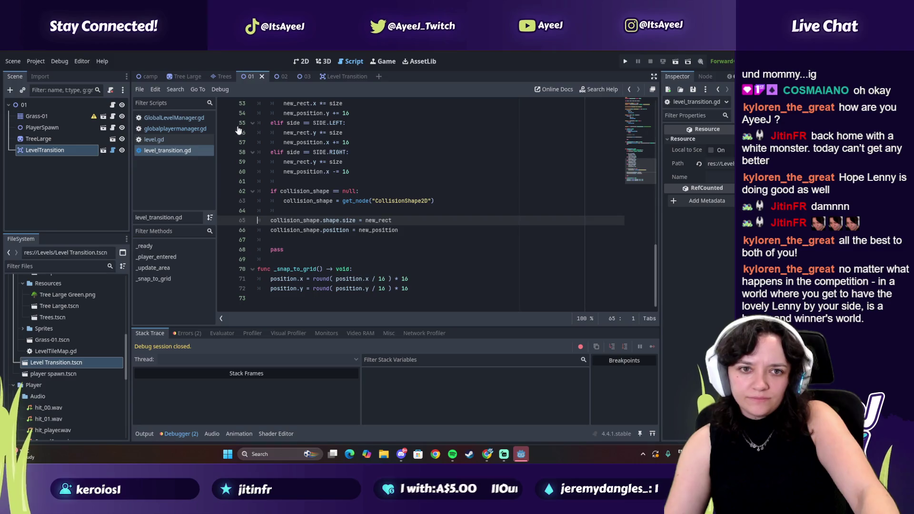
- Set the LevelTransition node's Level property to 02.tscn
click(38, 152)
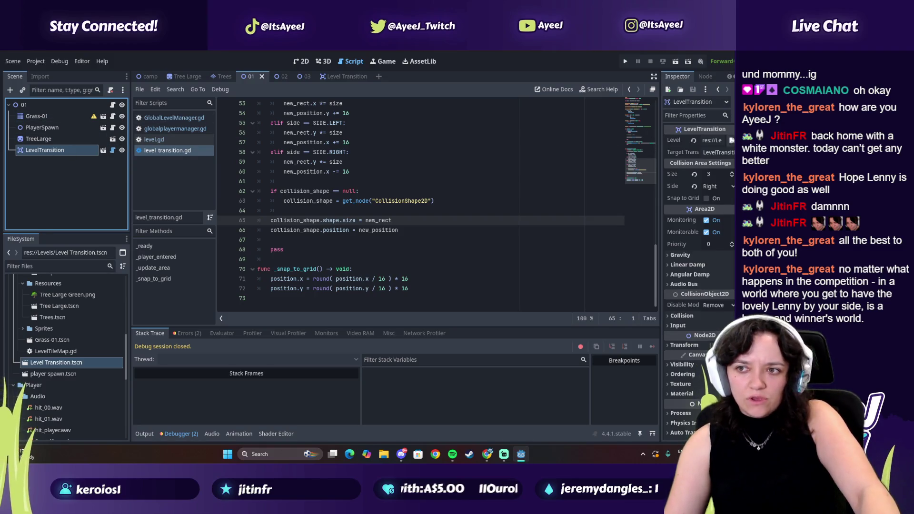
click(732, 140)
click(305, 172)
click(308, 379)
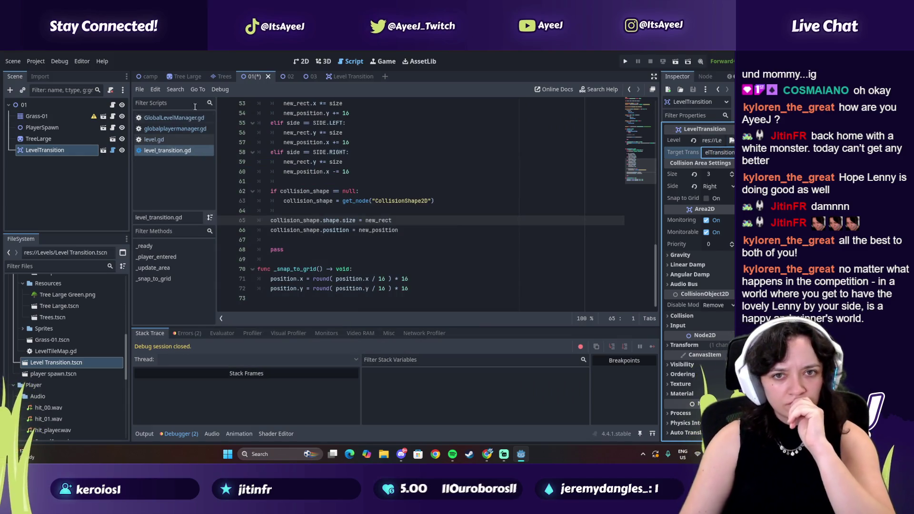
- Save scene 01 and select scene 02's LevelTransition node to view its settings
mouse_move(279, 78)
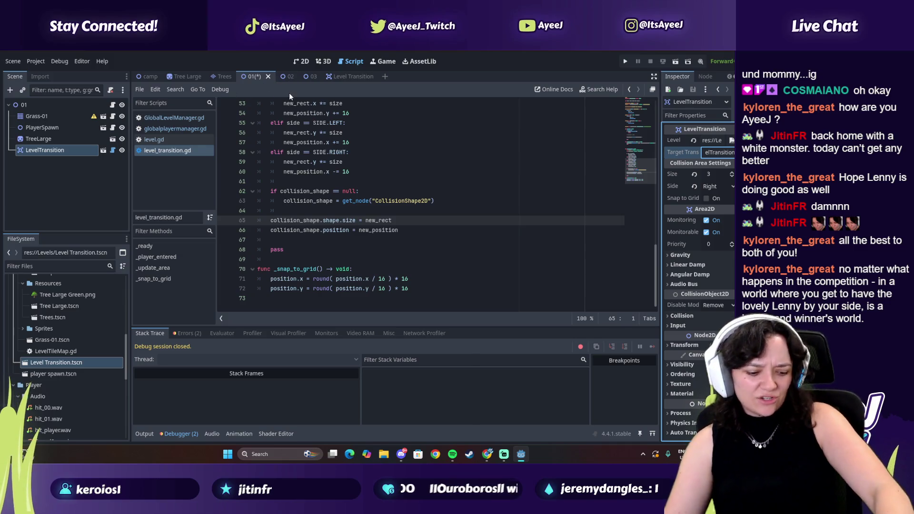
key(ctrl+s)
click(285, 78)
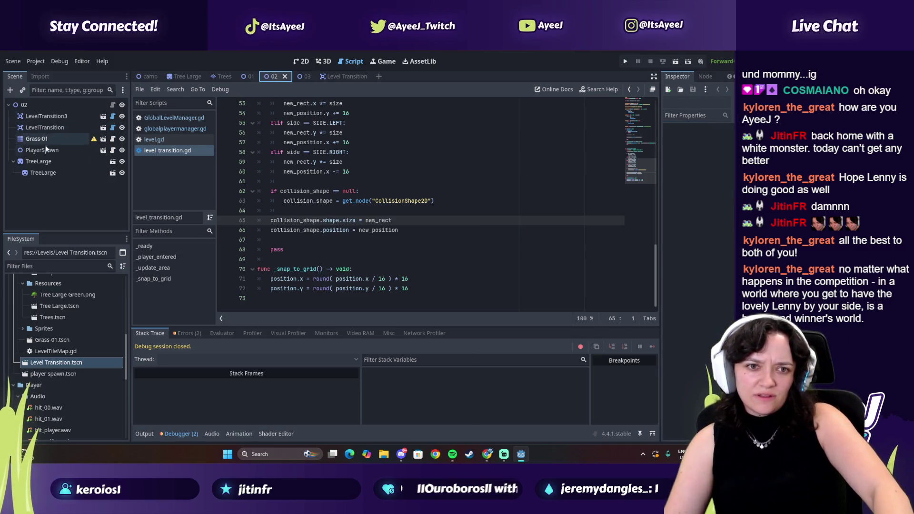
click(55, 128)
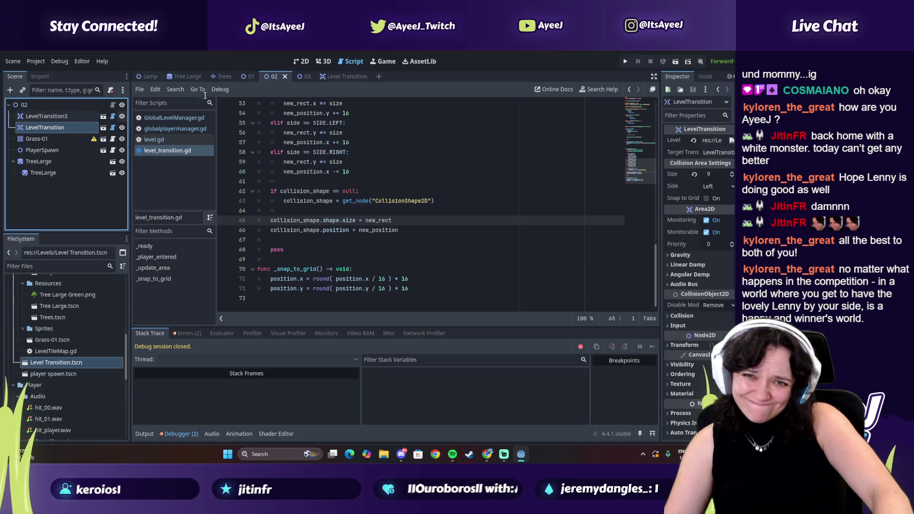
click(653, 90)
- Check its Target Transition name, then return to scene 01
click(650, 78)
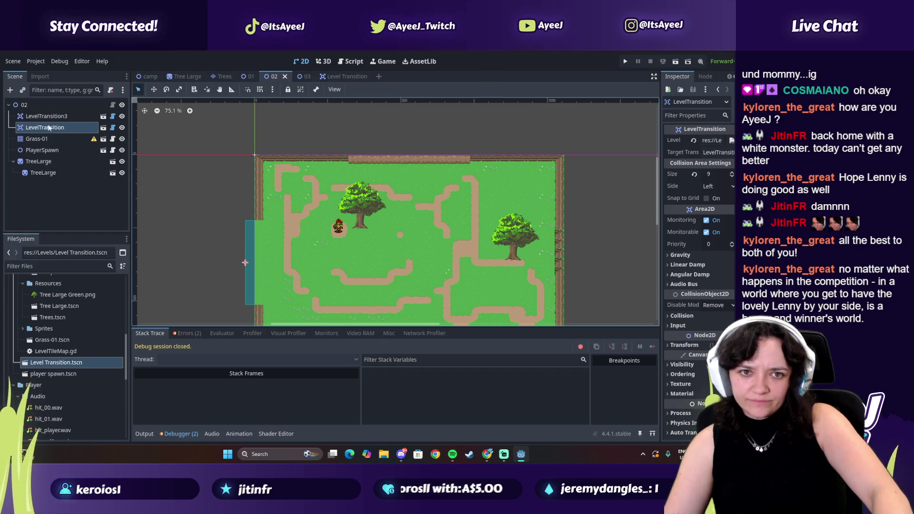
click(710, 153)
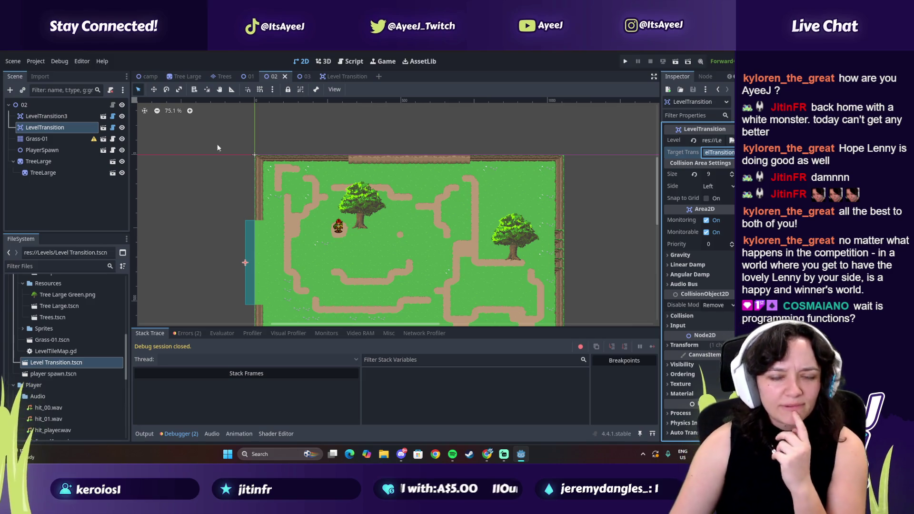
click(246, 76)
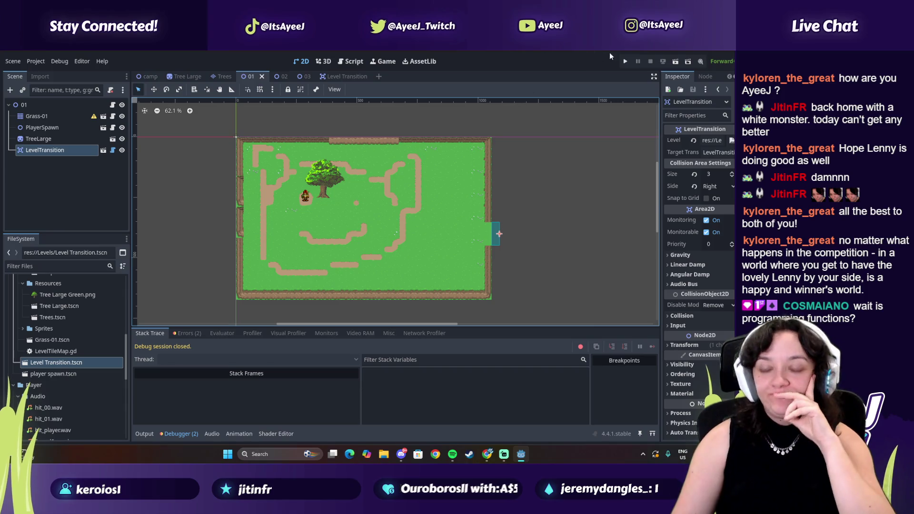
- Open LevelTransition's script and comment out the line 62 null check and shape lines with ##
click(698, 105)
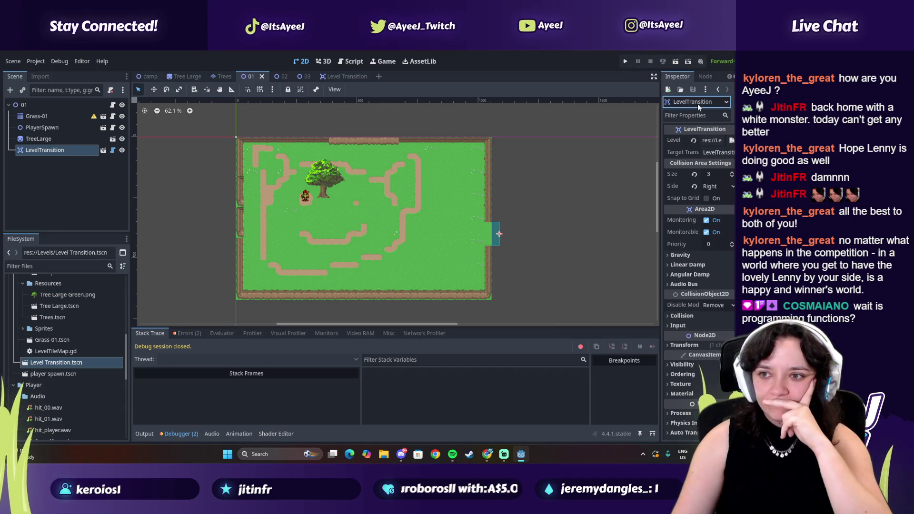
click(110, 151)
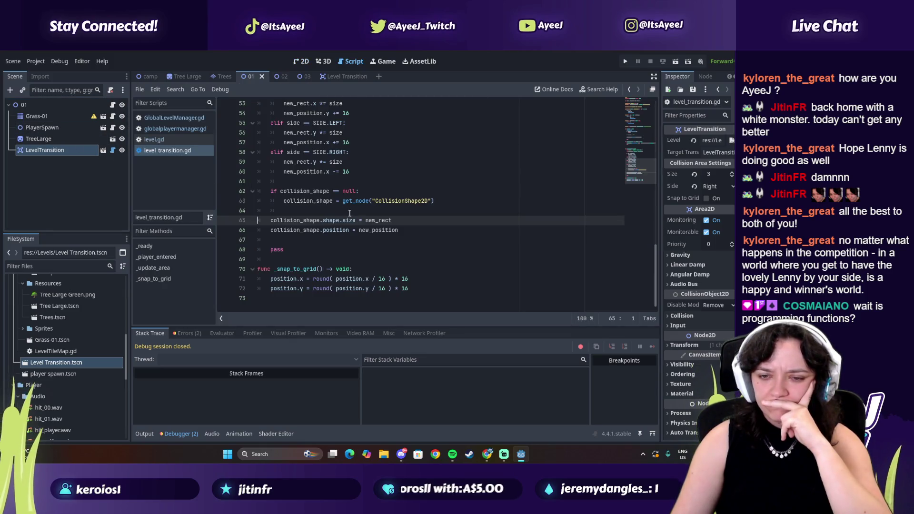
click(271, 191)
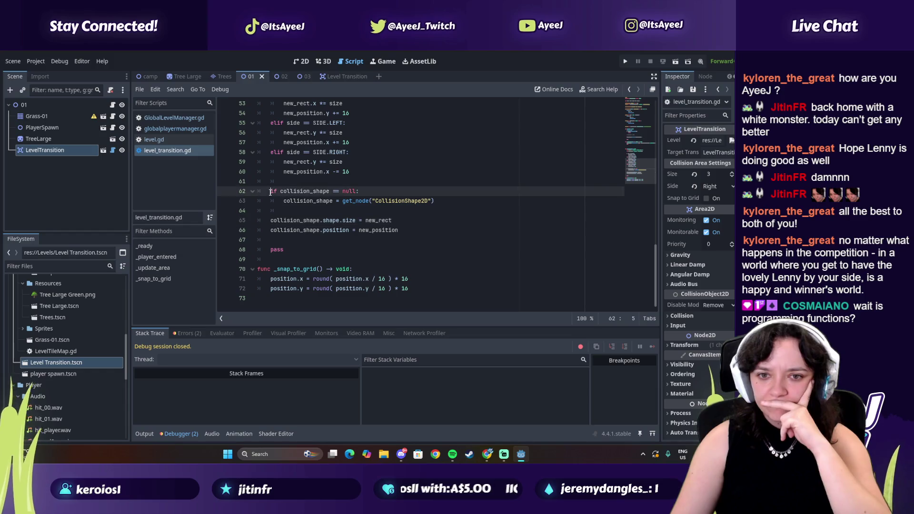
text(#)
key(shift+Down)
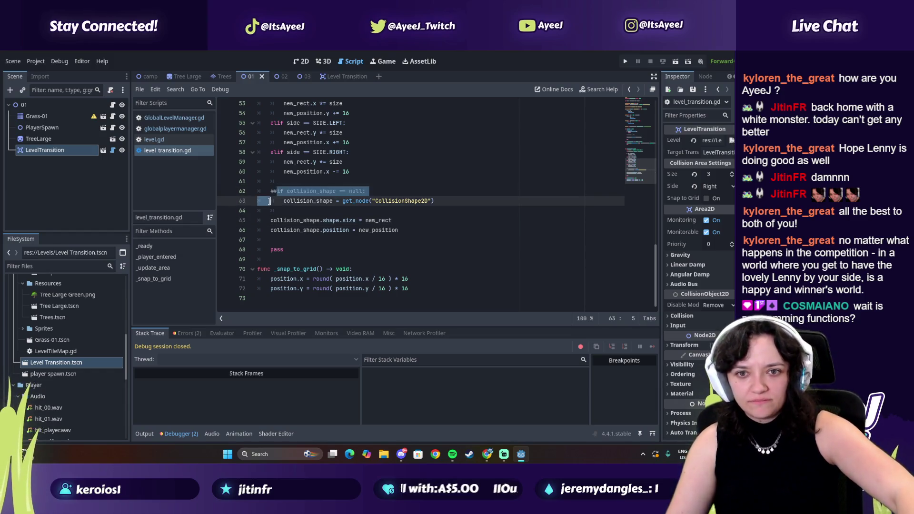
text(##)
click(269, 211)
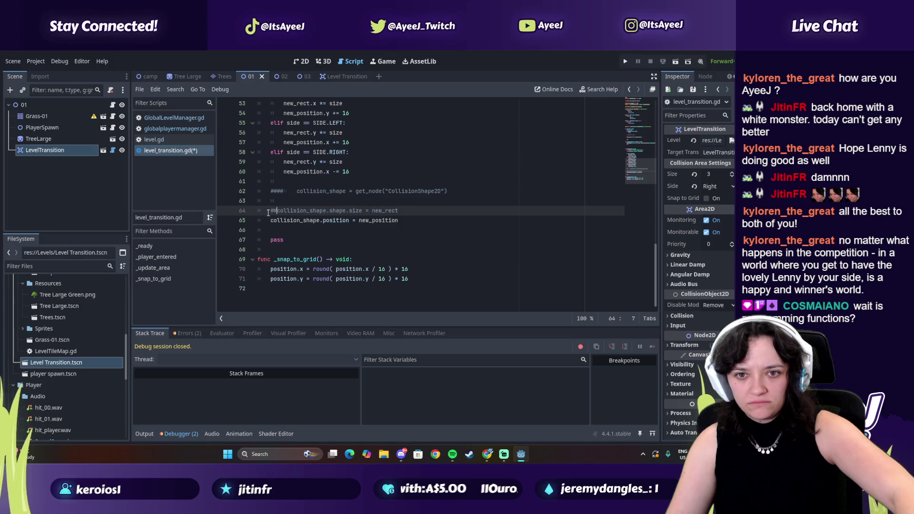
key(Down)
key(Home)
- Finish the ## comments, run the game, and walk the player off scene 01's right edge
text(##)
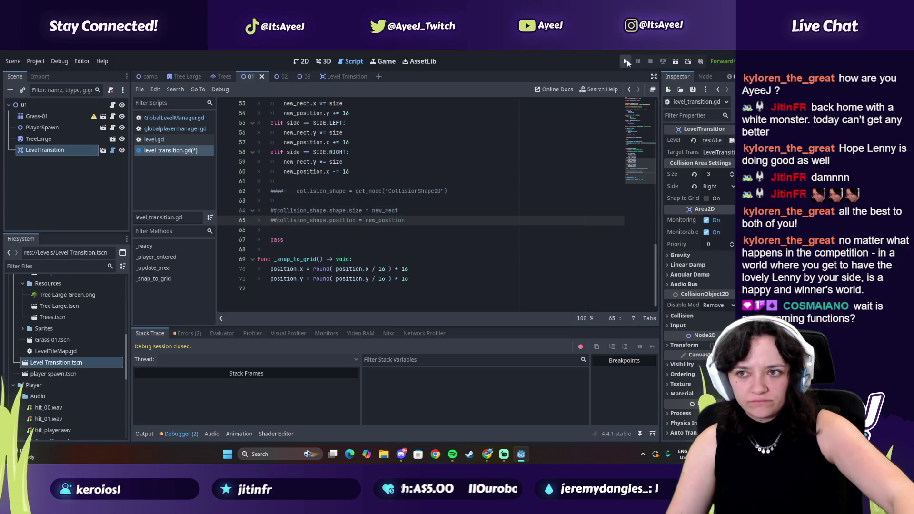
click(622, 61)
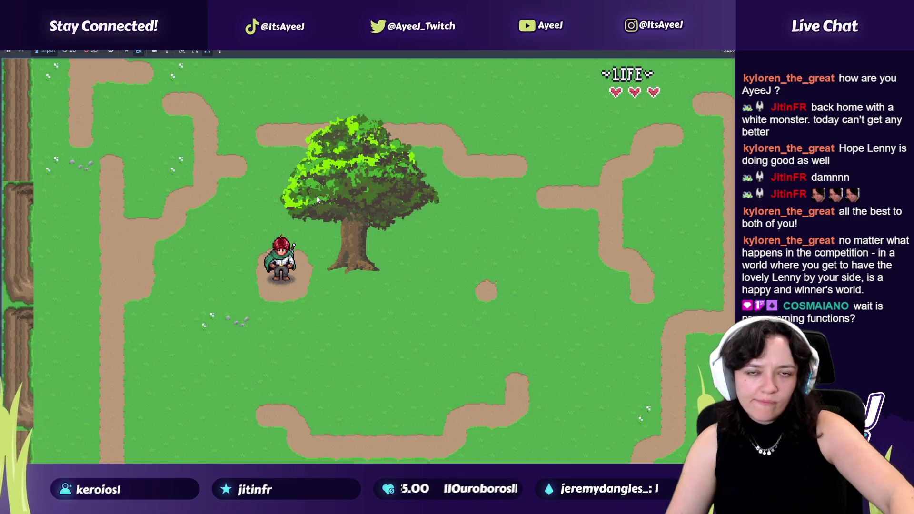
key(Down)
key(Right)
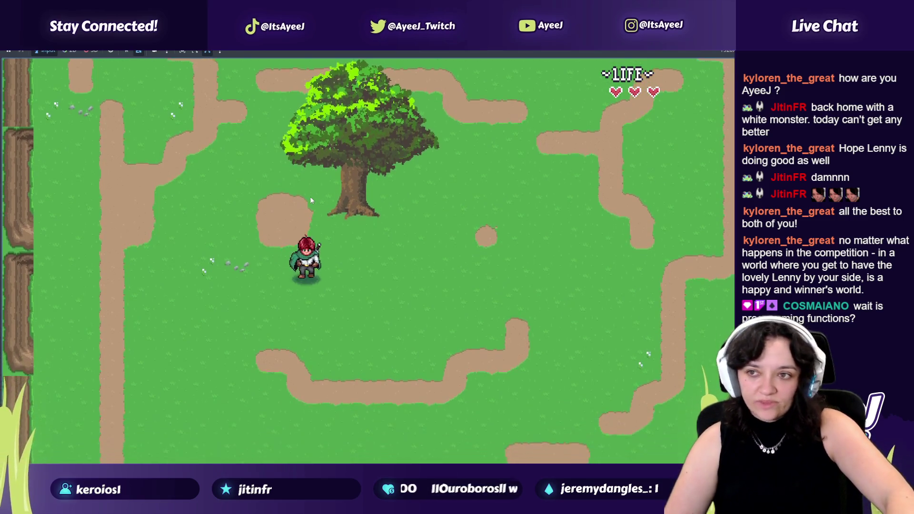
key(Down)
key(Right)
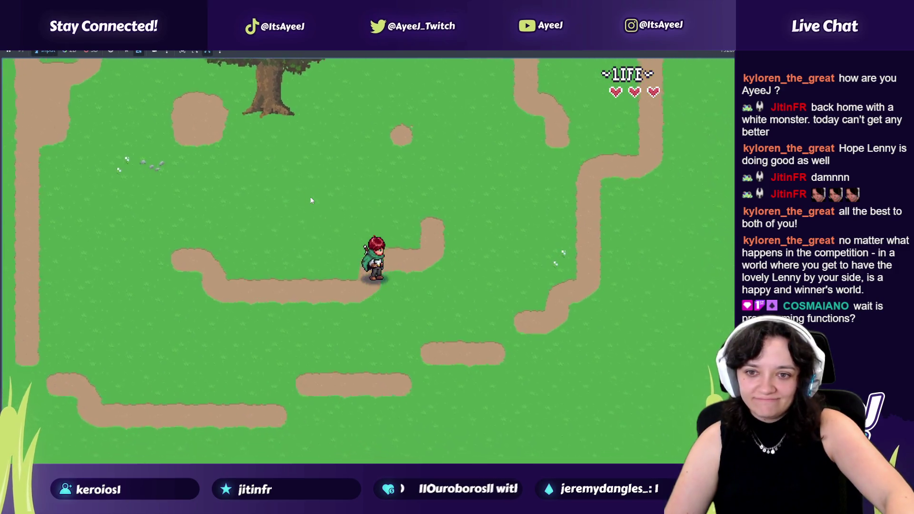
key(Right)
key(Down)
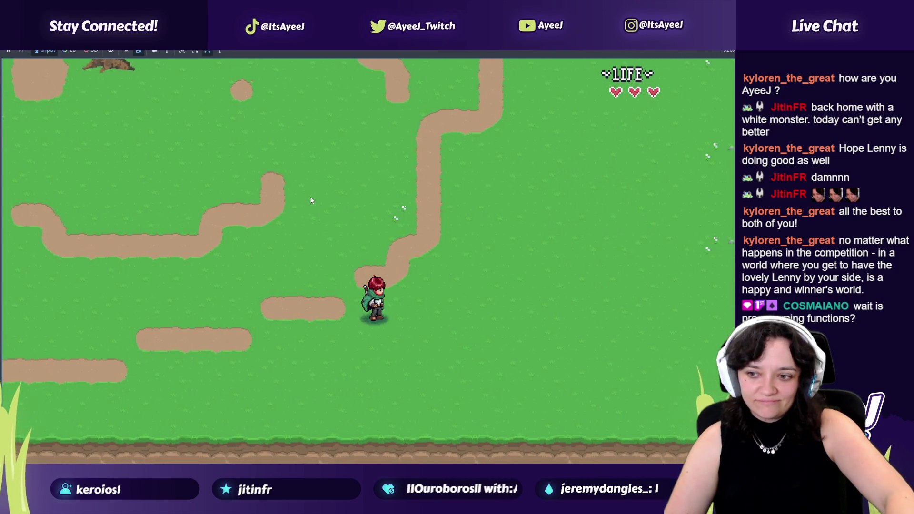
key(Up)
key(Right)
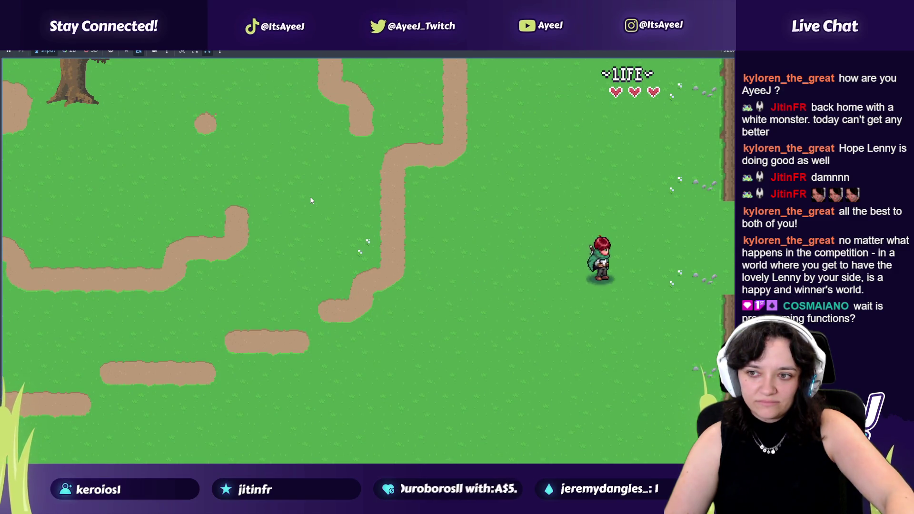
key(Right)
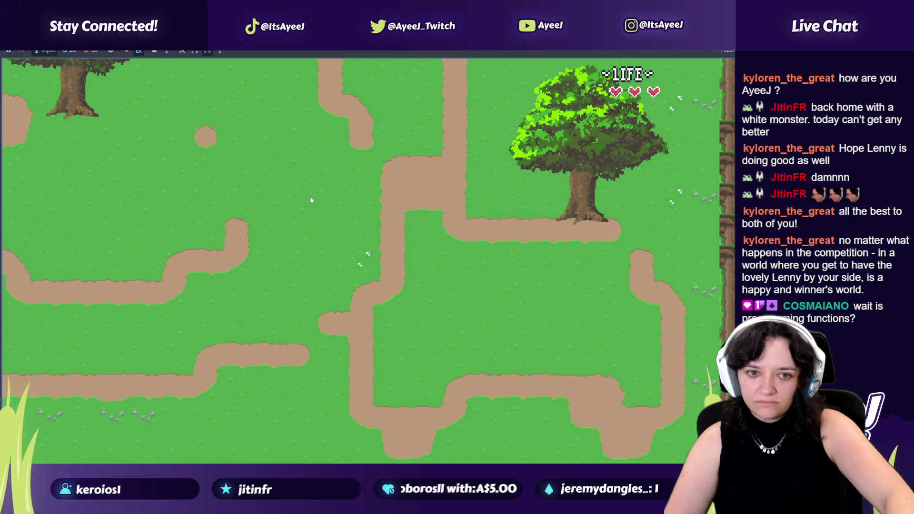
key(Down)
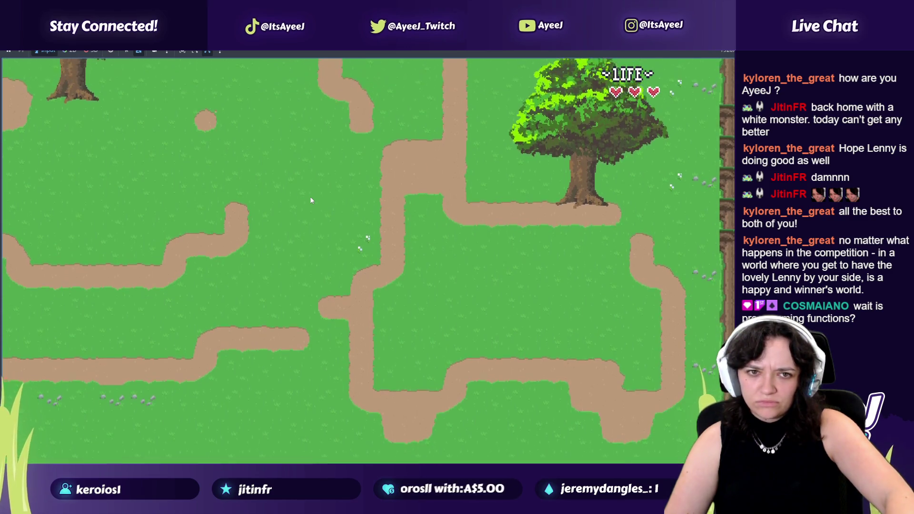
key(Up)
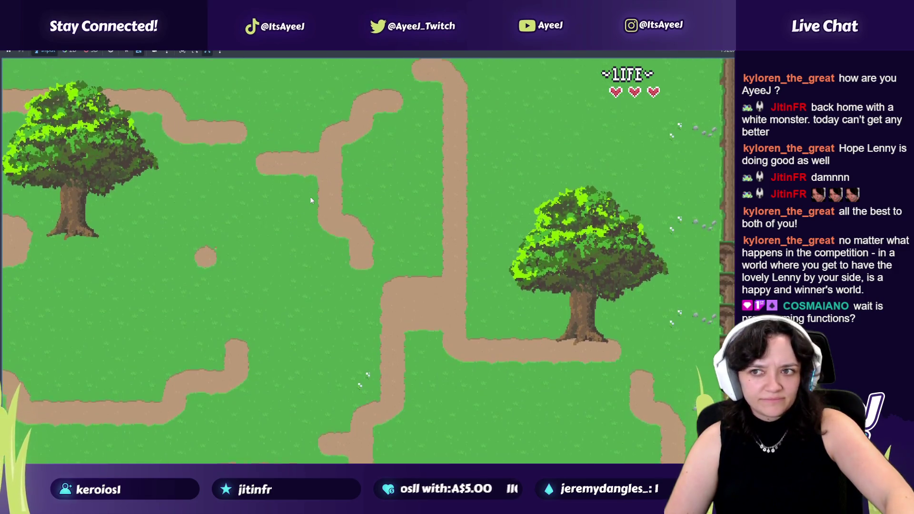
key(alt+Tab)
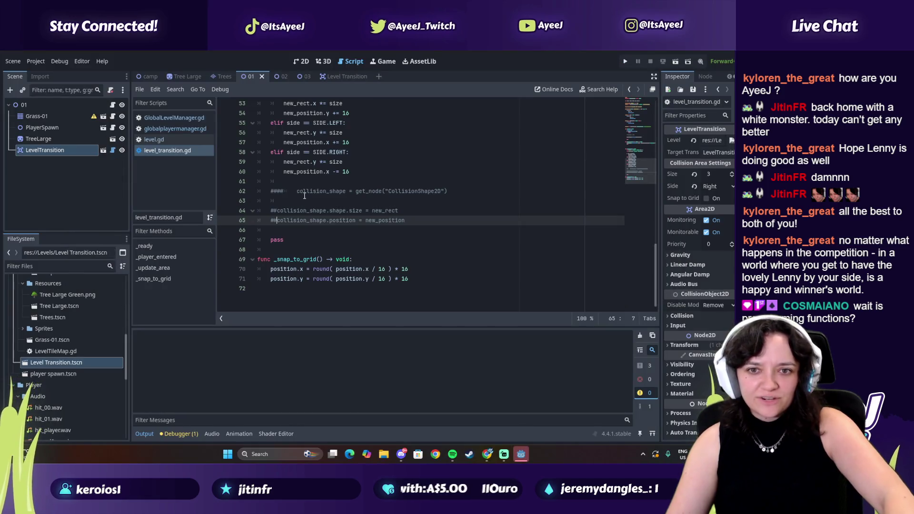
- Restore the collision_shape block, then delete lines 62–67 so only pass remains
click(282, 192)
key(BackSpace)
key(BackSpace)
key(BackSpace)
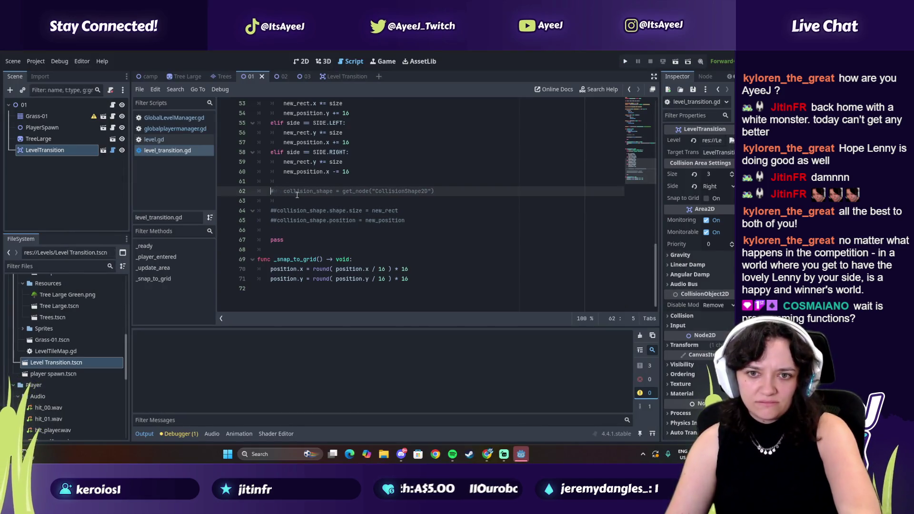
key(ctrl+z)
key(ctrl+z)
key(ctrl+z)
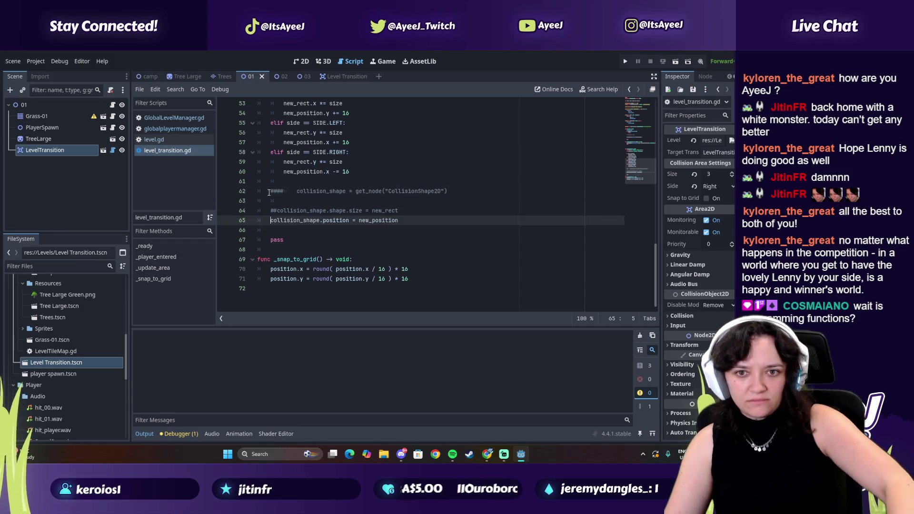
click(308, 210)
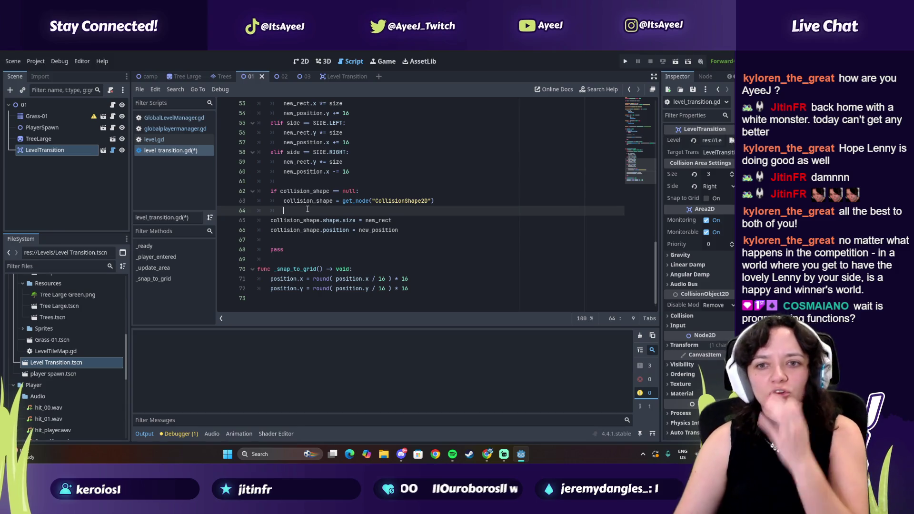
drag(409, 235, 264, 196)
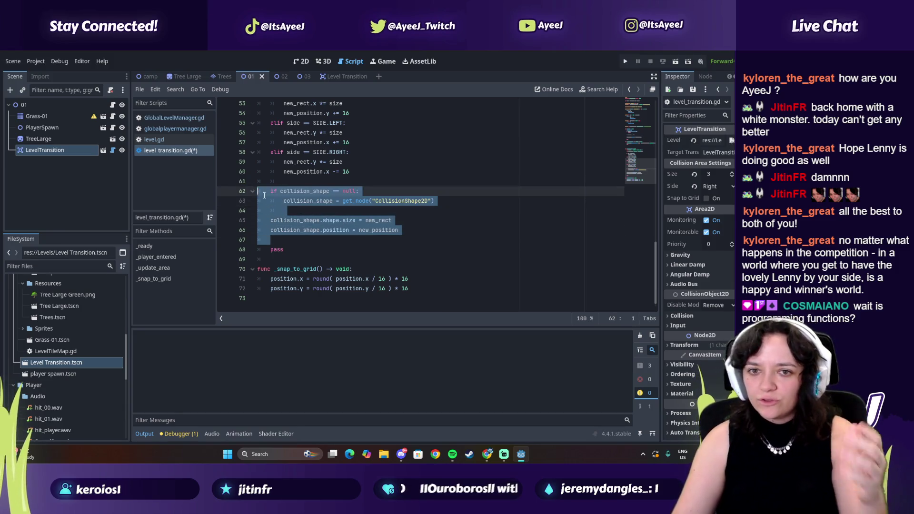
key(BackSpace)
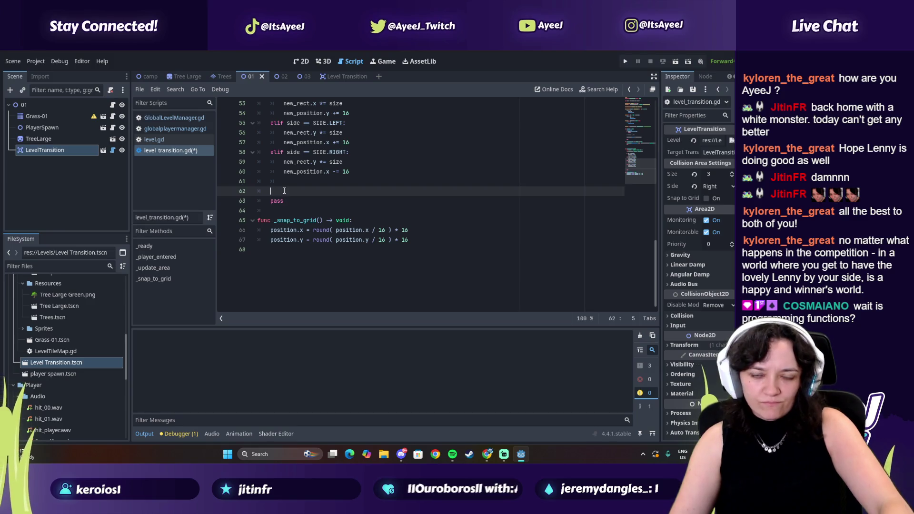
key(alt+Tab)
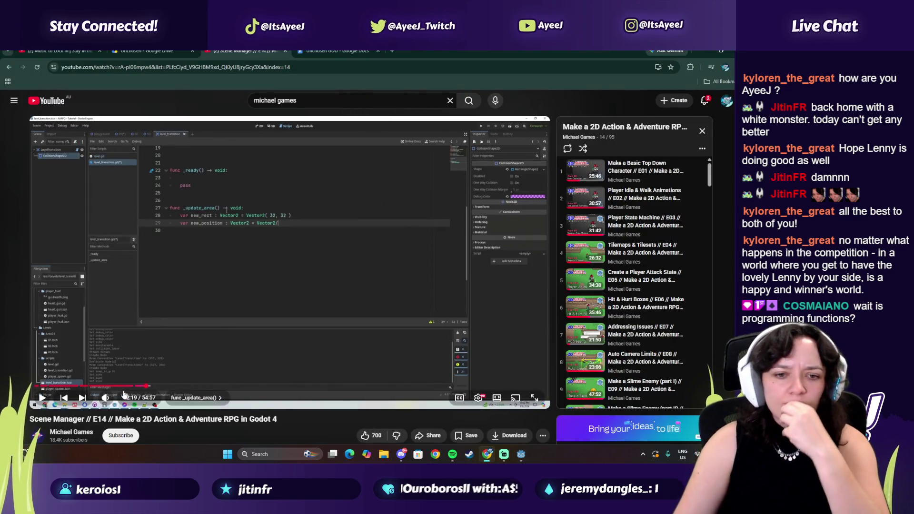
- Skip the sponsored ad and scrub the tutorial between about 5:22 and 8:37
click(105, 386)
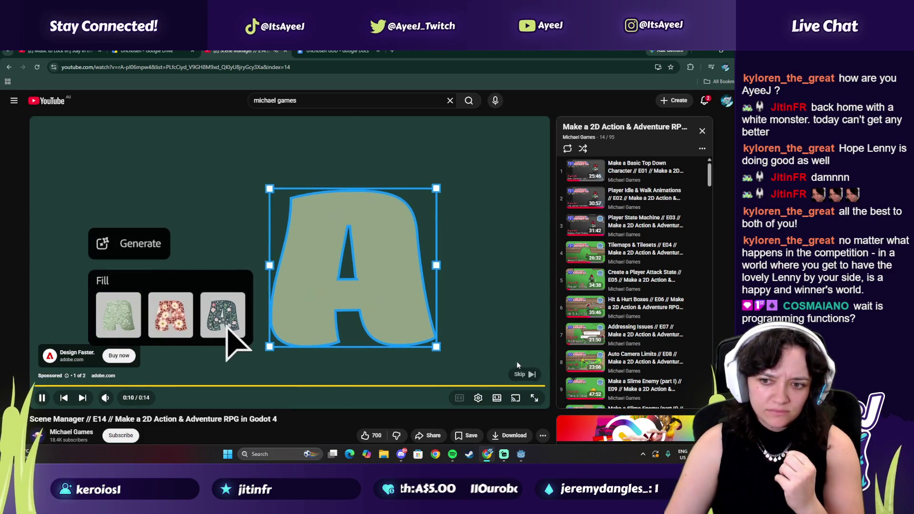
click(520, 374)
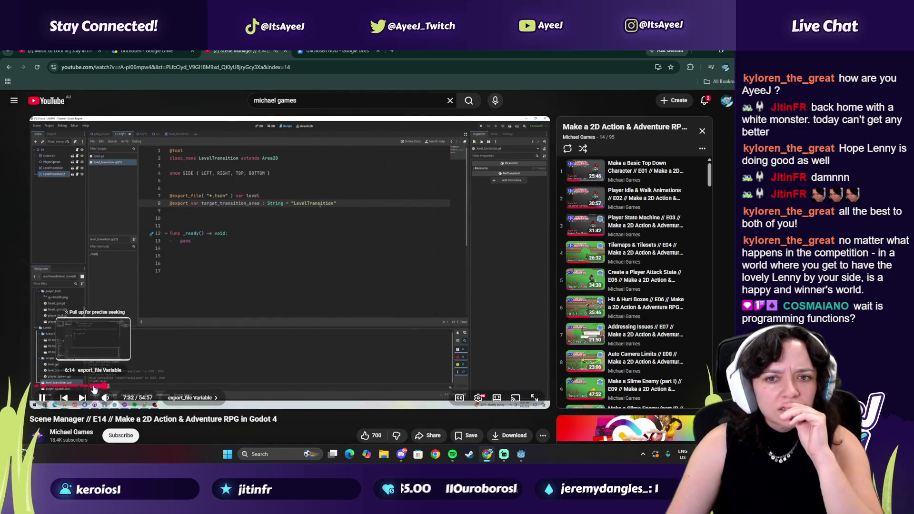
mouse_move(94, 389)
mouse_down()
mouse_move(75, 388)
mouse_move(85, 390)
mouse_up()
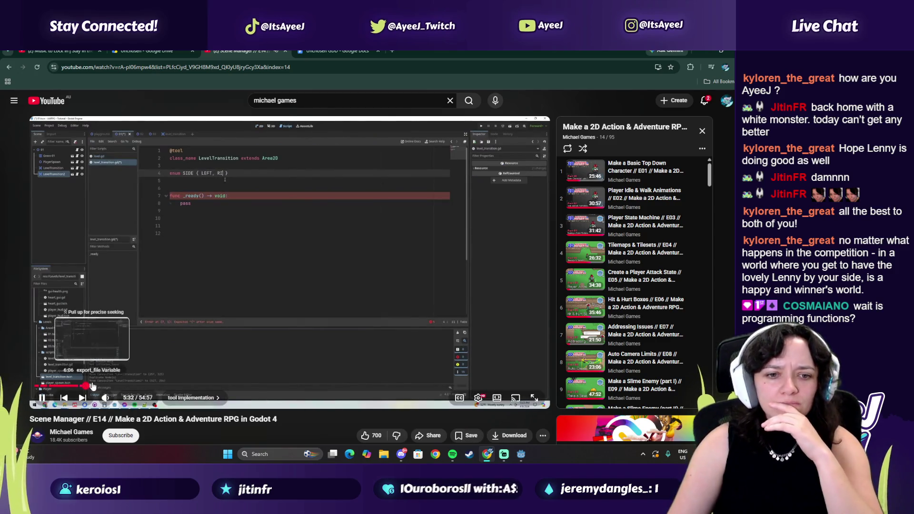
drag(93, 386, 109, 390)
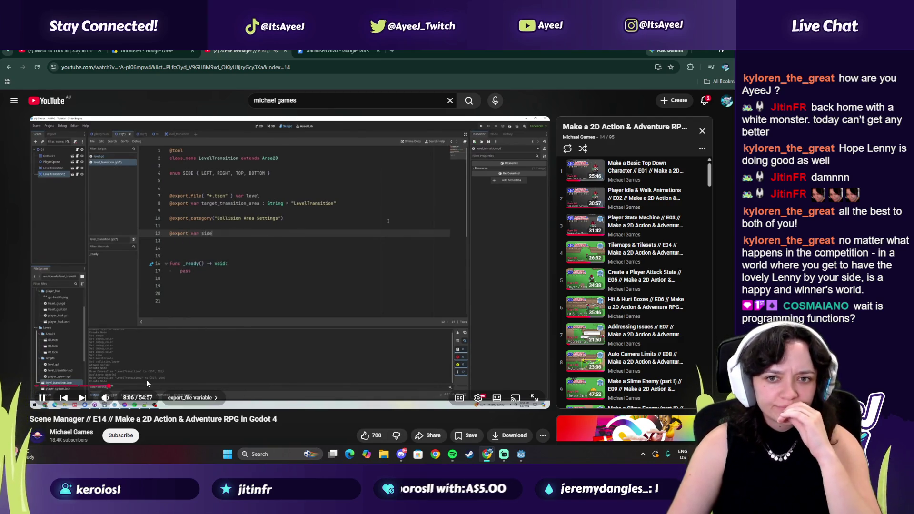
drag(114, 387, 141, 390)
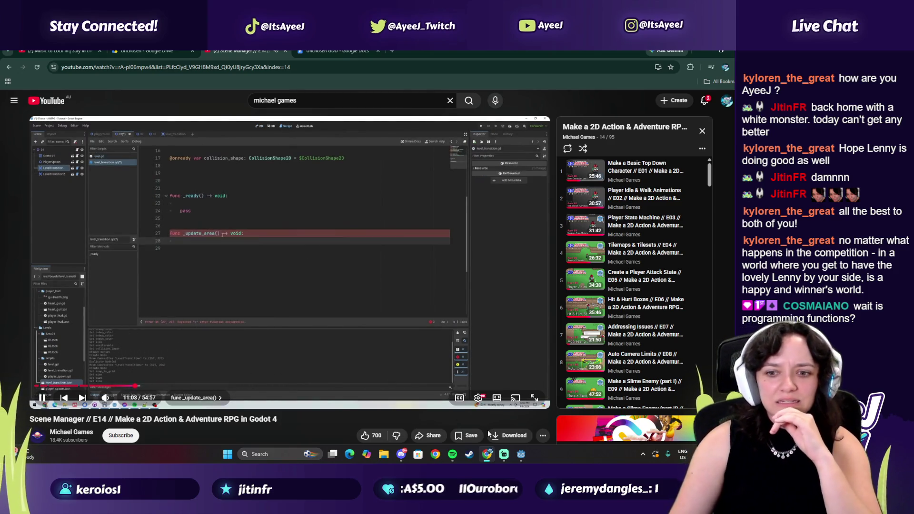
- Glance at the Godot script editor and flip back to the tutorial
click(520, 459)
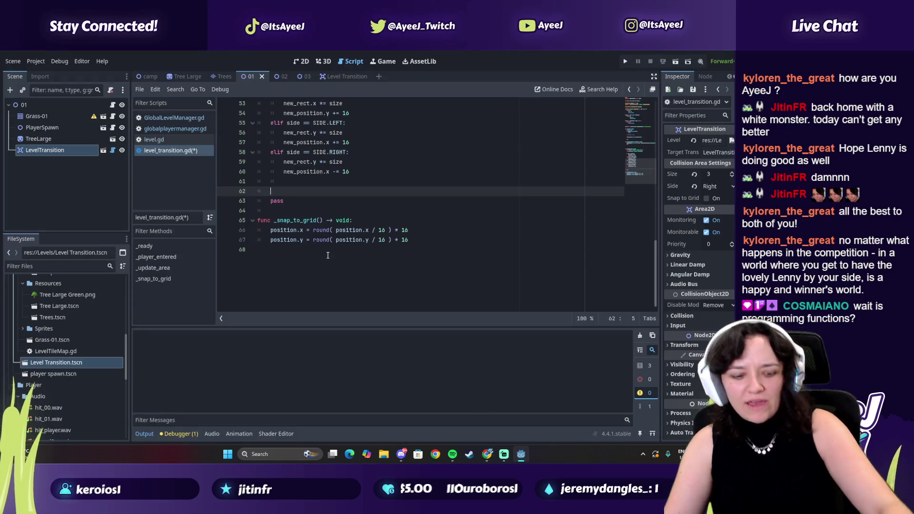
key(shift+Up)
key(shift+Up)
key(shift+Up)
key(alt+Tab)
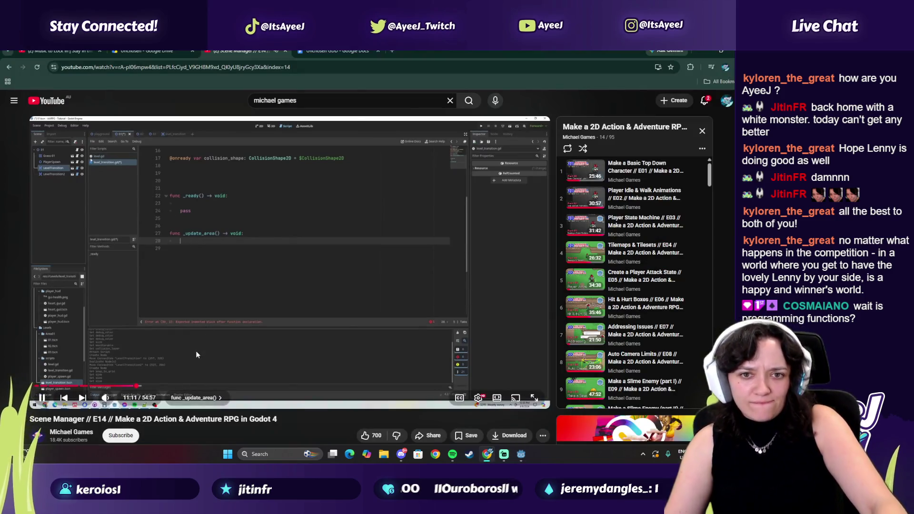
key(alt+Tab)
key(alt+Tab)
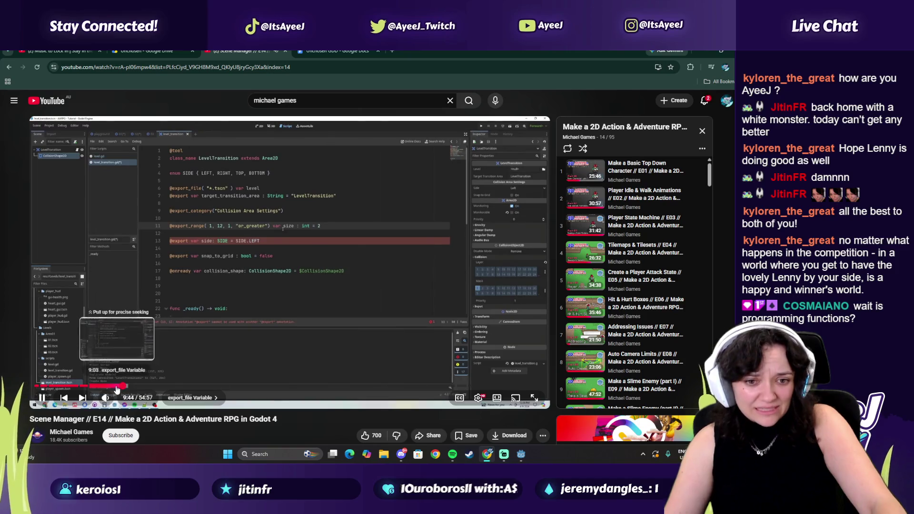
- Jump the tutorial back to about 5:20, then ahead through 13:16 to 14:47
click(115, 388)
click(95, 388)
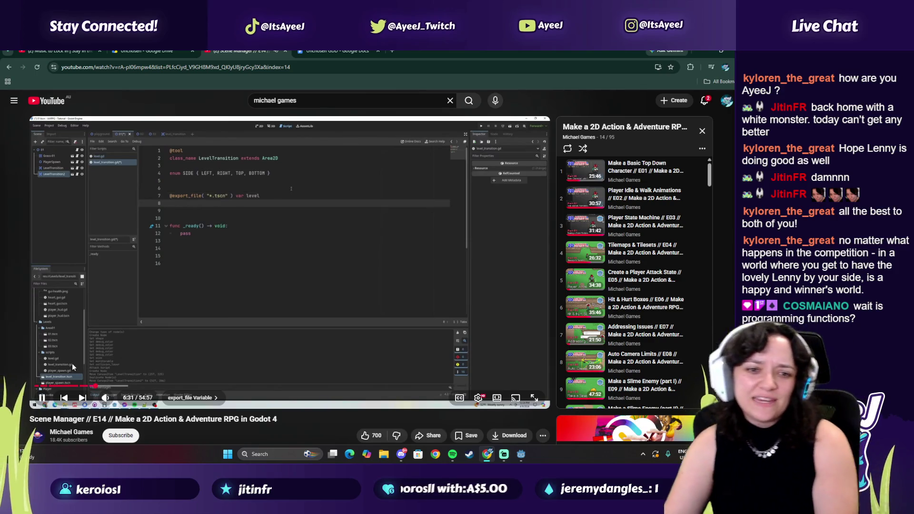
click(85, 387)
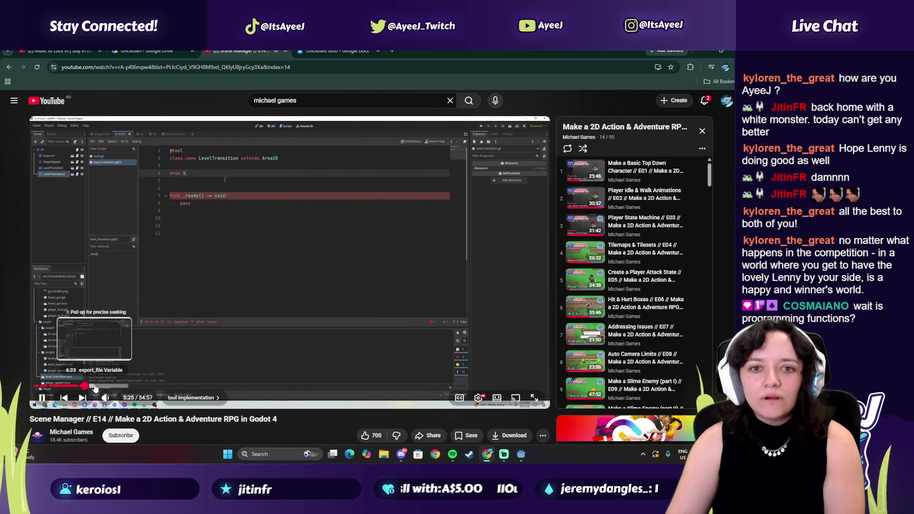
click(94, 387)
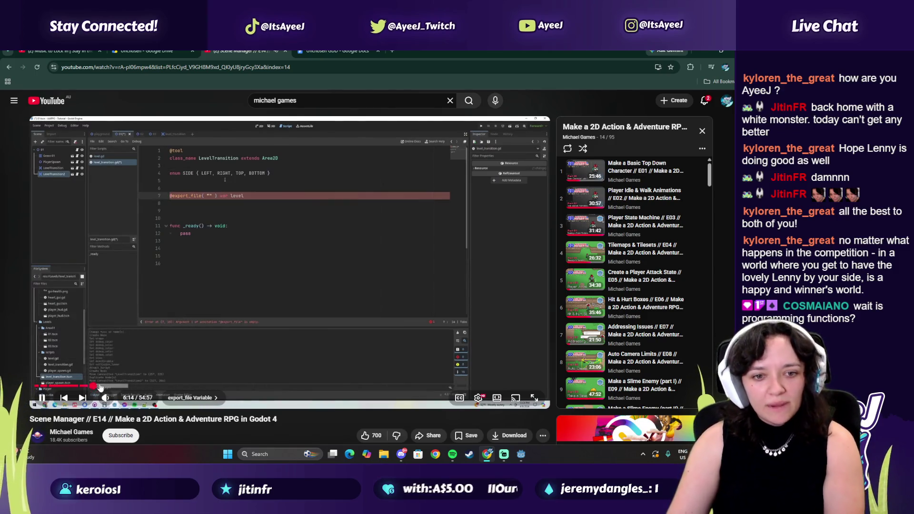
click(146, 387)
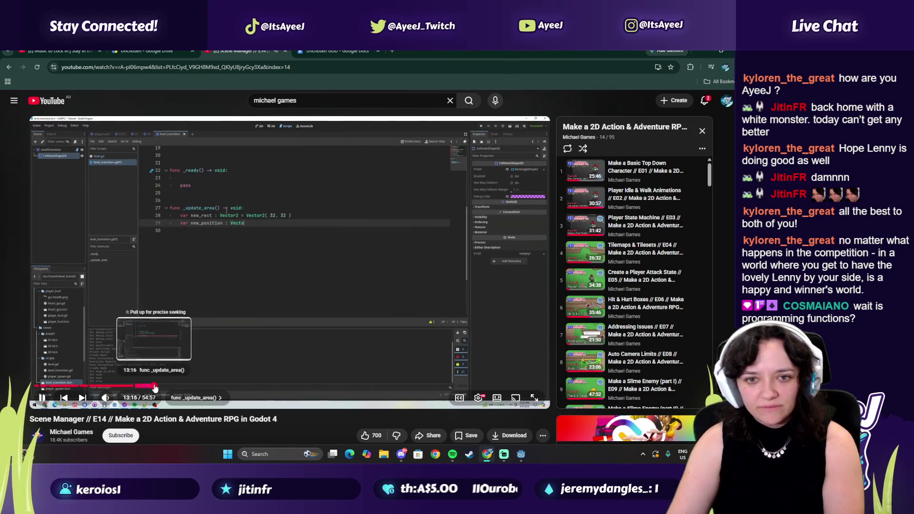
click(158, 390)
click(163, 388)
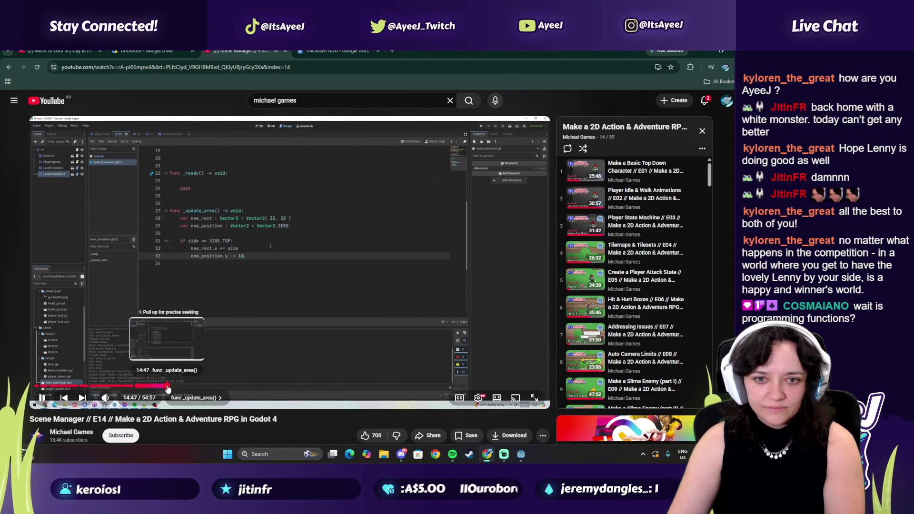
click(169, 388)
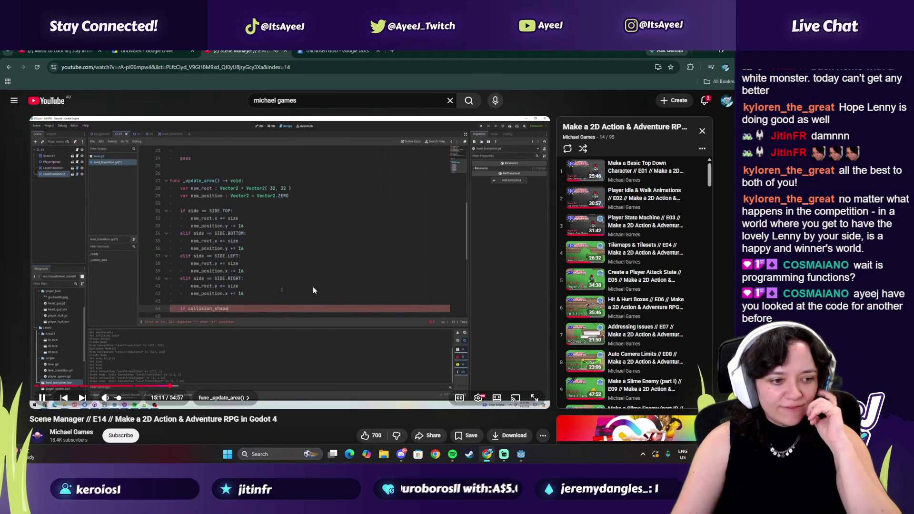
- Watch the tutorial to the get_node collision_shape line at 15:36, then return to Godot
click(206, 325)
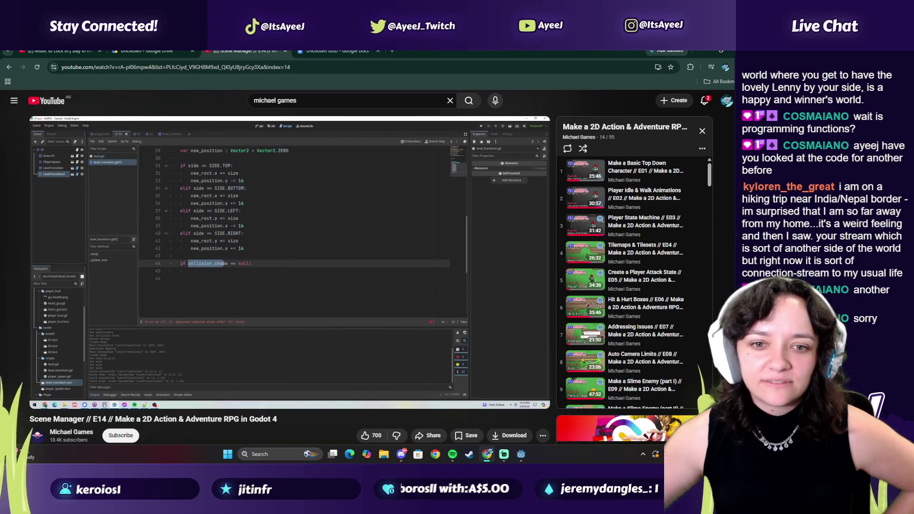
click(297, 321)
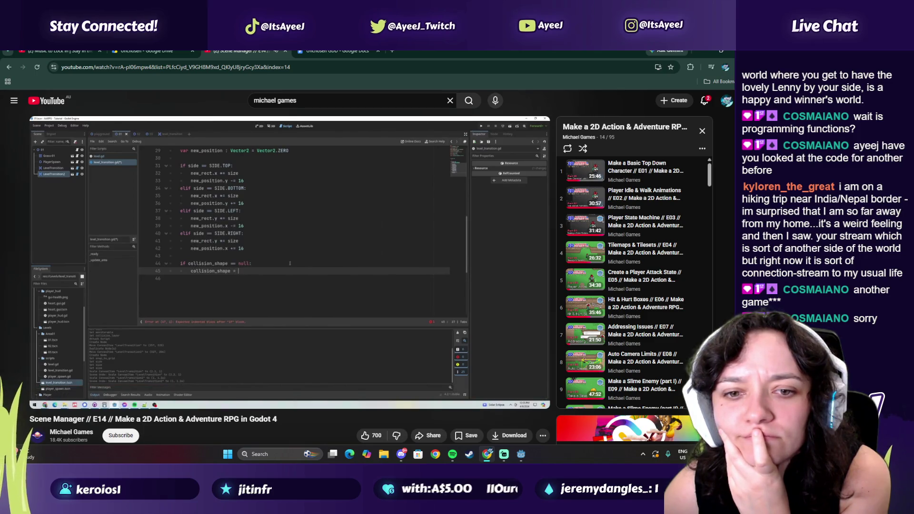
click(301, 290)
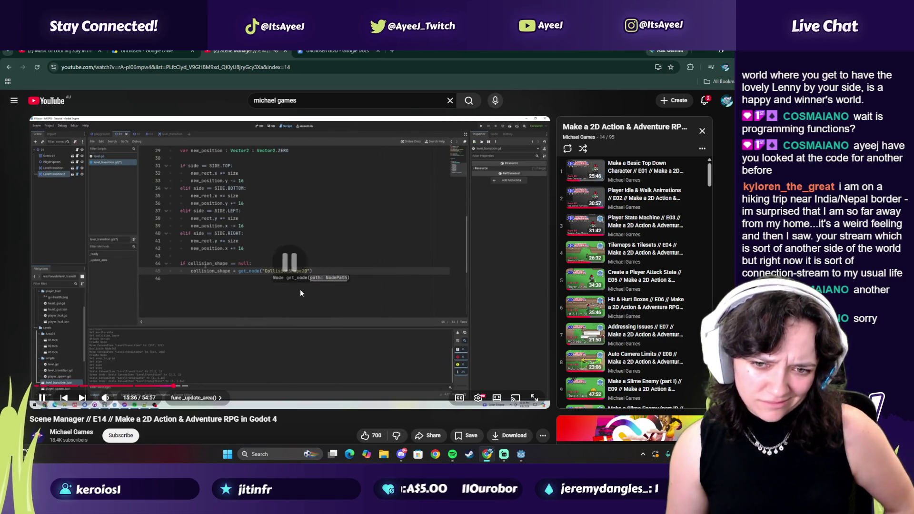
click(521, 454)
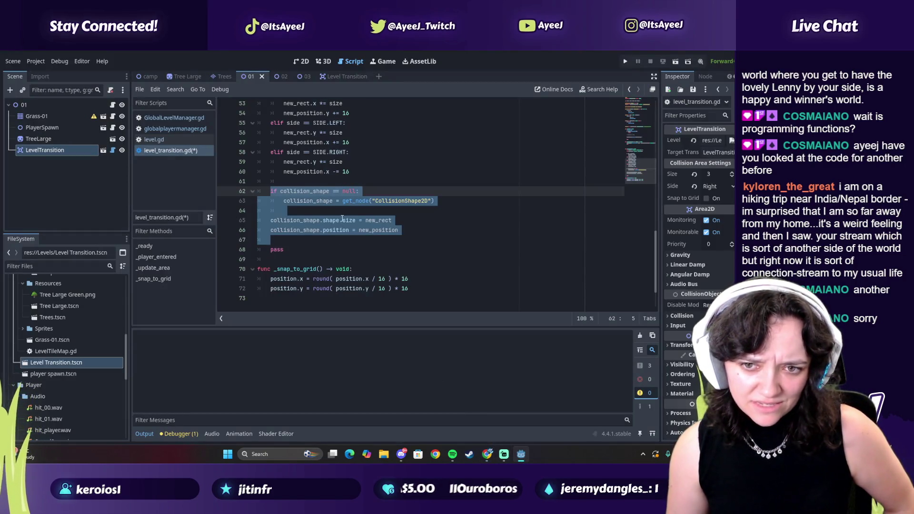
- Play the tutorial on to 15:56 while comparing it with the Godot script
key(alt+Tab)
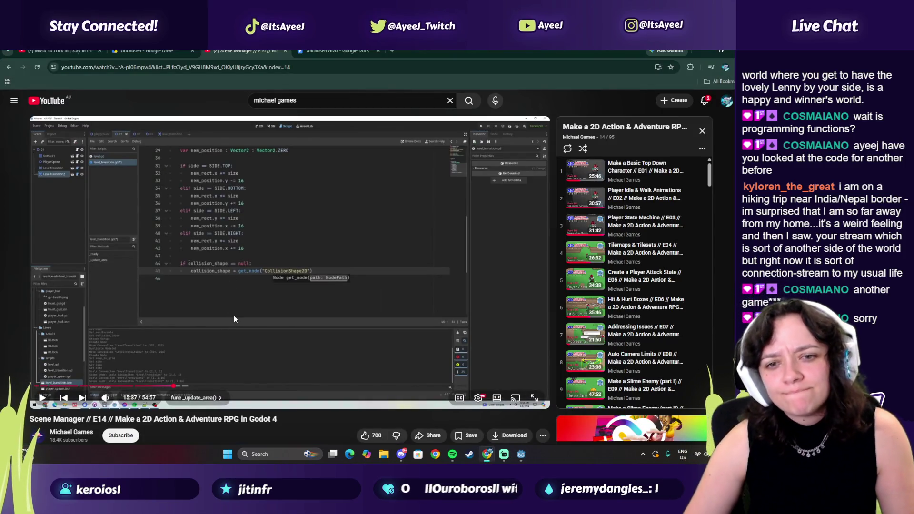
key(alt+Tab)
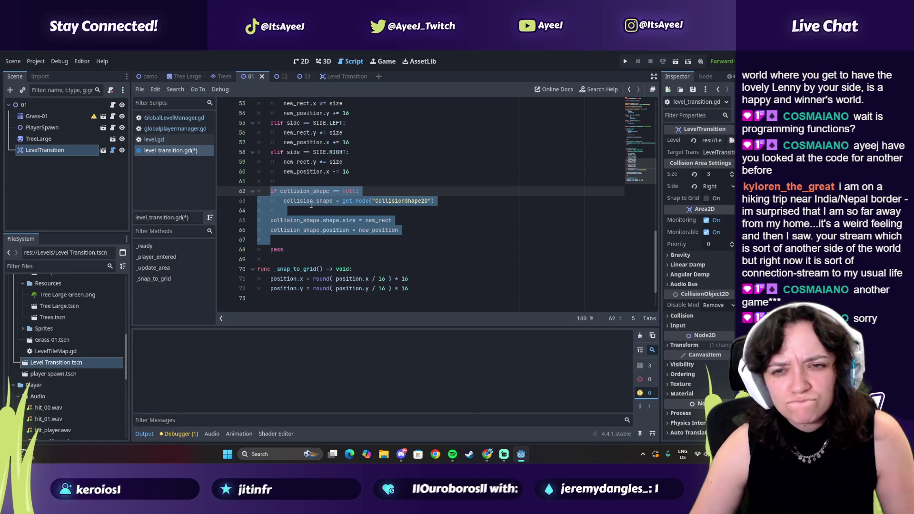
scroll(317, 204, up, 4)
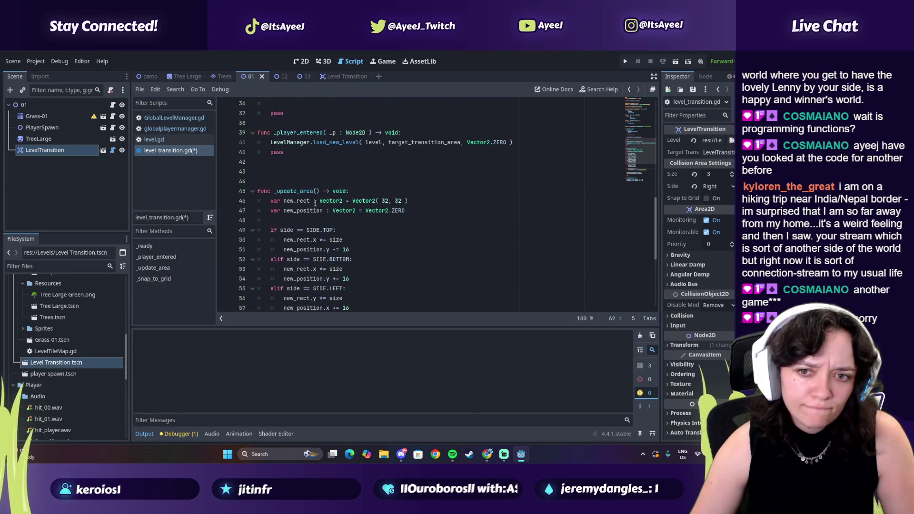
scroll(315, 203, down, 3)
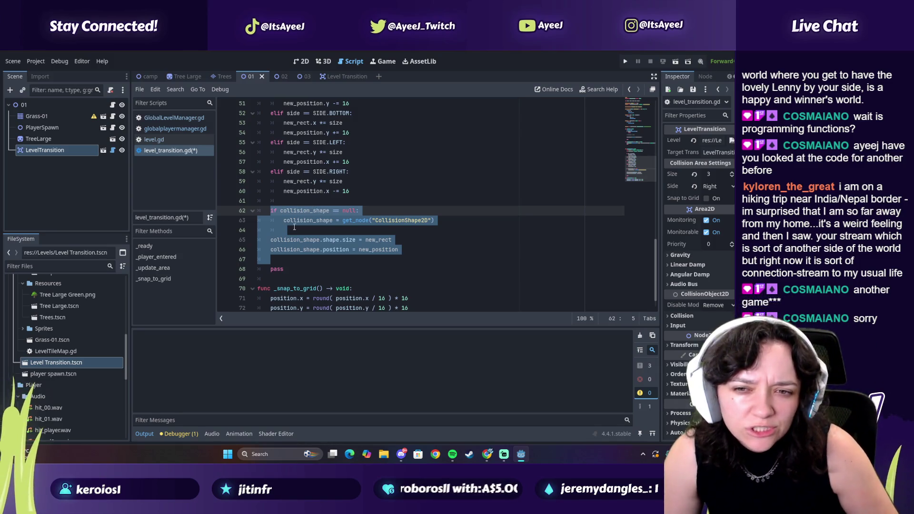
key(alt+Tab)
click(281, 243)
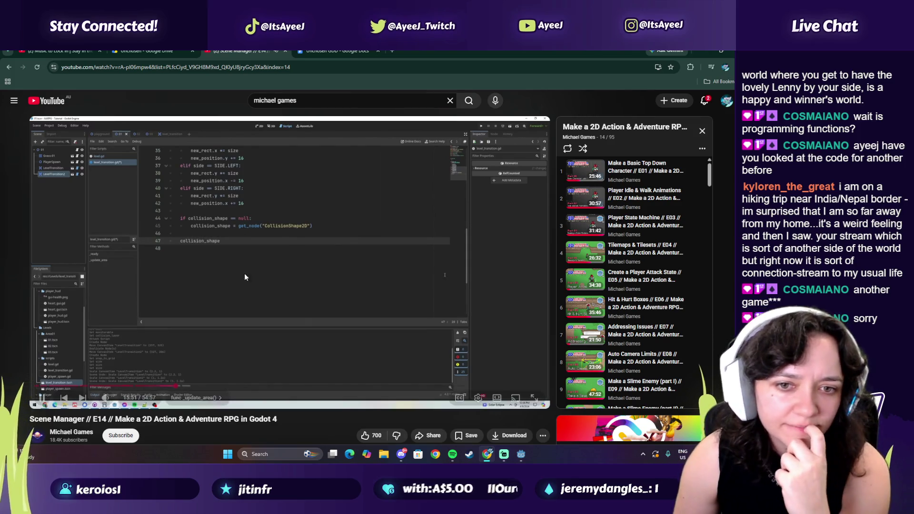
click(303, 275)
key(alt+Tab)
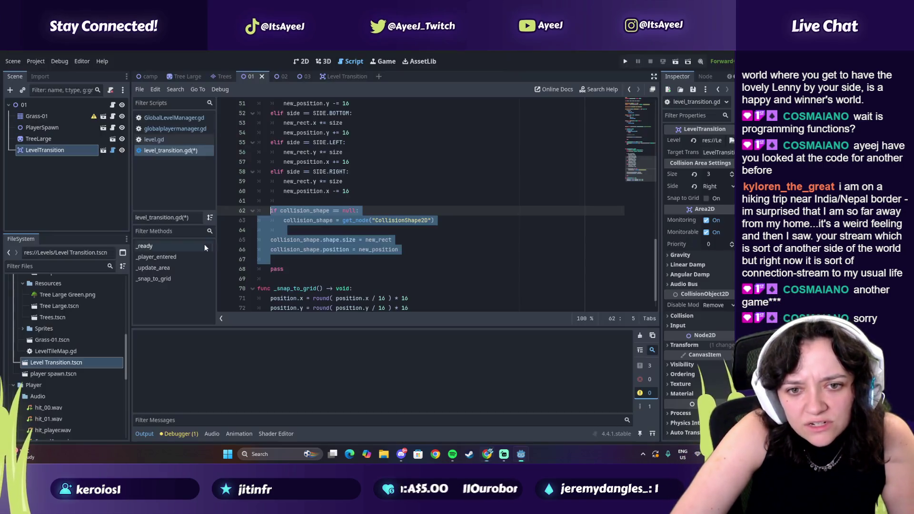
- Compare line 65's collision_shape shape.size code against the tutorial's new_rect
click(295, 240)
drag(323, 241, 358, 241)
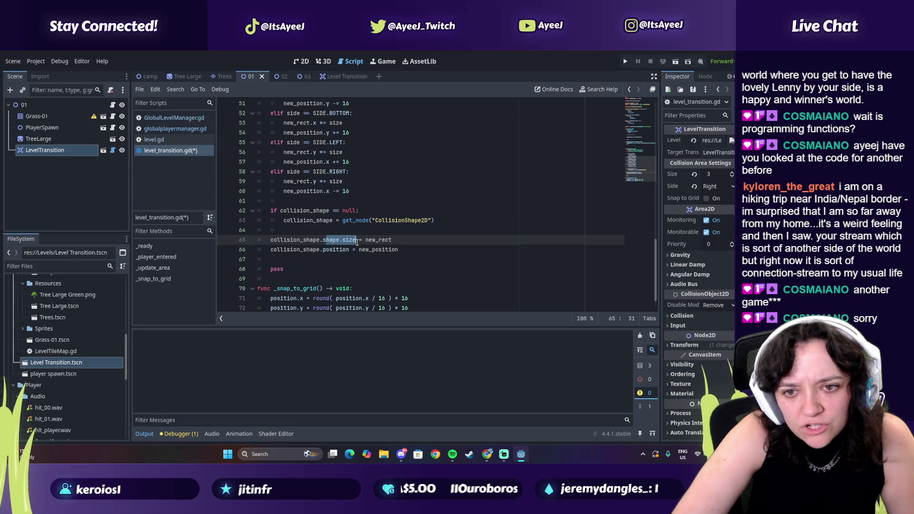
drag(280, 241, 305, 240)
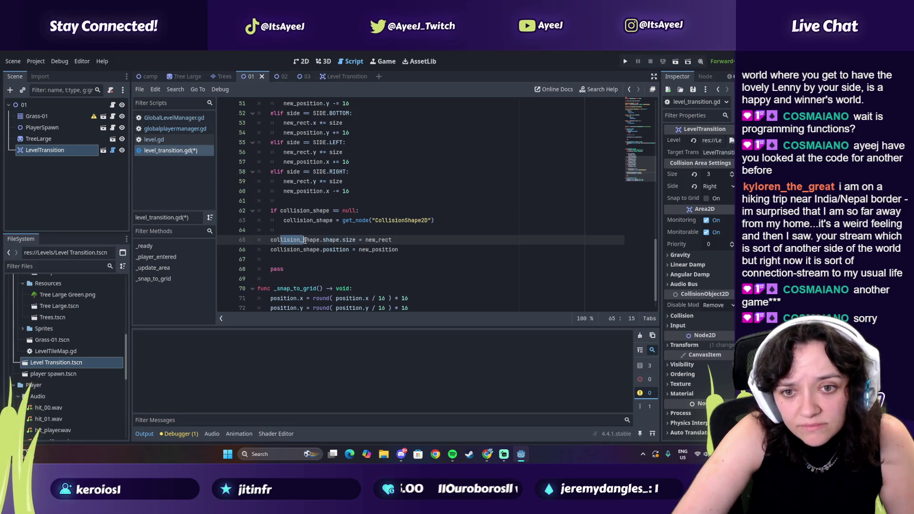
key(alt+Tab)
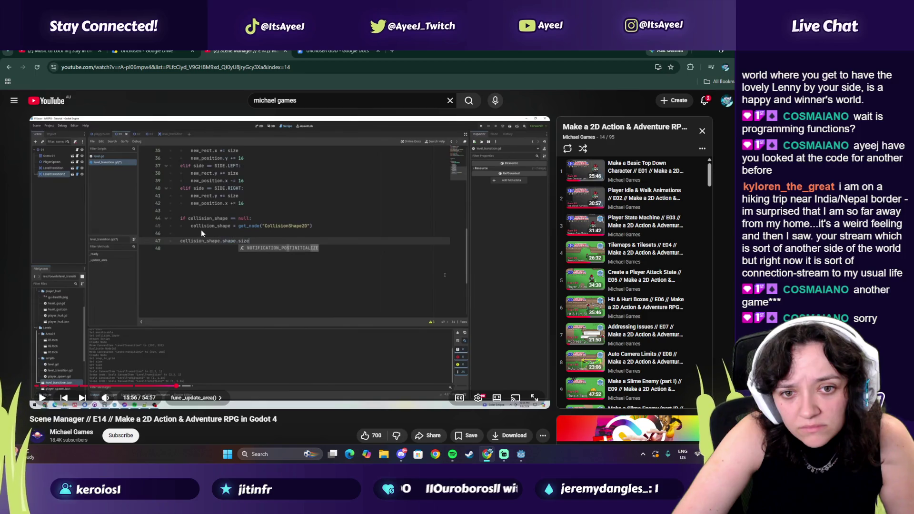
key(alt+Tab)
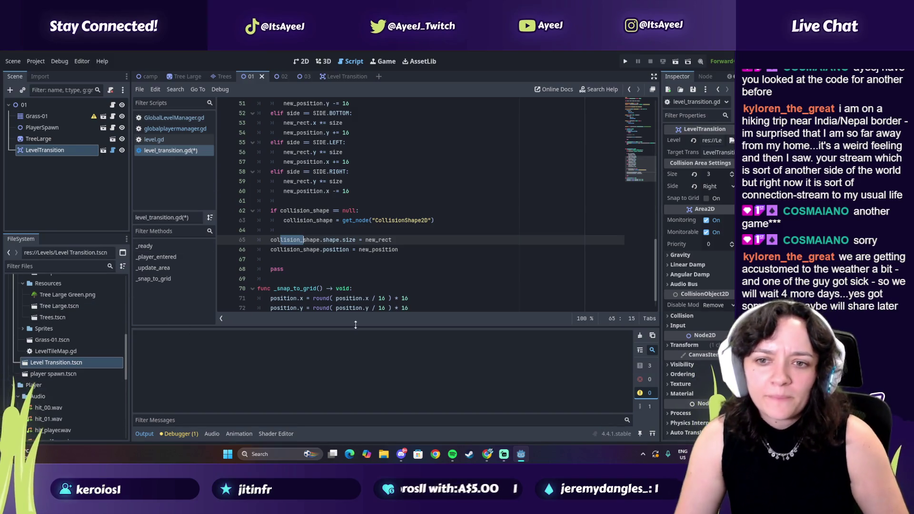
double_click(373, 240)
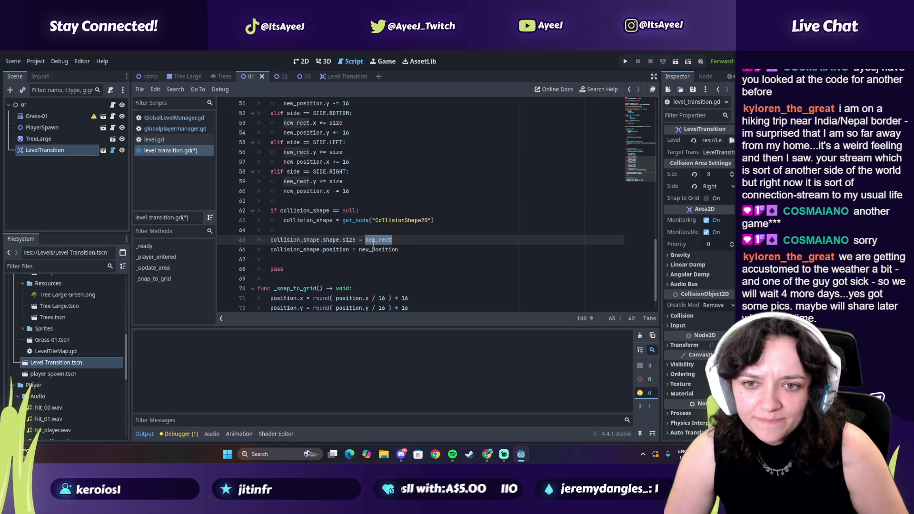
scroll(328, 207, up, 2)
scroll(329, 208, down, 3)
- Play the tutorial to 16:11 and compare line 66 with its new_position
key(alt+Tab)
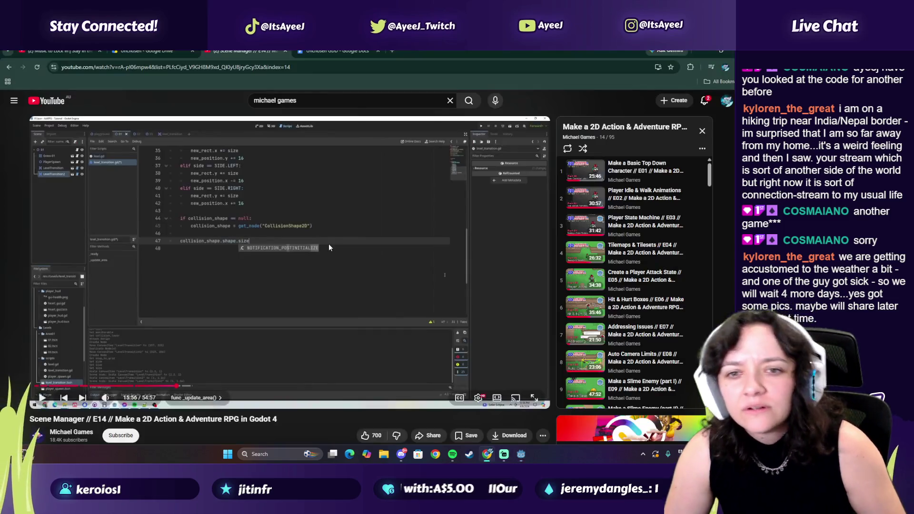
click(329, 243)
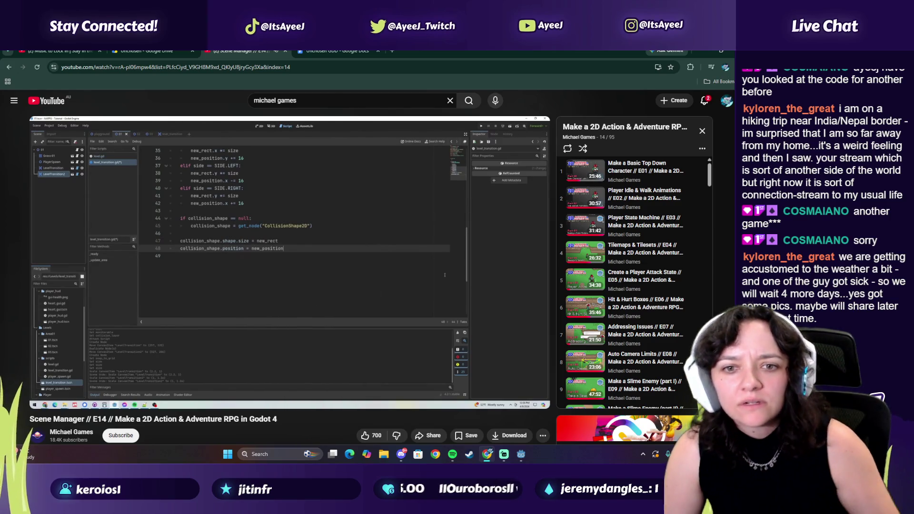
click(198, 217)
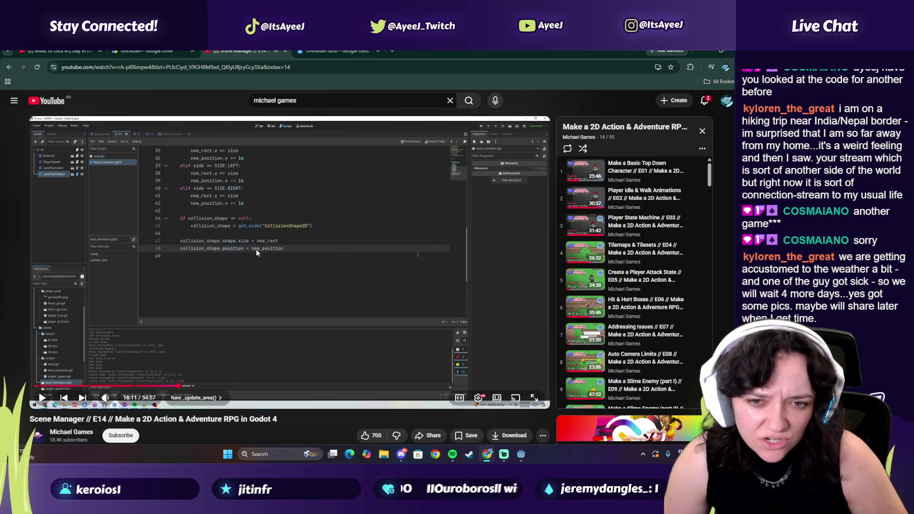
key(alt+Tab)
double_click(361, 230)
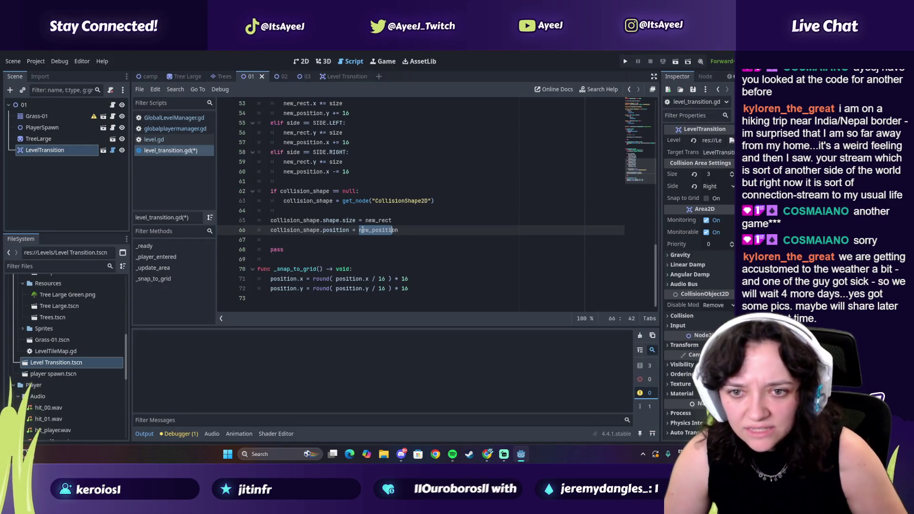
- Pause the tutorial at 16:19 and compare its _update_area code with the script
key(alt+Tab)
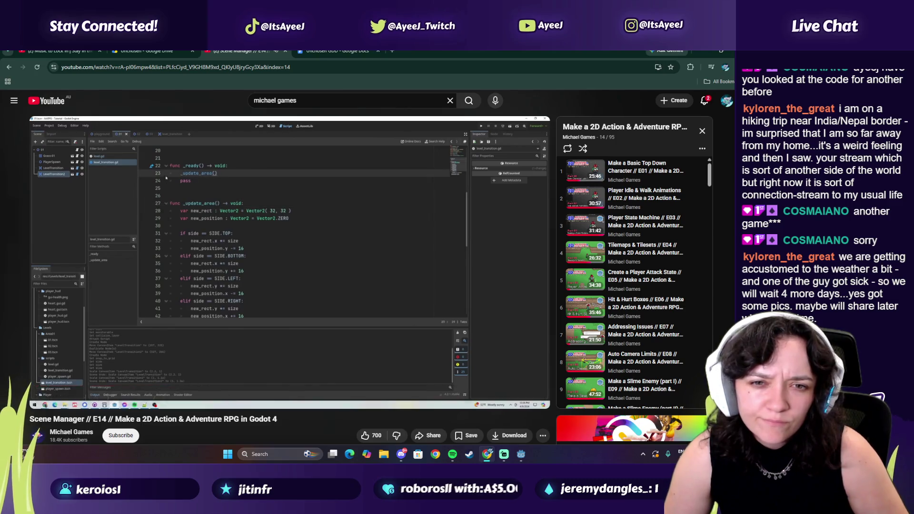
click(267, 284)
key(alt+Tab)
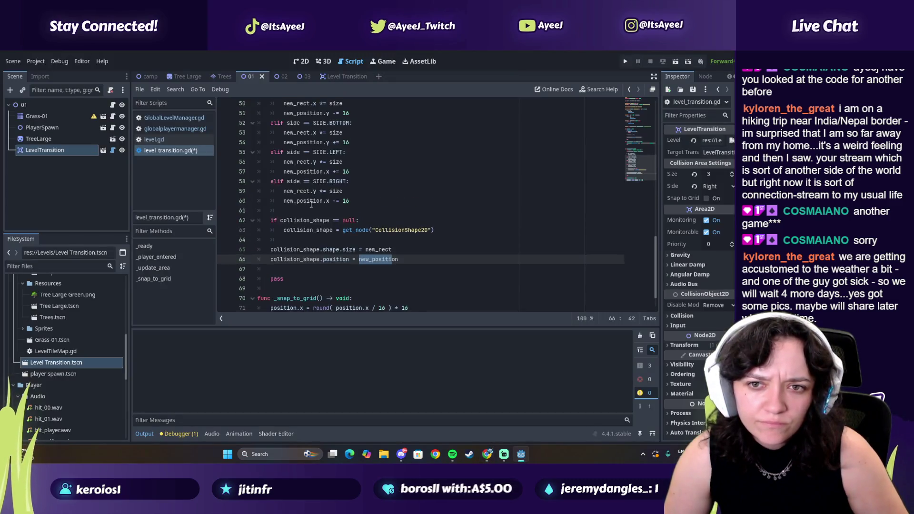
key(alt+Tab)
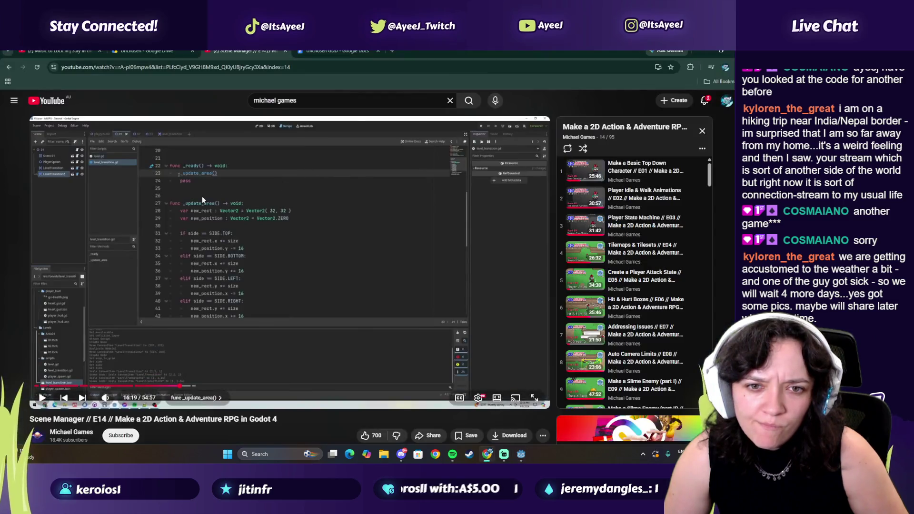
key(alt+Tab)
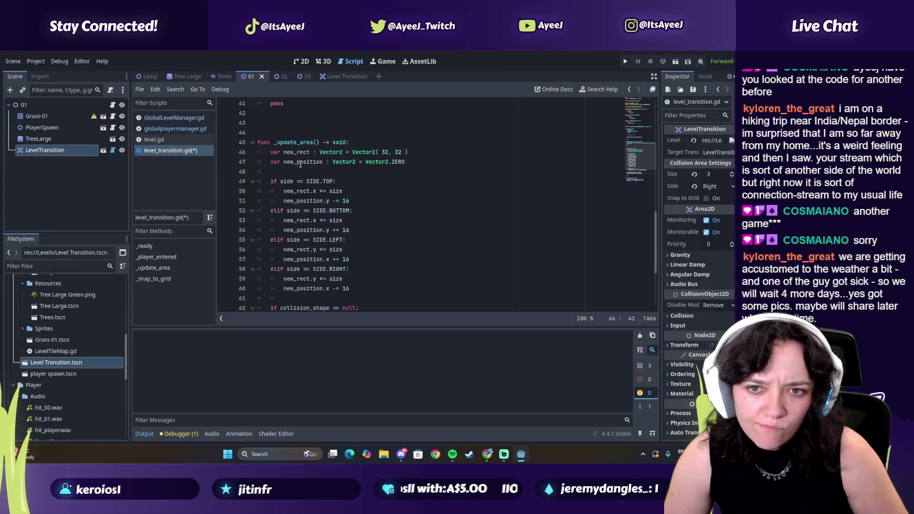
key(alt+Tab)
key(alt+Tab)
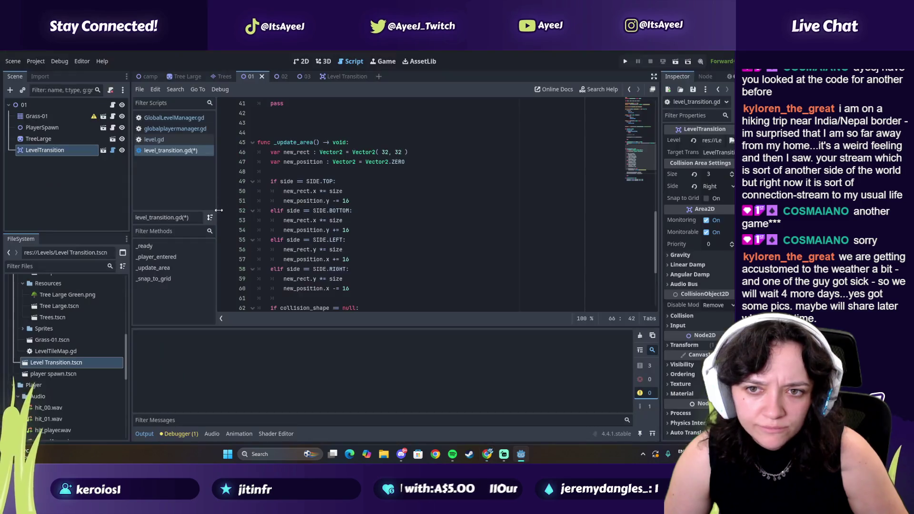
key(alt+Tab)
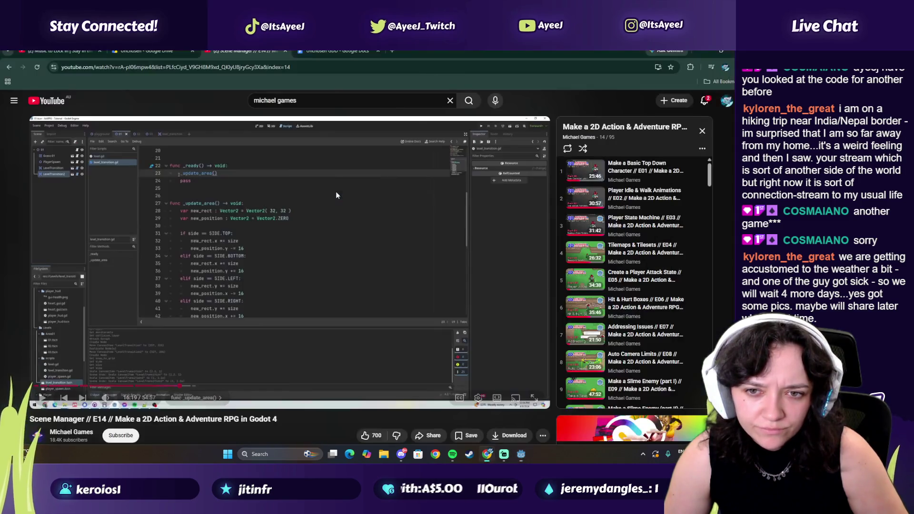
key(alt+Tab)
scroll(300, 214, down, 2)
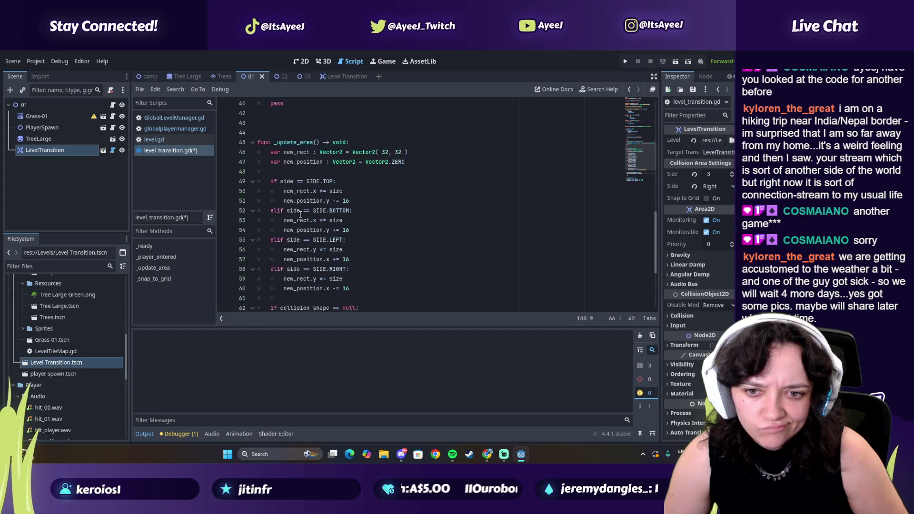
key(alt+Tab)
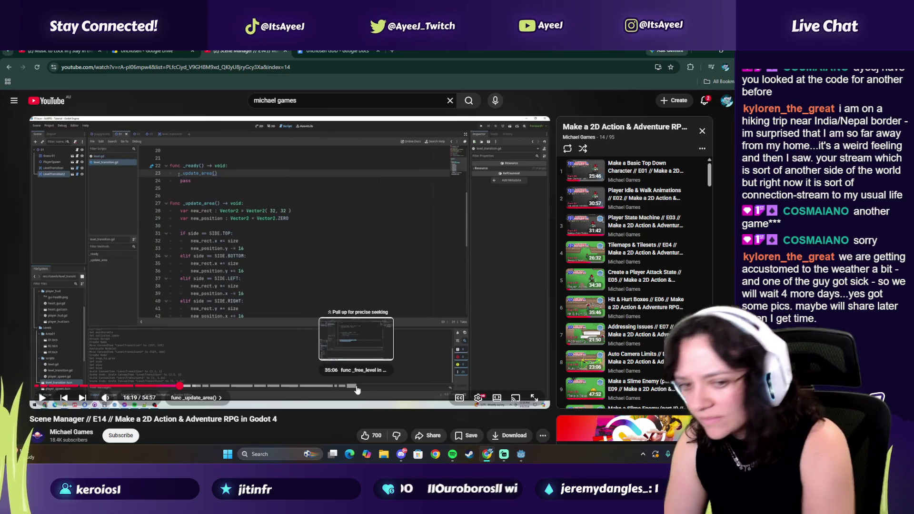
- Jump the tutorial ahead to 36:01 at _player_entered and play it
drag(180, 386, 179, 387)
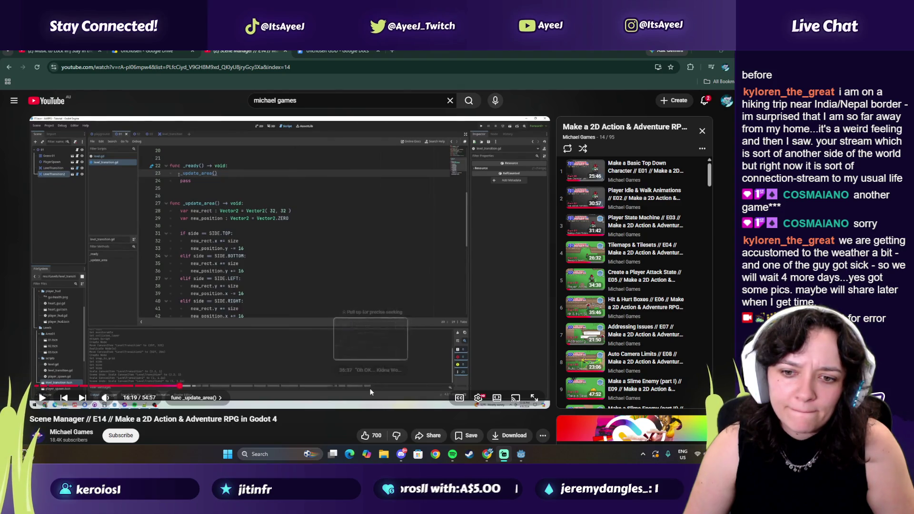
click(367, 387)
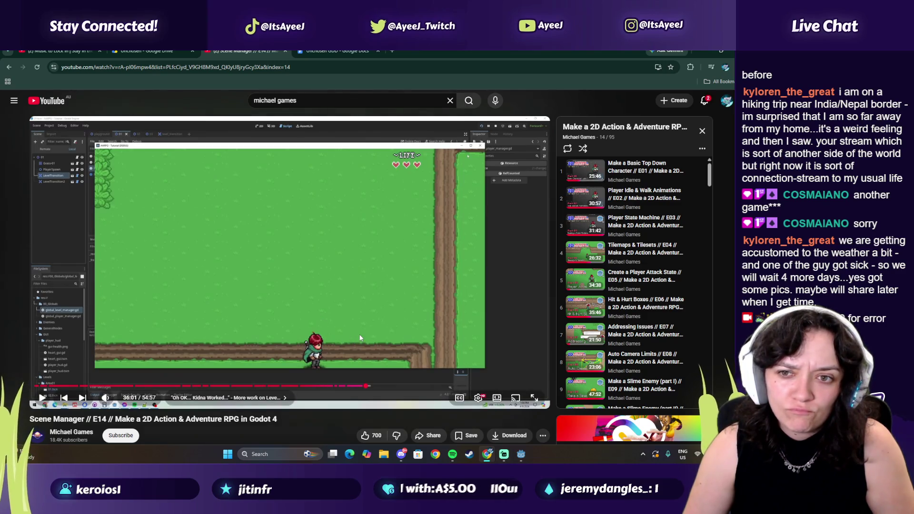
click(360, 338)
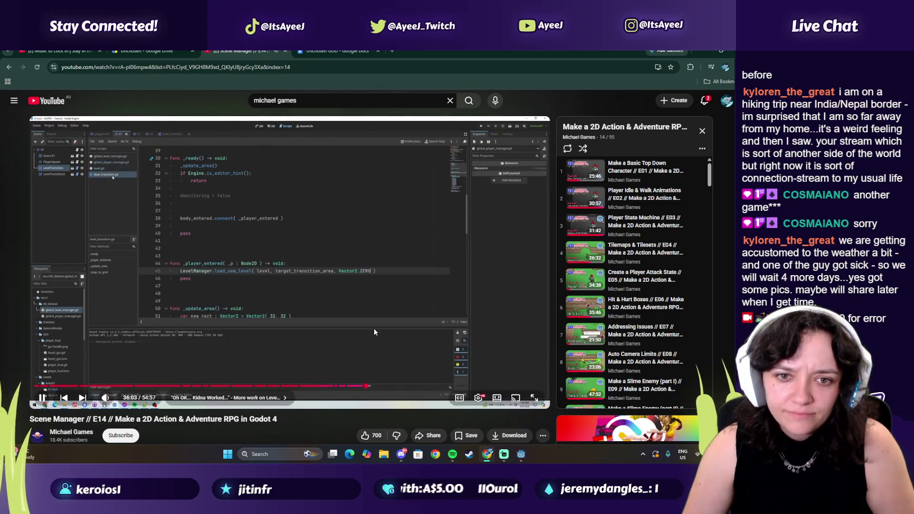
- Pause the tutorial and add ## comment marks at the start of line 62
click(374, 332)
key(alt+Tab)
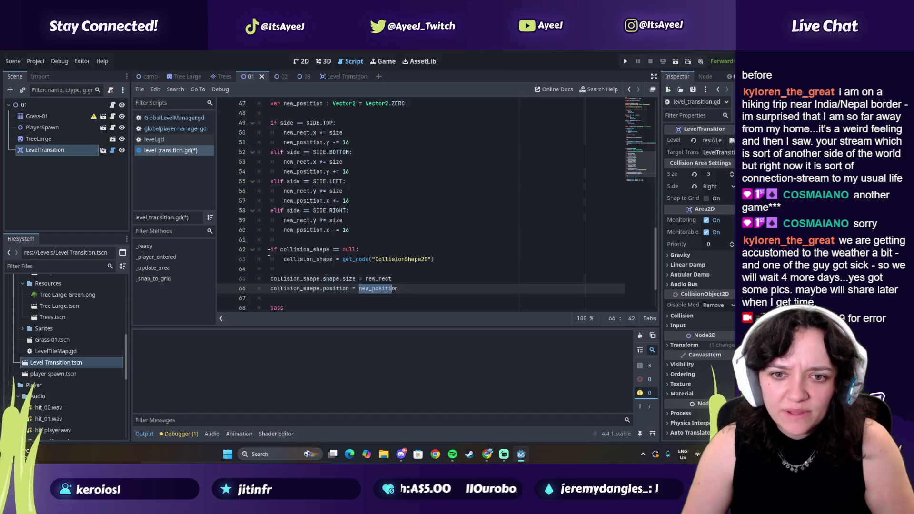
click(270, 251)
text(##)
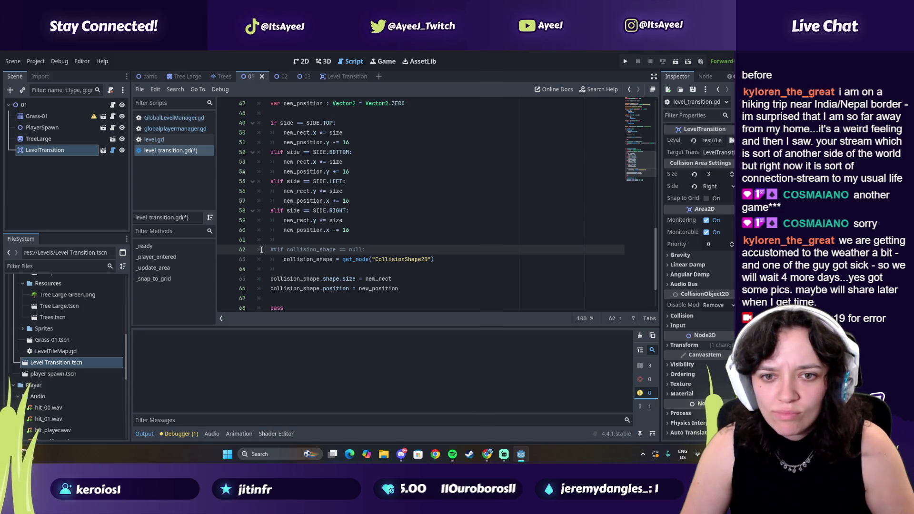
click(268, 249)
text(##)
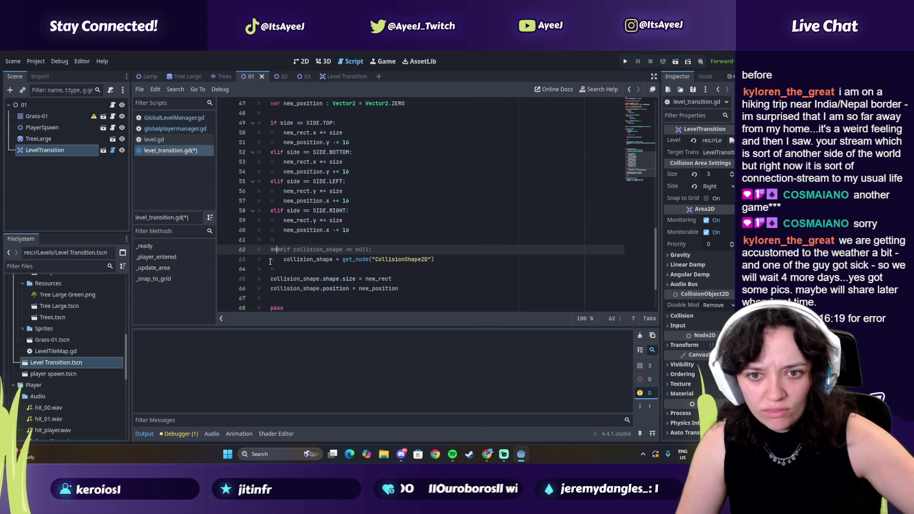
key(BackSpace)
key(BackSpace)
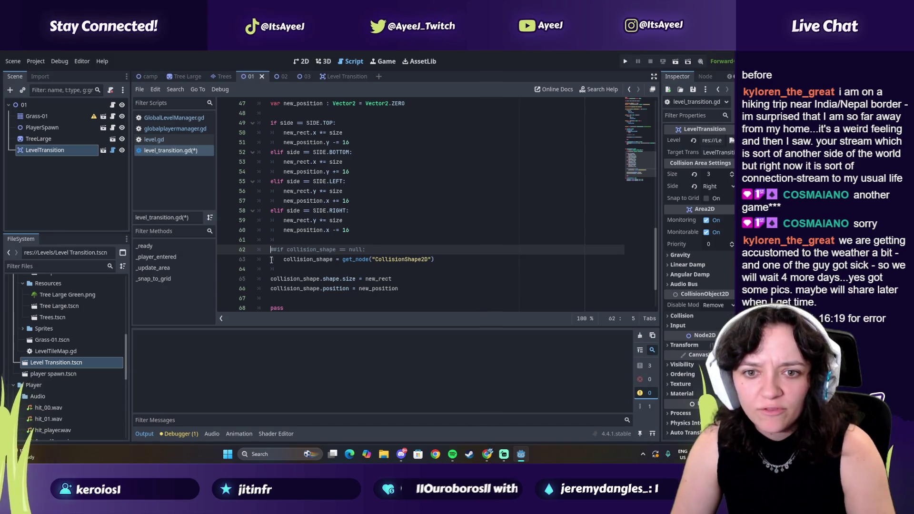
- Clear the stray comment marks from the end of line 66 and from line 62
click(409, 294)
text(###)
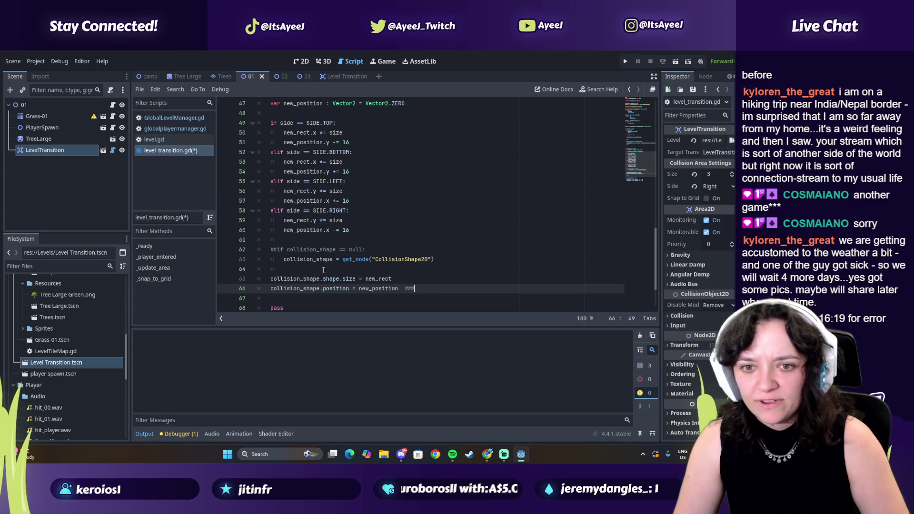
click(276, 250)
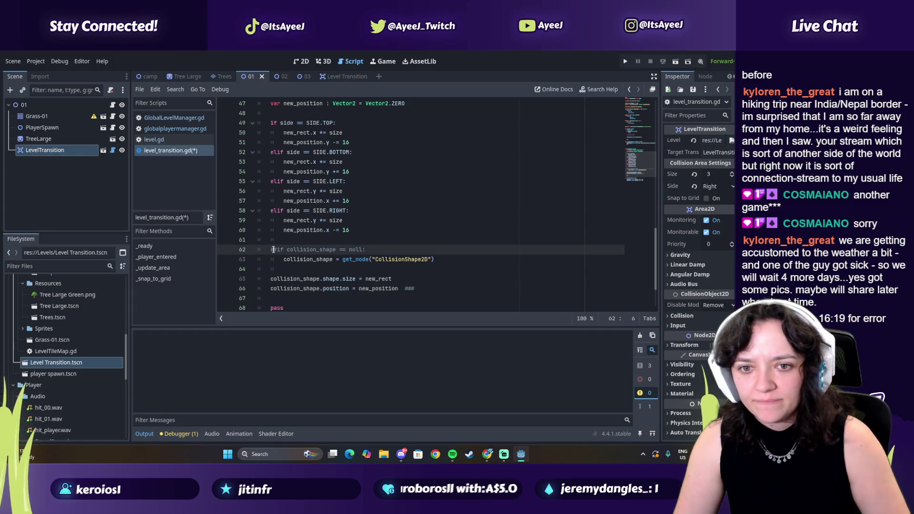
text(##)
click(415, 289)
text(####)
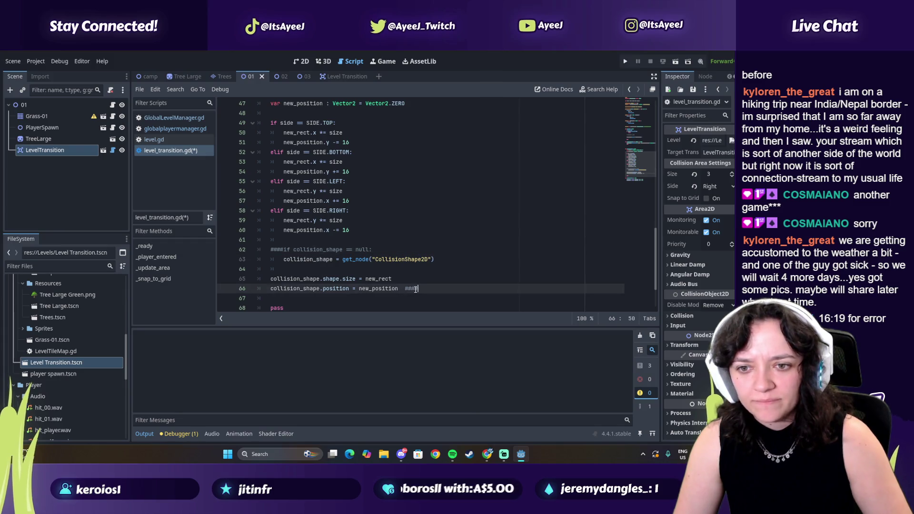
key(BackSpace)
key(BackSpace)
key(BackSpace)
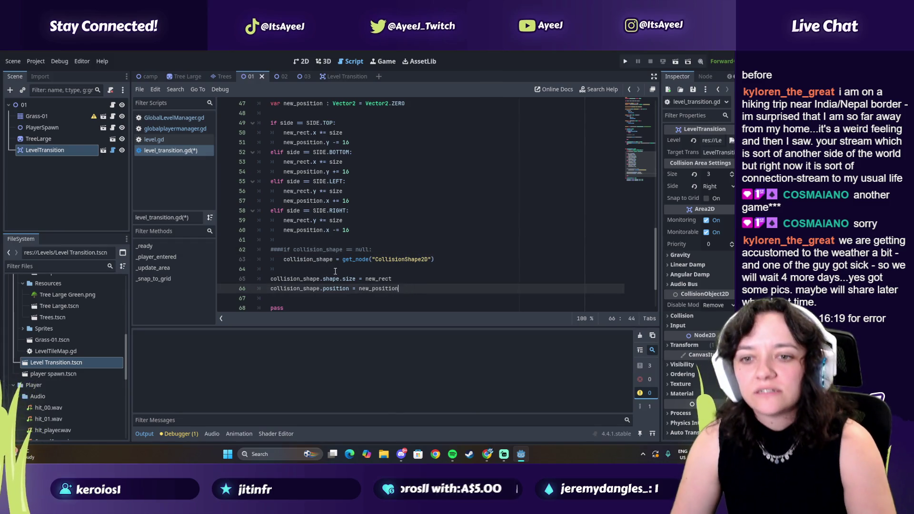
click(285, 249)
key(BackSpace)
key(BackSpace)
key(BackSpace)
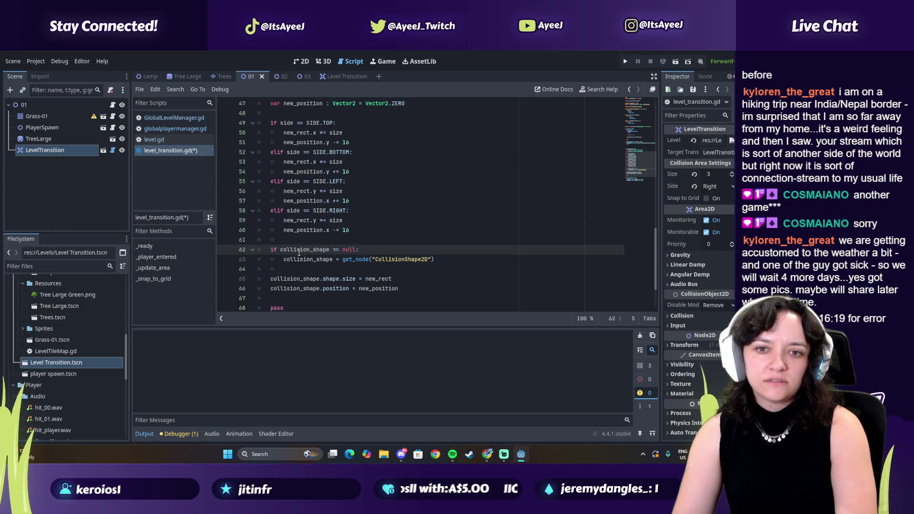
- Prefix the null check, get_node and shape size lines with ## in turn
text(##)
key(Down)
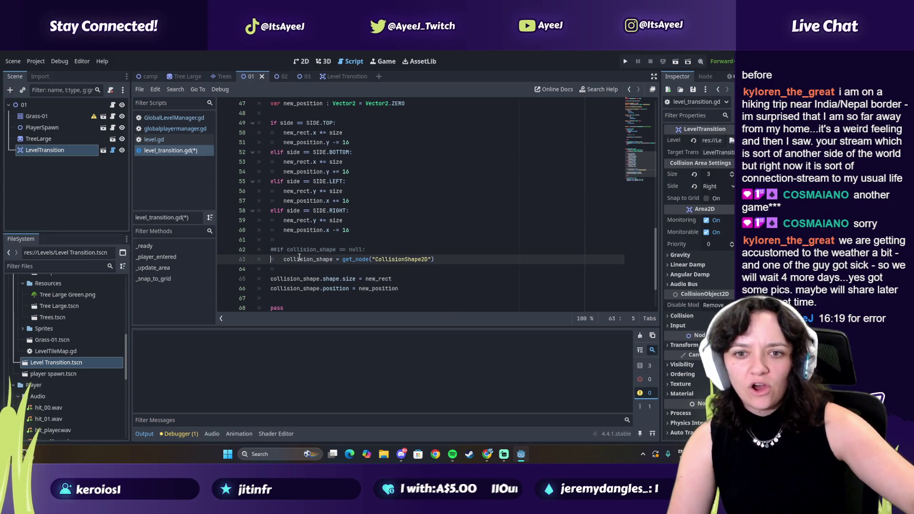
text(##)
key(Down)
key(Down)
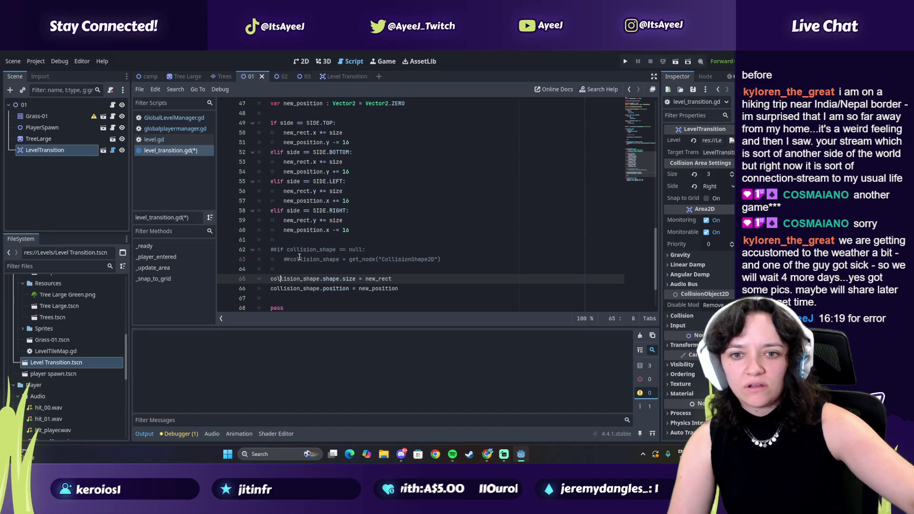
text(##)
key(Down)
- Hide Spotify, resume the tutorial and jump back to 35:50 to watch the _place_player part
text(##)
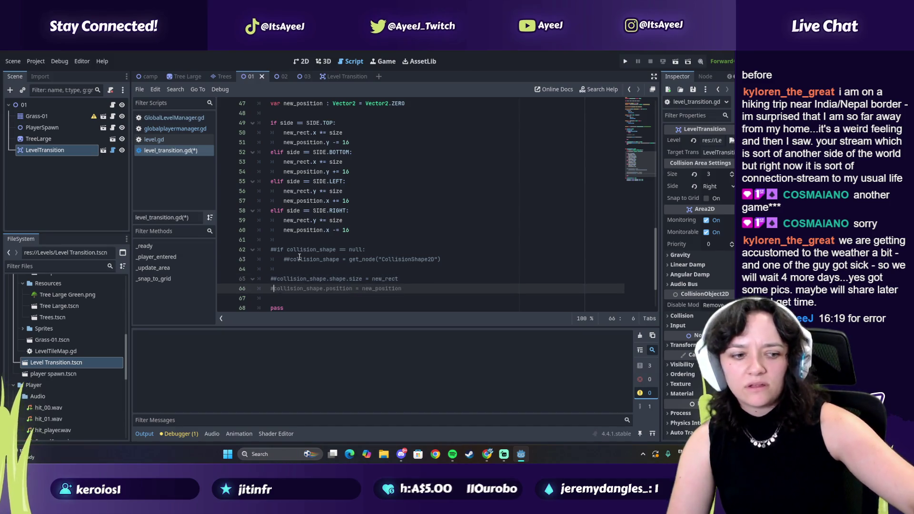
click(487, 454)
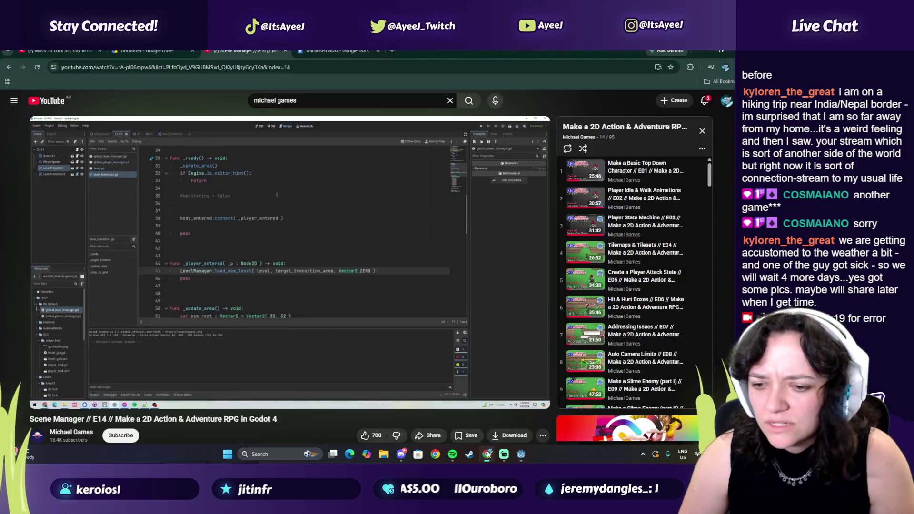
click(453, 455)
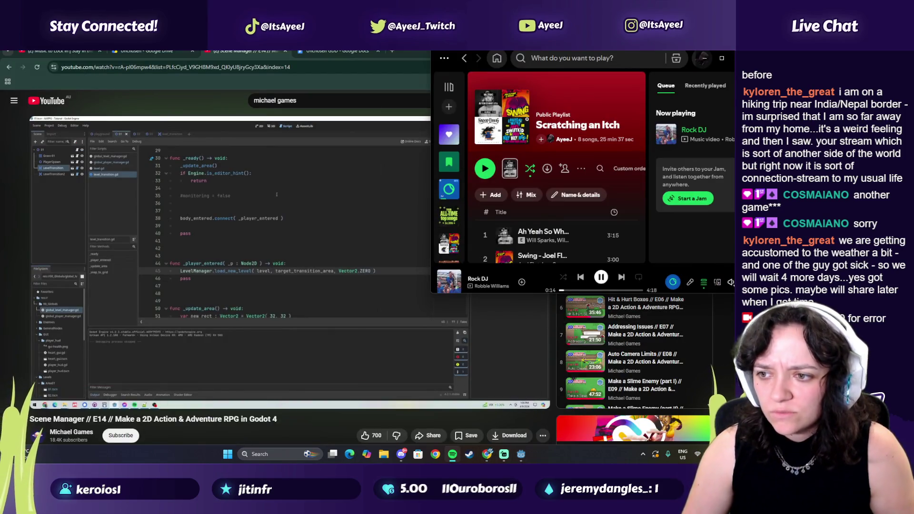
click(708, 62)
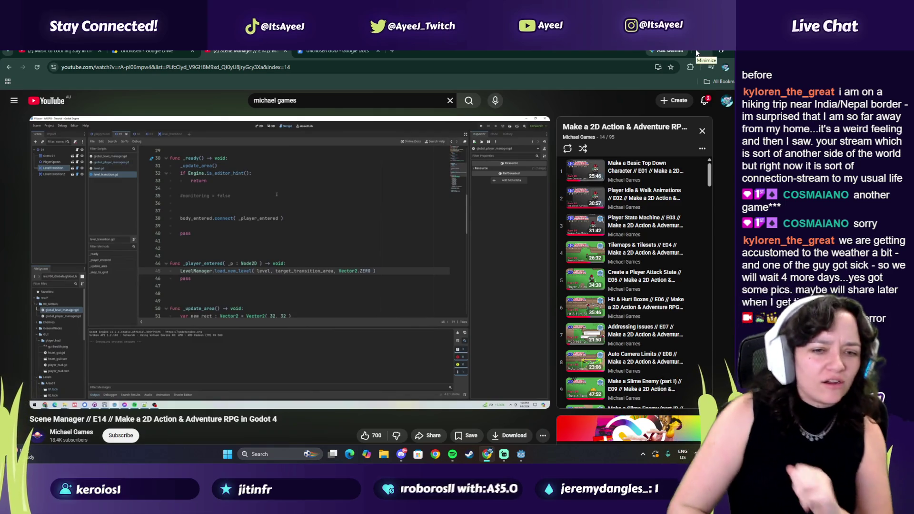
click(388, 235)
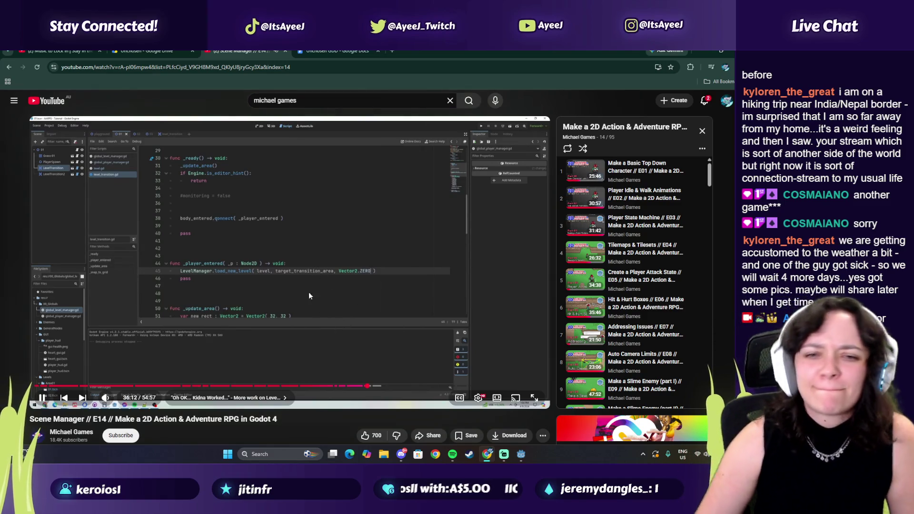
click(363, 386)
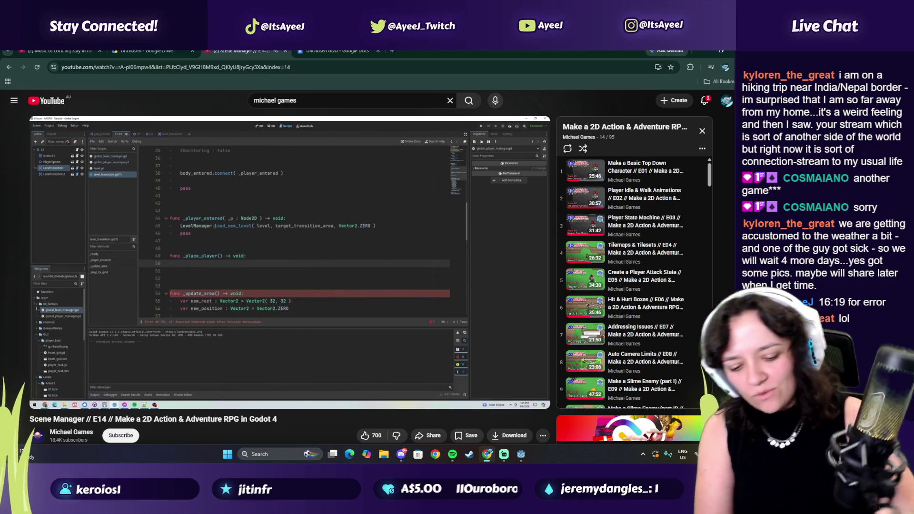
mouse_move(341, 268)
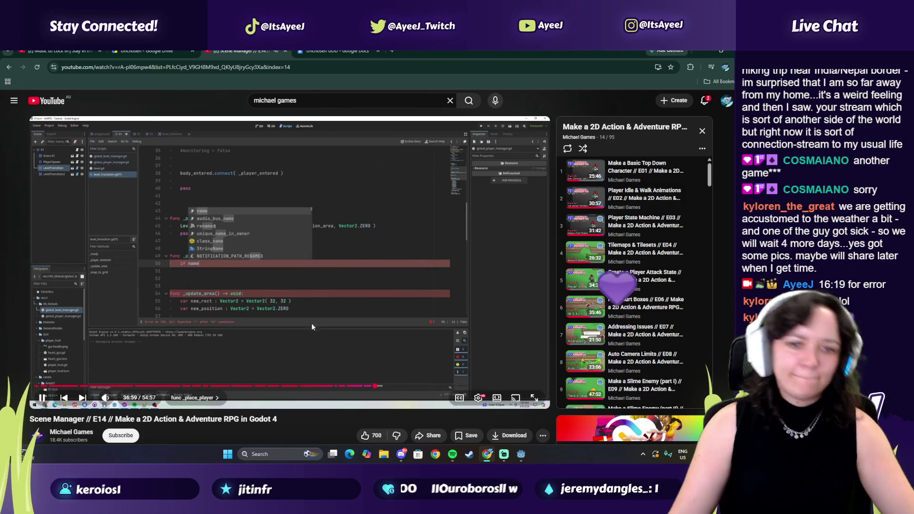
- Snap the Godot editor window into the left half of the screen beside the browser
click(719, 52)
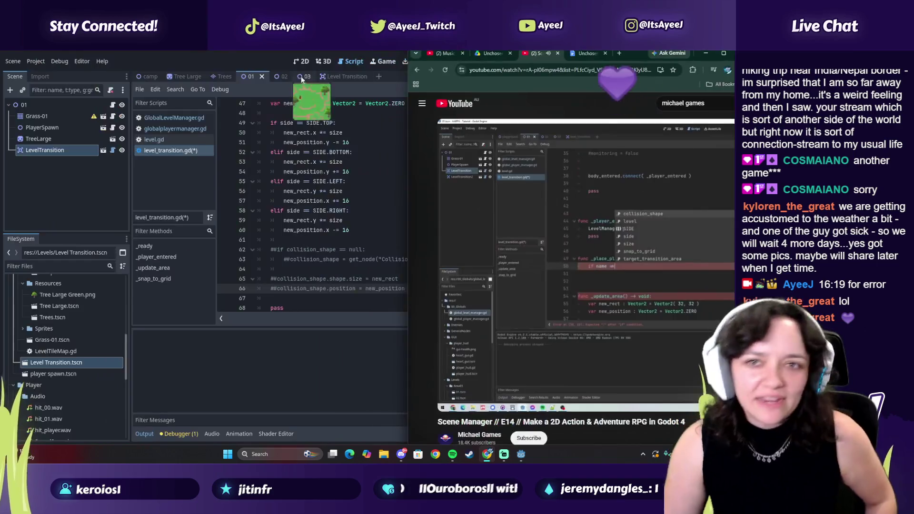
click(681, 53)
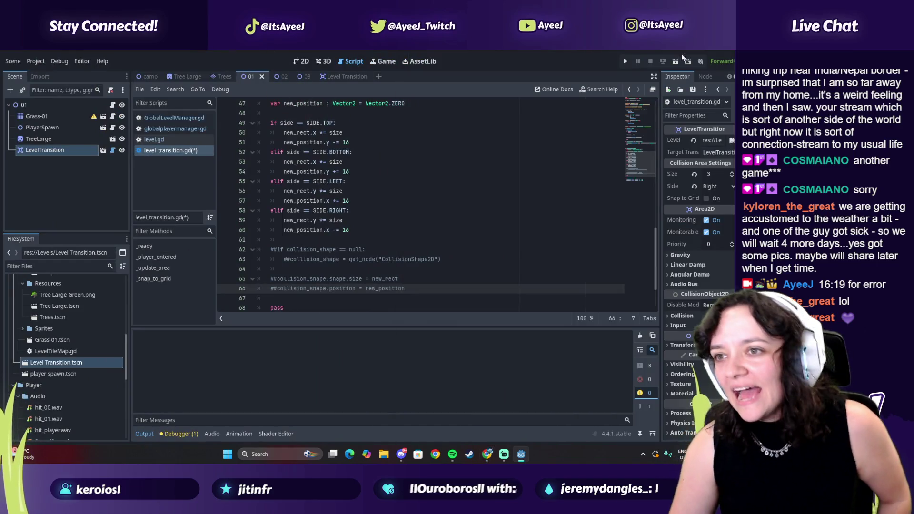
click(712, 50)
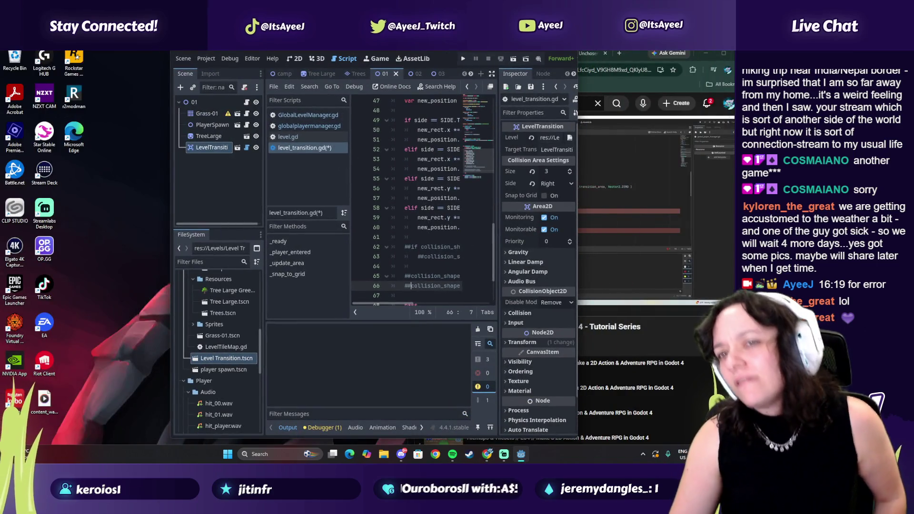
mouse_move(449, 49)
mouse_down()
mouse_move(218, 49)
mouse_move(218, 68)
mouse_up()
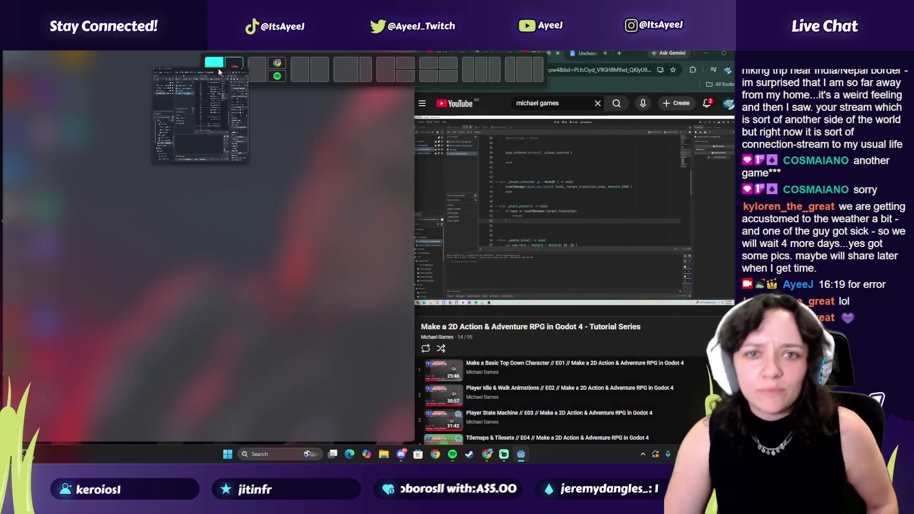
click(439, 180)
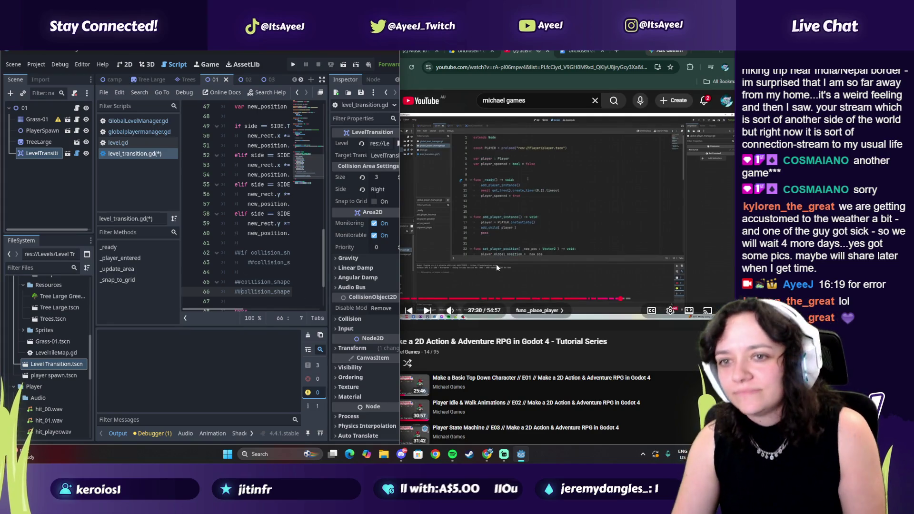
- Open globalplayermanager.gd and pause the tutorial around 36:40 to compare
click(139, 131)
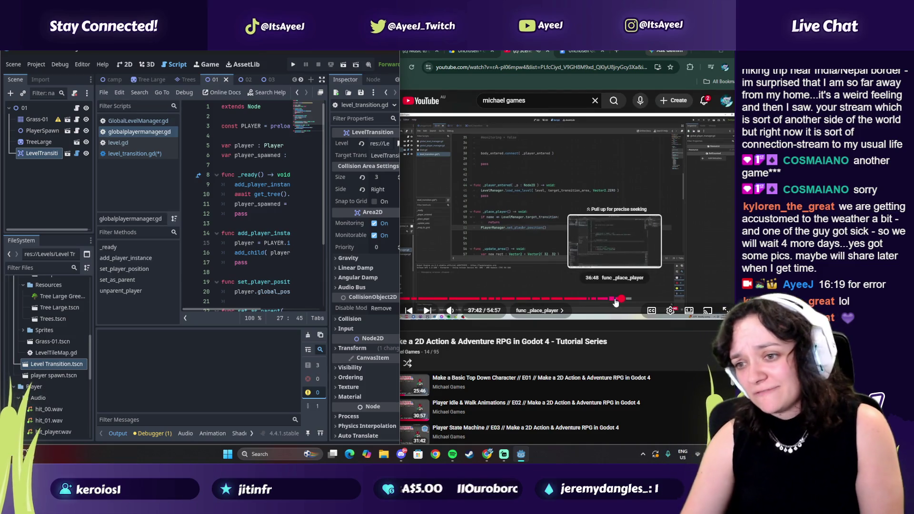
click(616, 299)
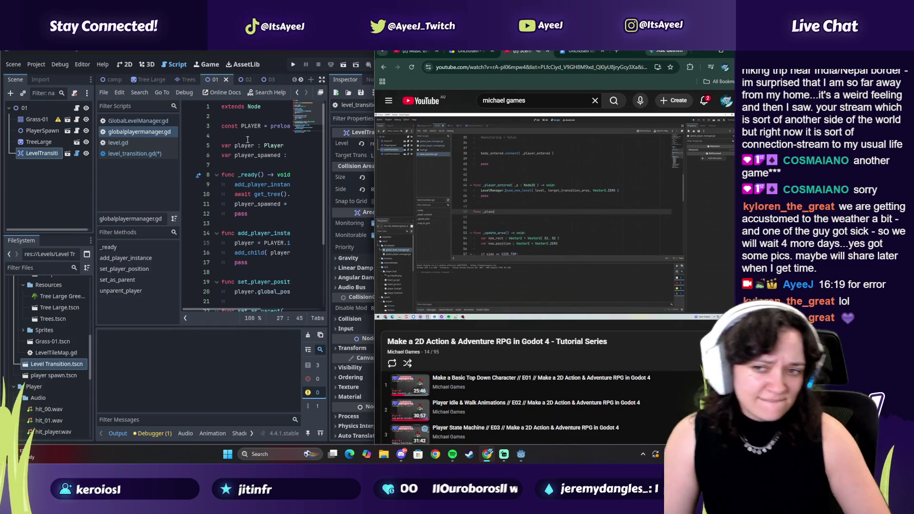
click(519, 241)
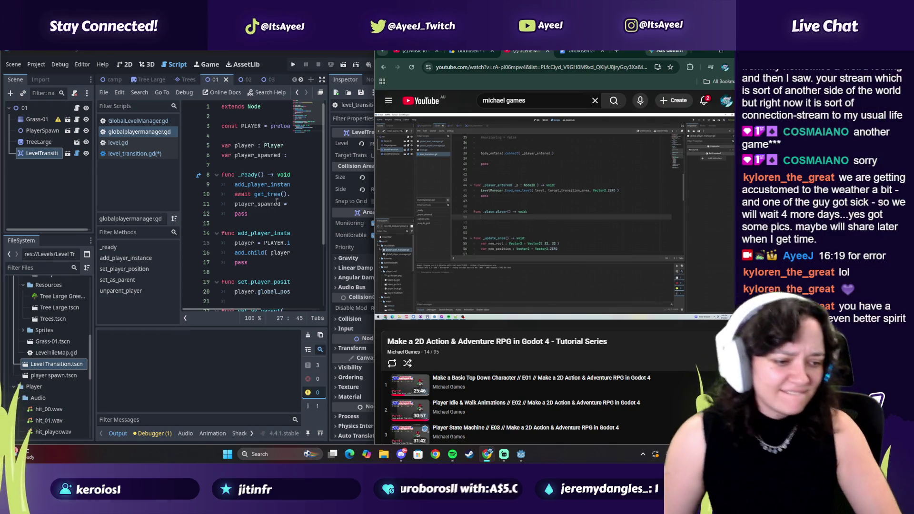
mouse_move(277, 202)
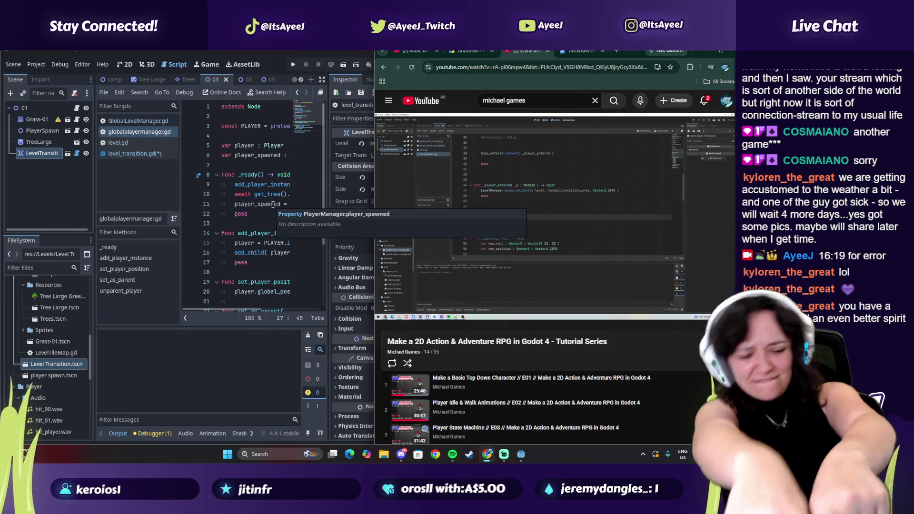
click(495, 250)
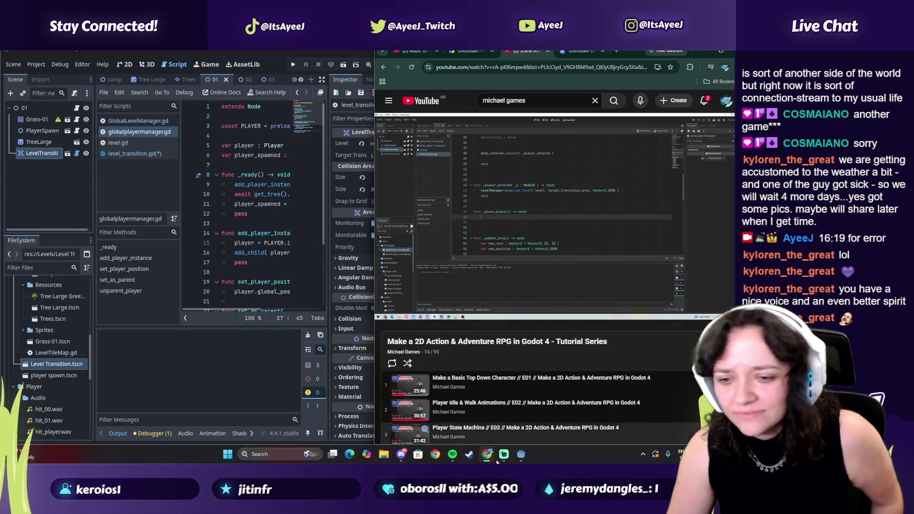
- Like the playing Rock DJ track, add it to the Scratching an Itch playlist, then hide Spotify
click(453, 454)
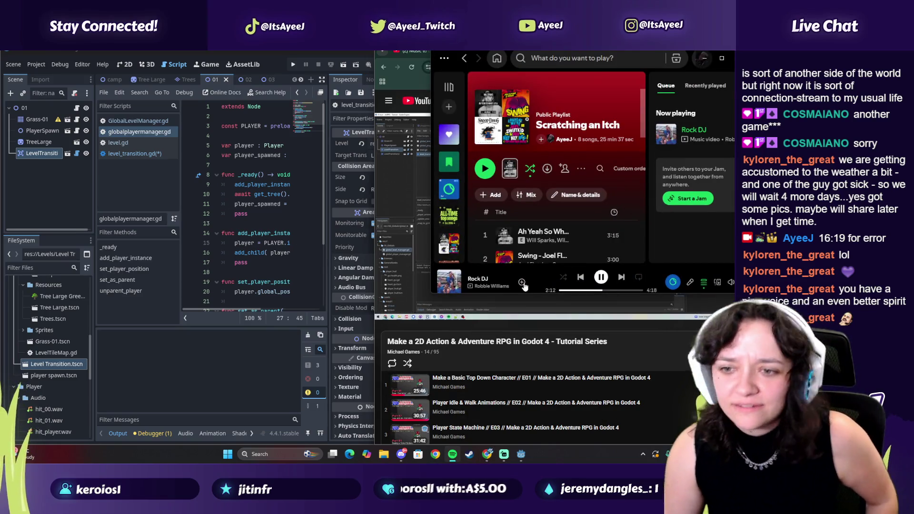
click(522, 282)
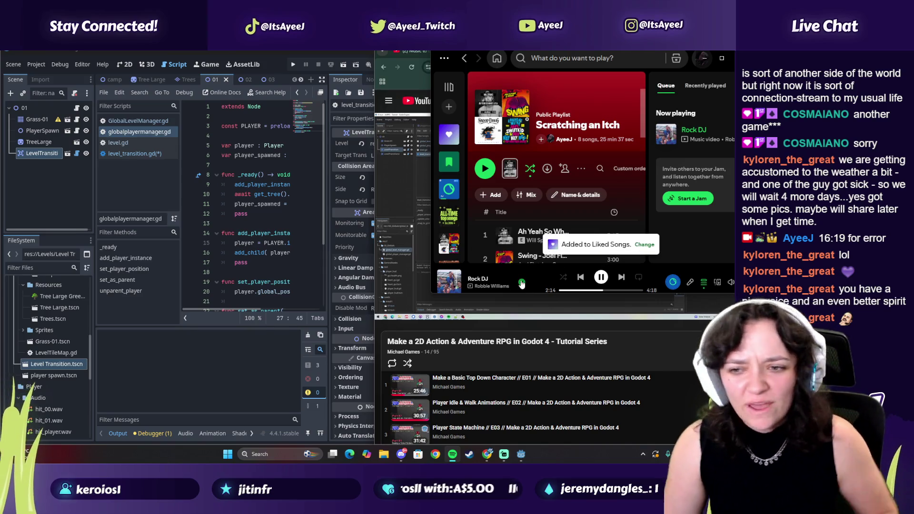
click(522, 282)
scroll(582, 186, down, 5)
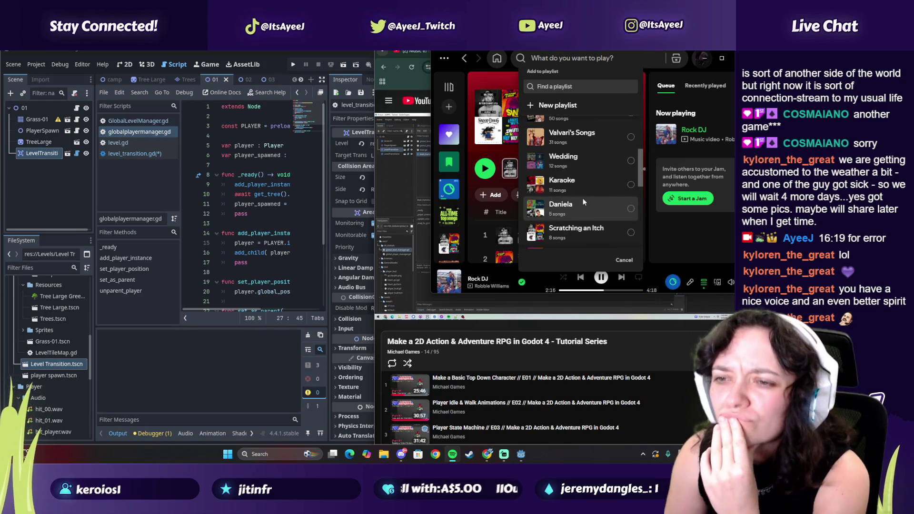
scroll(583, 195, up, 2)
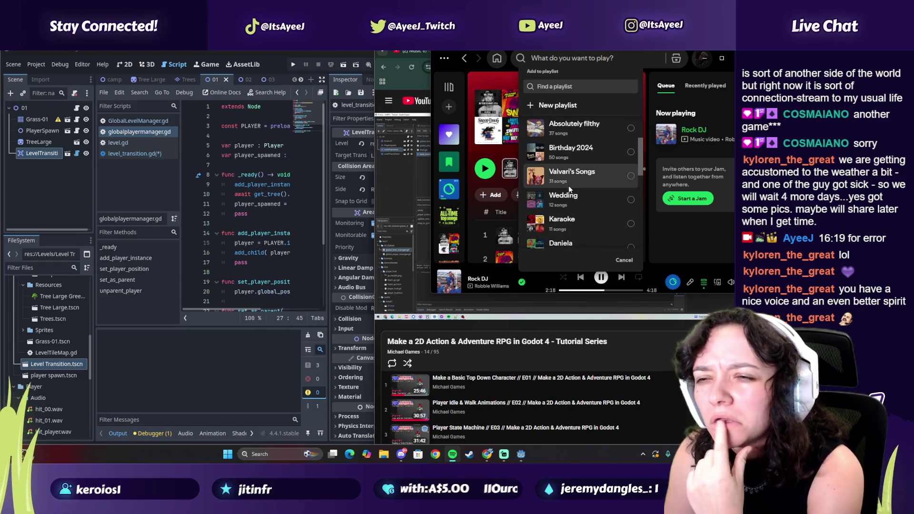
scroll(562, 222, down, 1)
click(562, 222)
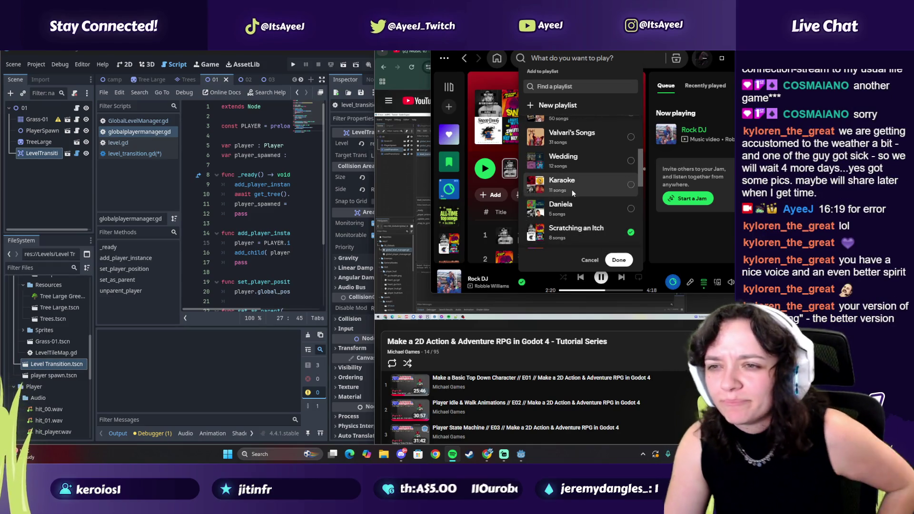
scroll(595, 186, up, 3)
scroll(613, 147, up, 2)
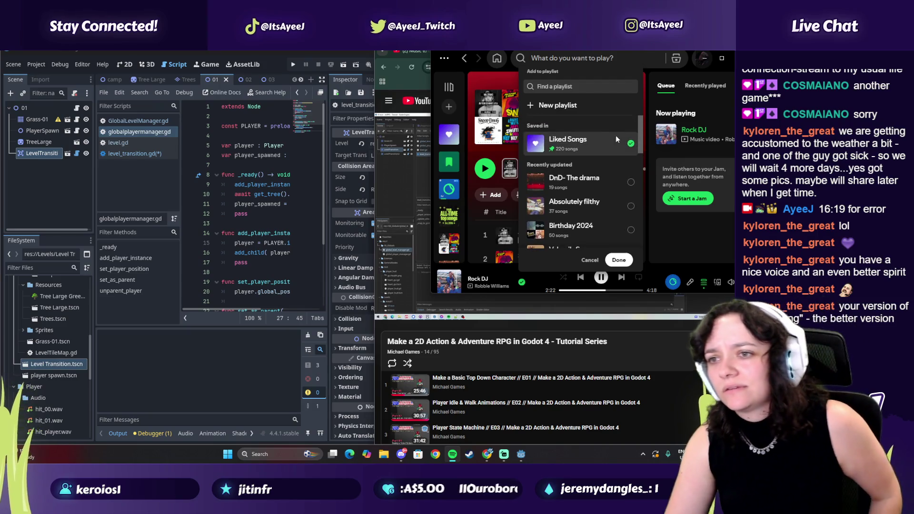
click(620, 259)
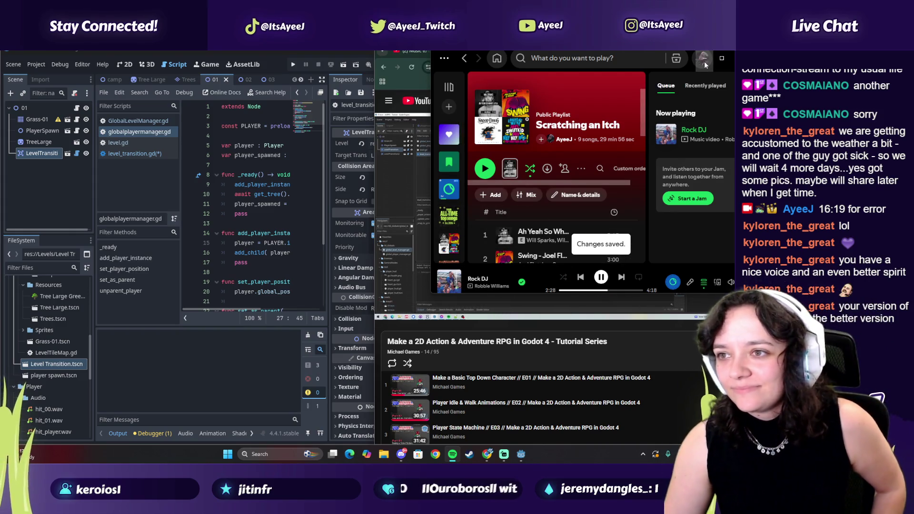
click(405, 239)
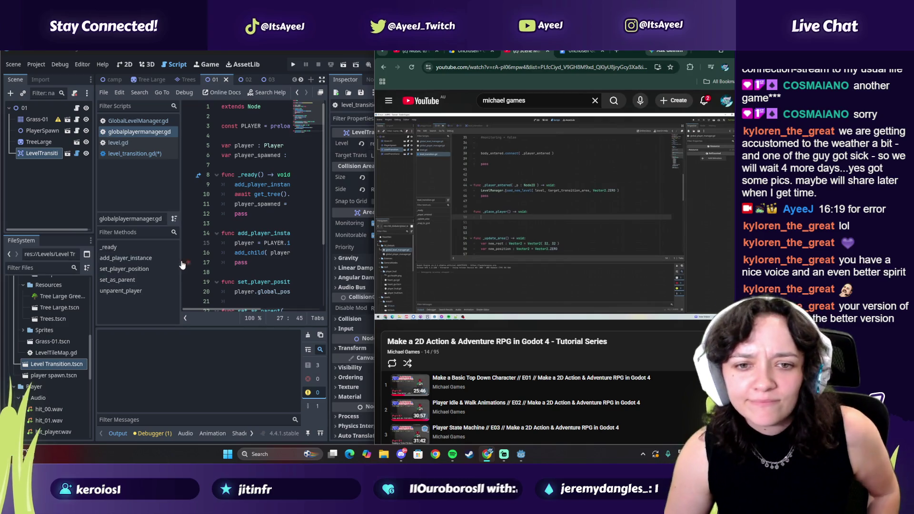
- Widen the code area, pause the tutorial and open level_transition.gd
drag(181, 262, 122, 272)
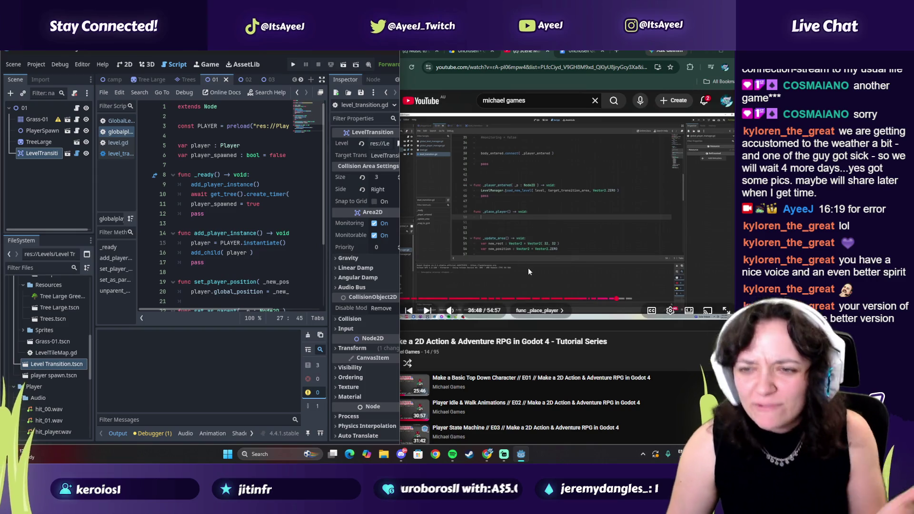
click(513, 253)
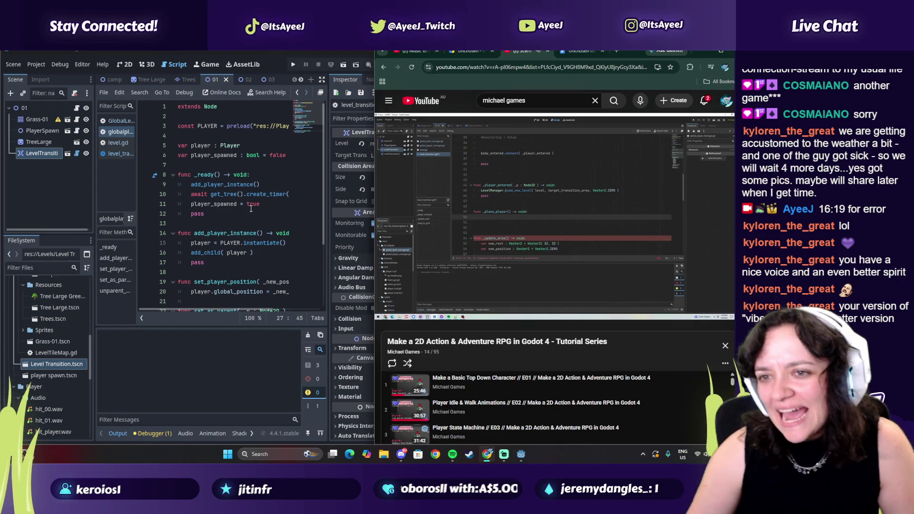
click(118, 154)
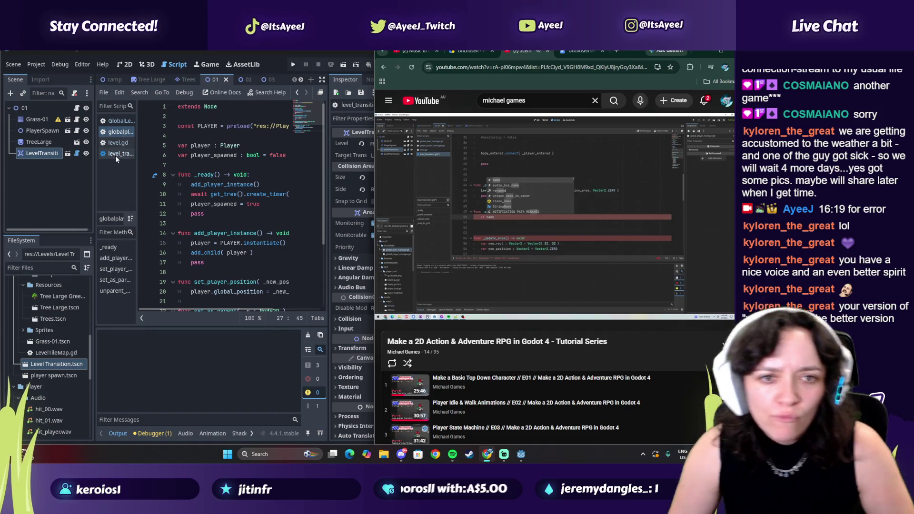
scroll(211, 226, down, 2)
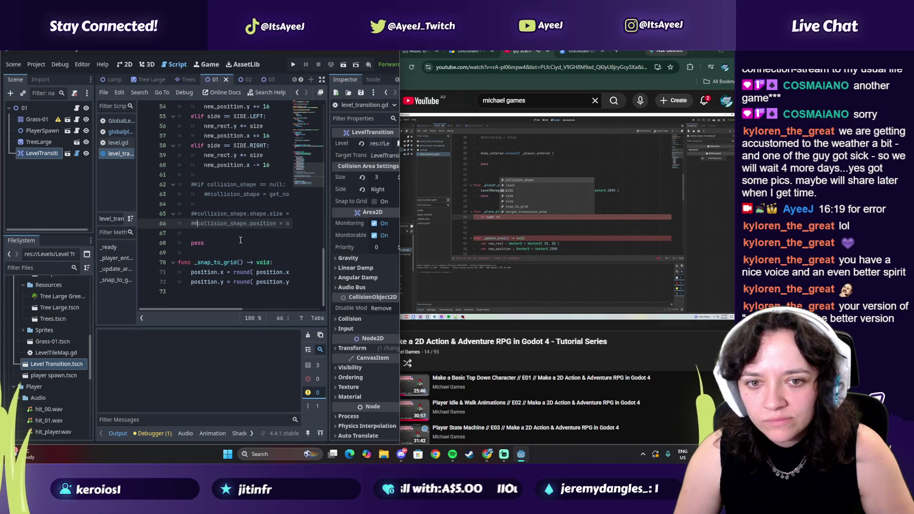
click(470, 225)
- Place the cursor on the empty line 43 below _player_entered
scroll(206, 212, up, 4)
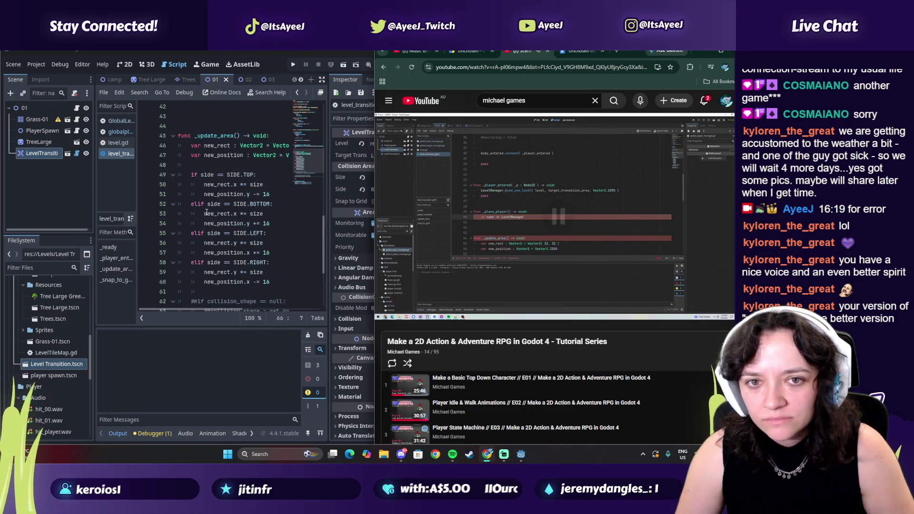
scroll(207, 212, up, 6)
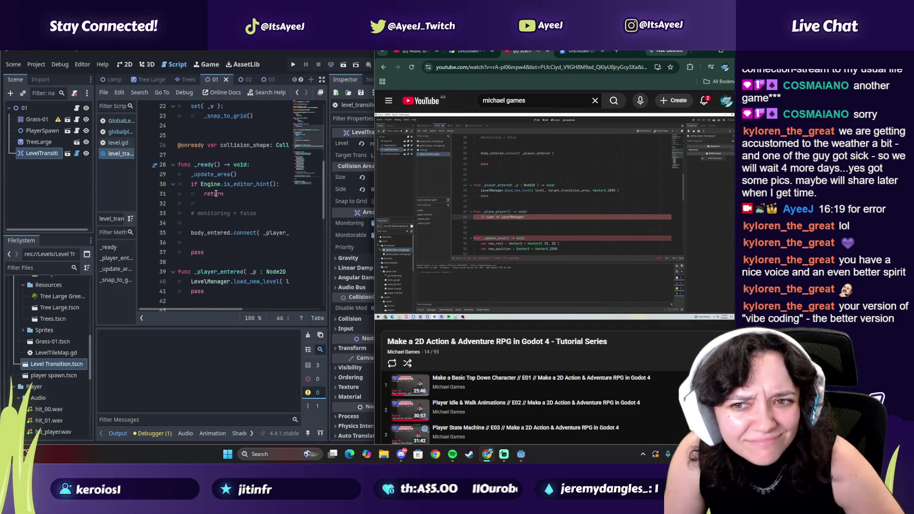
scroll(215, 193, up, 2)
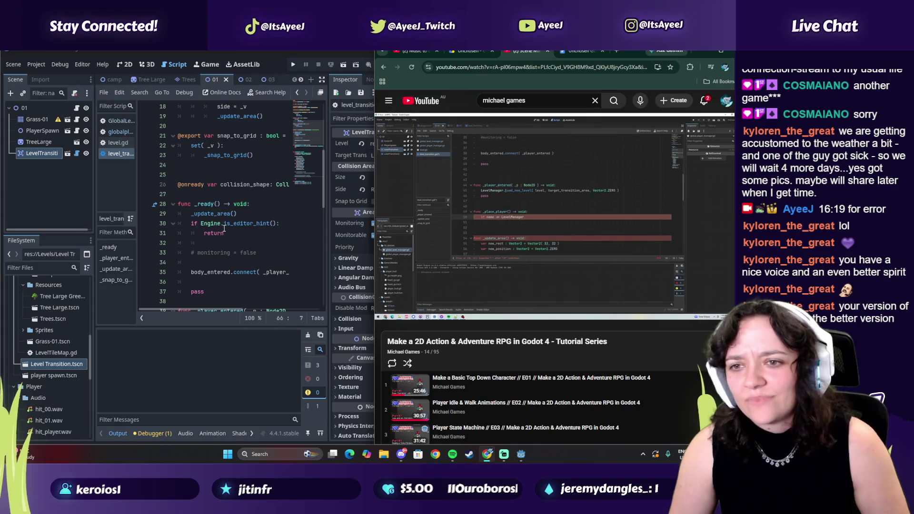
scroll(223, 214, down, 3)
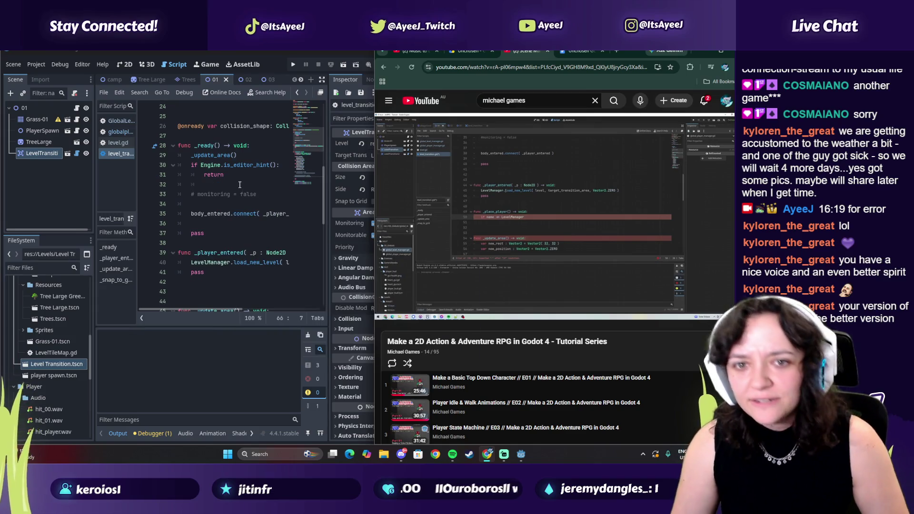
click(238, 182)
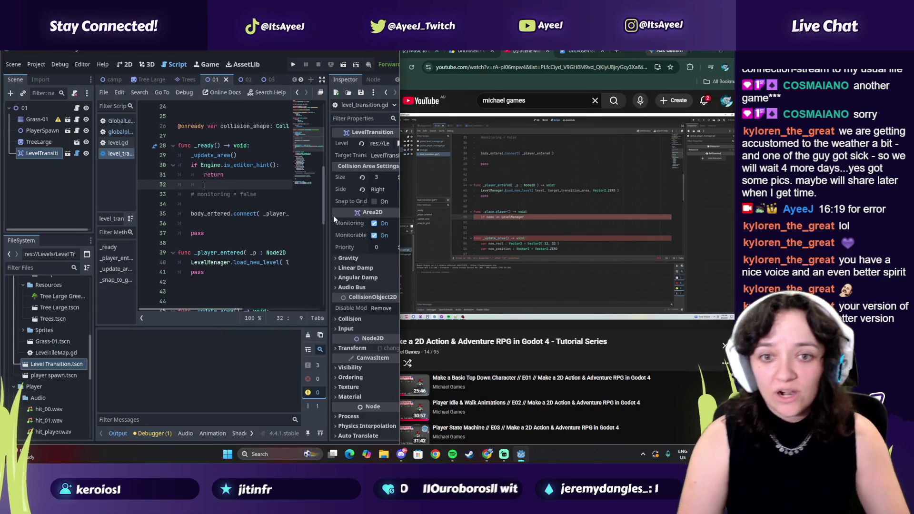
scroll(215, 276, down, 1)
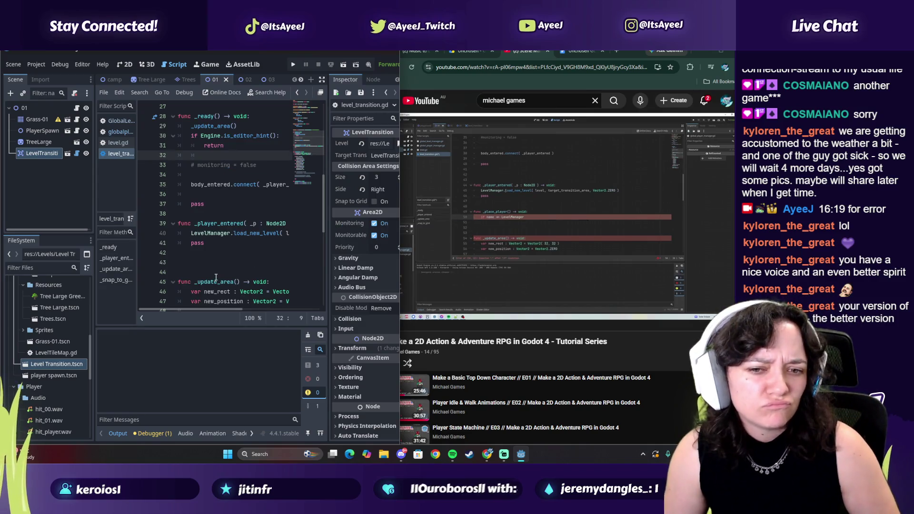
click(218, 262)
text(func pl)
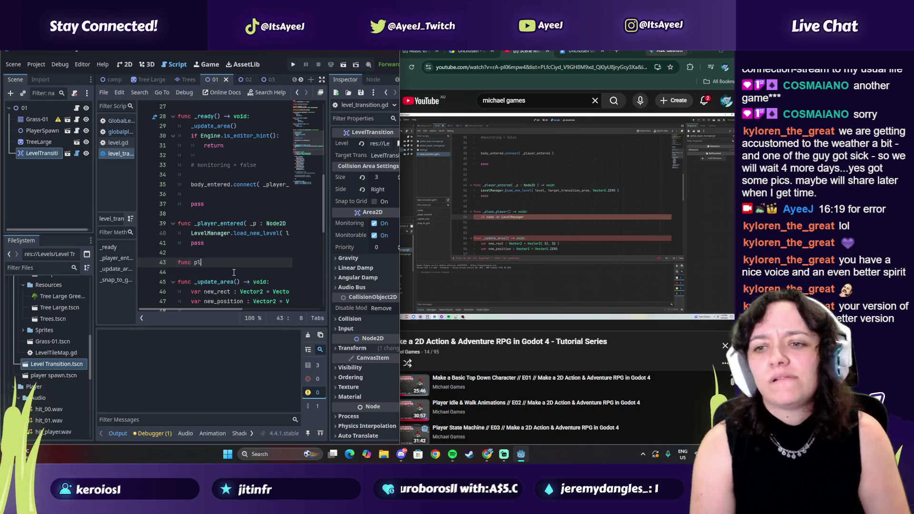
- Complete the declaration 'func _place_player() -> void:' and start its body
key(BackSpace)
key(BackSpace)
text(_place_play)
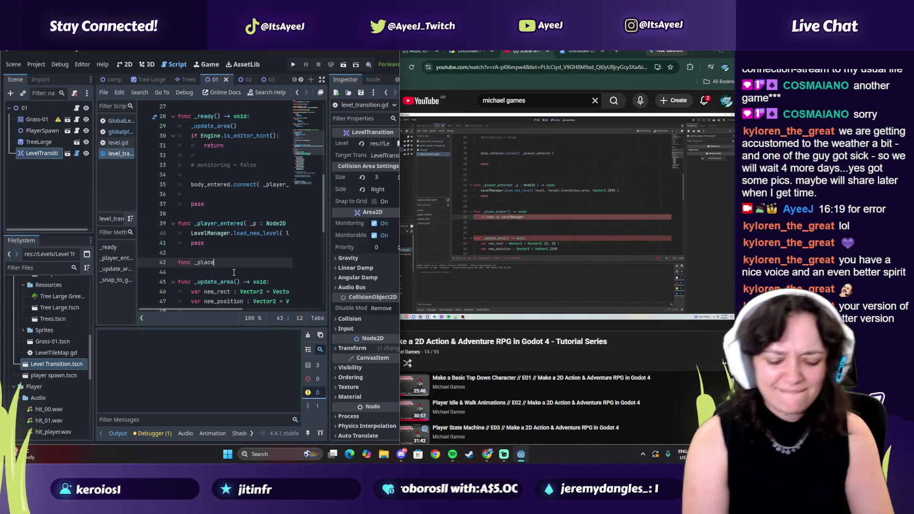
text(er() -> )
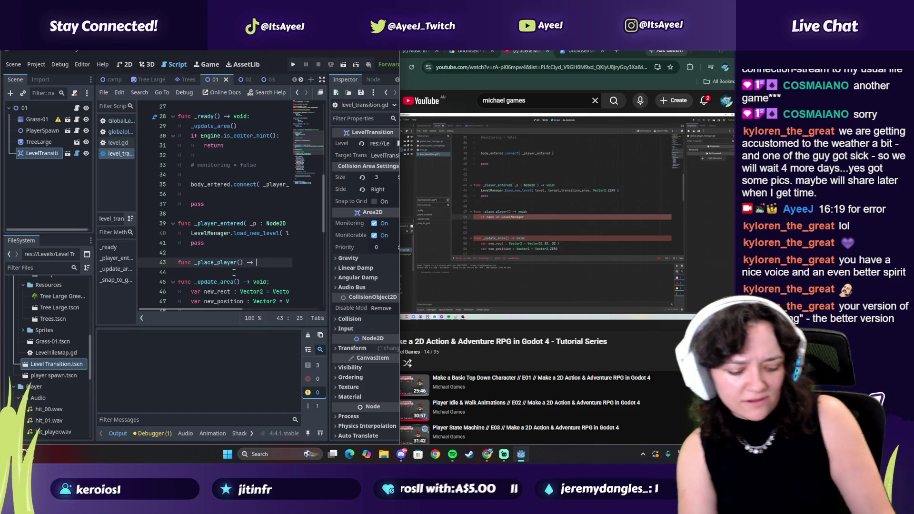
text(void:)
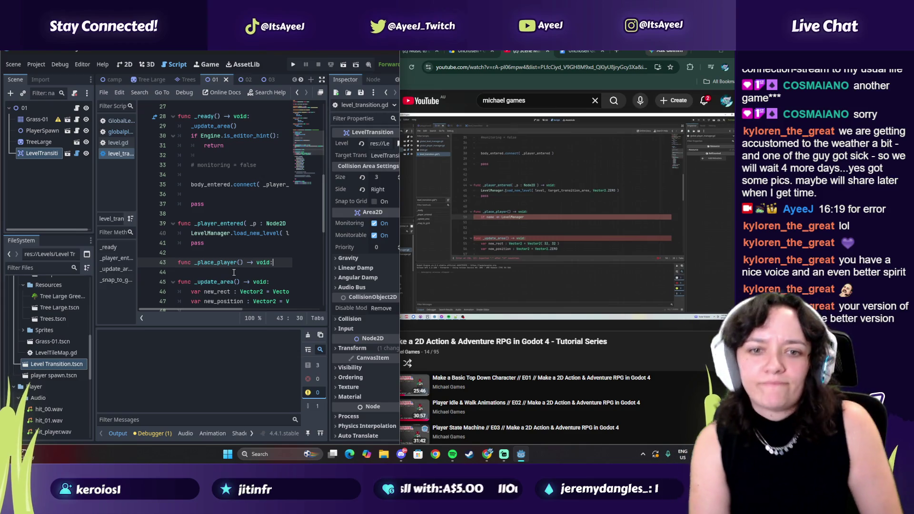
key(Return)
text(if nam)
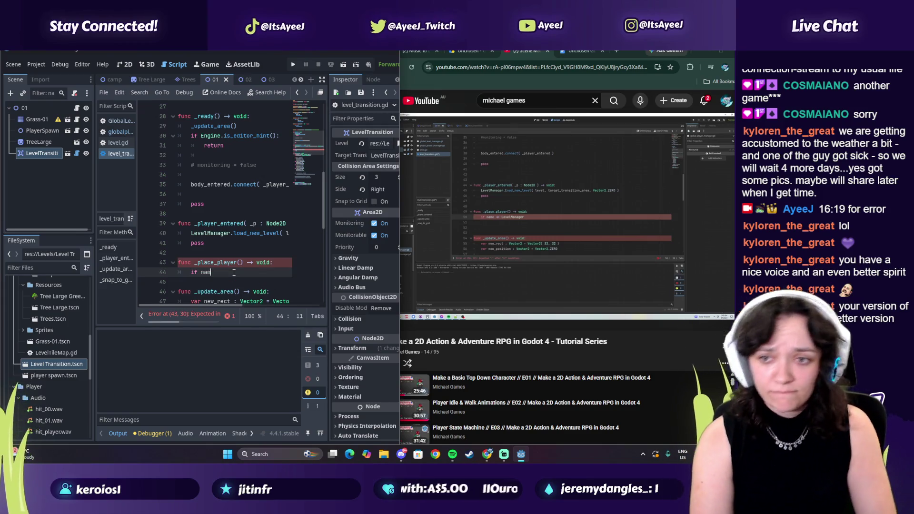
- Write the first line 'if name == LevelManager.target_transition:' and begin a new line
text(e )
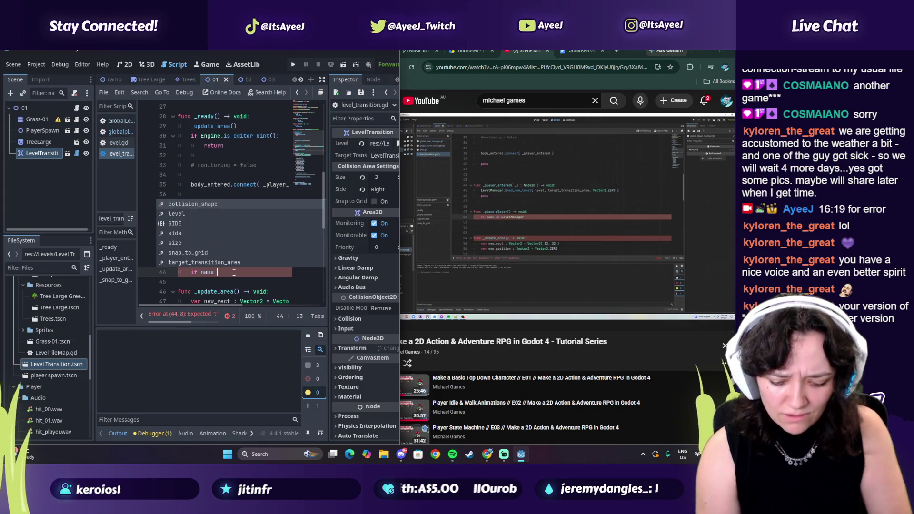
text(!=)
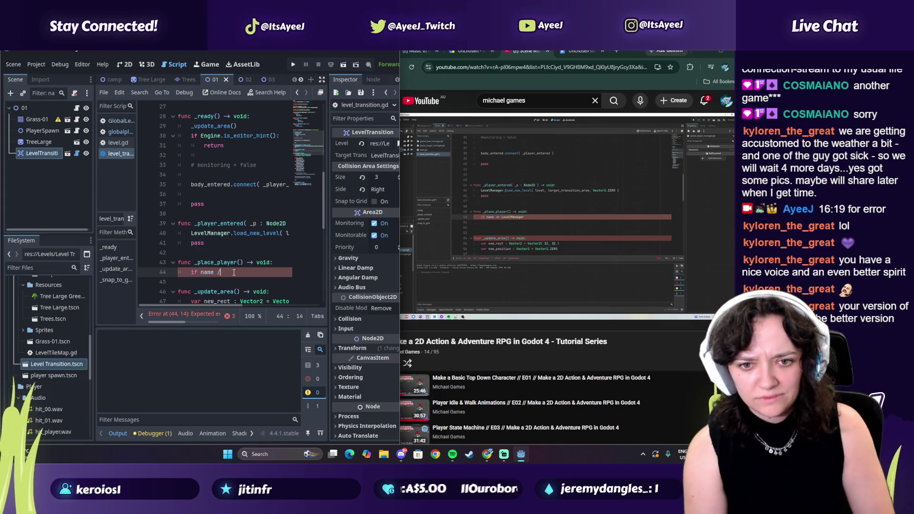
key(BackSpace)
key(BackSpace)
text(=)
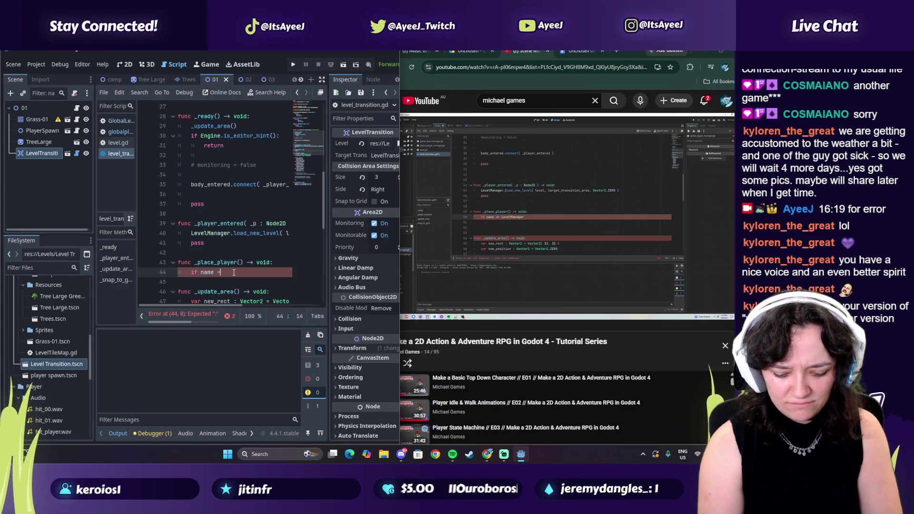
key(BackSpace)
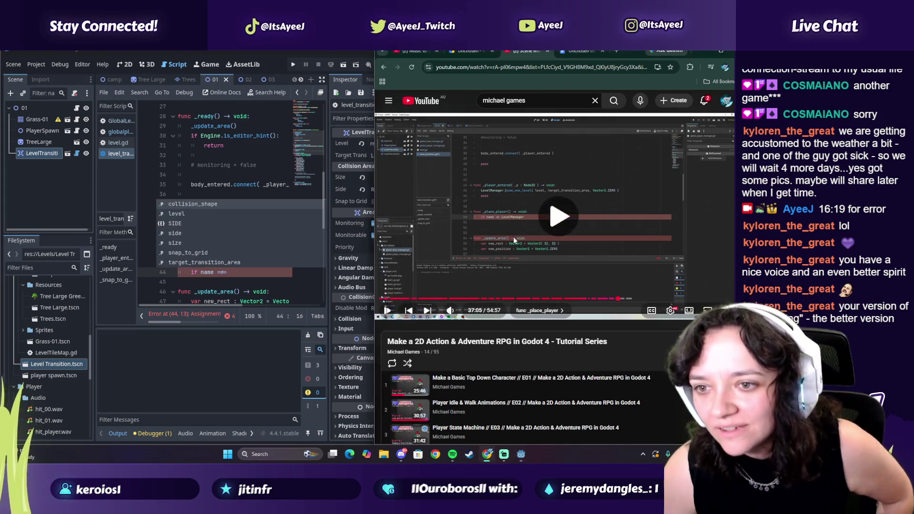
click(250, 277)
text(Leve)
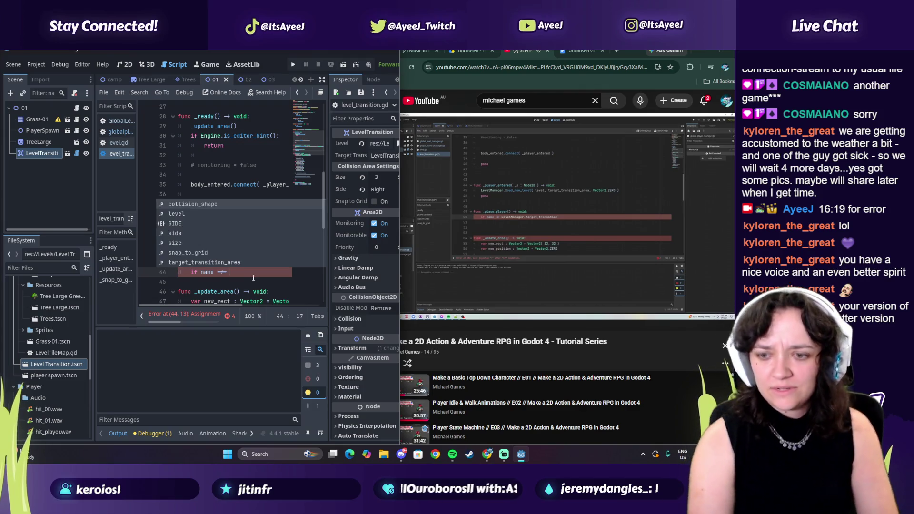
key(Escape)
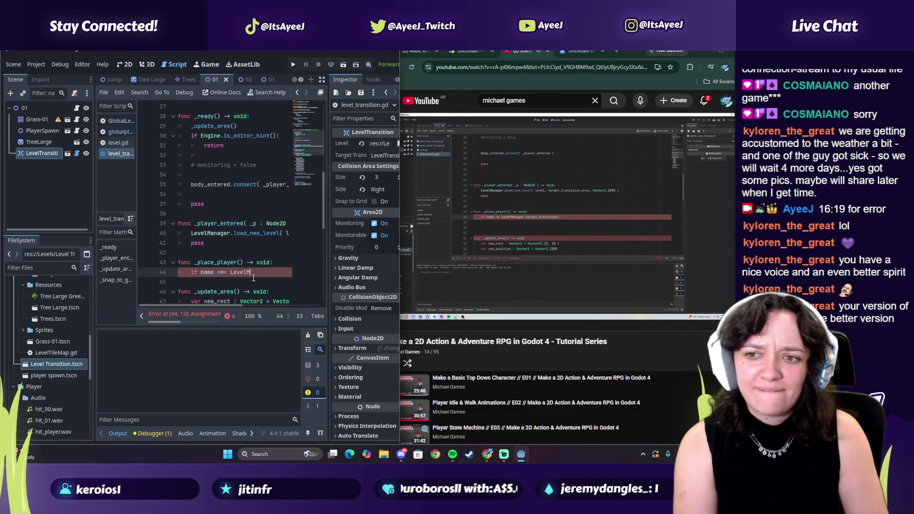
text(ANA)
text(ager)
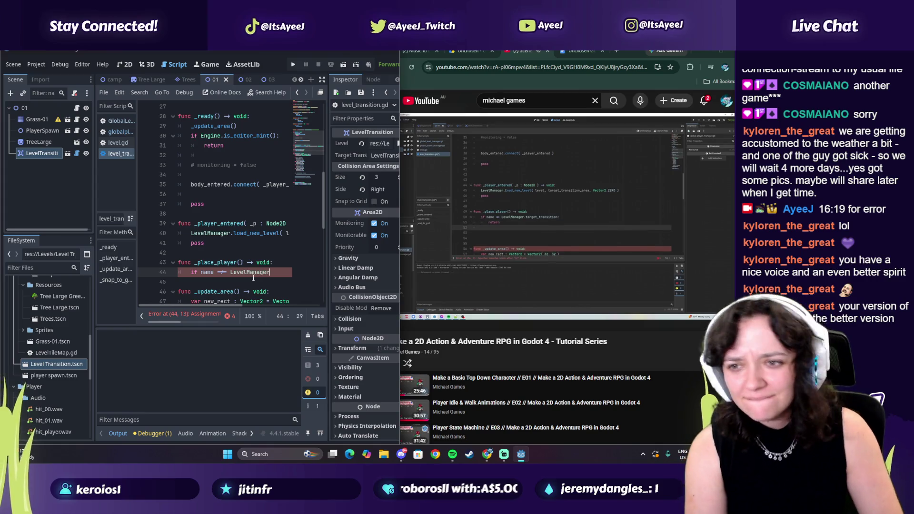
text(.target)
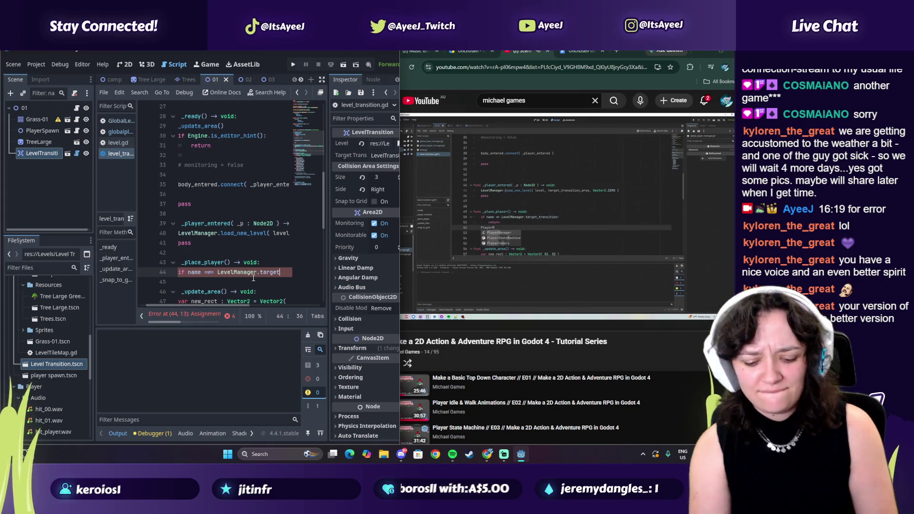
text(_transition;)
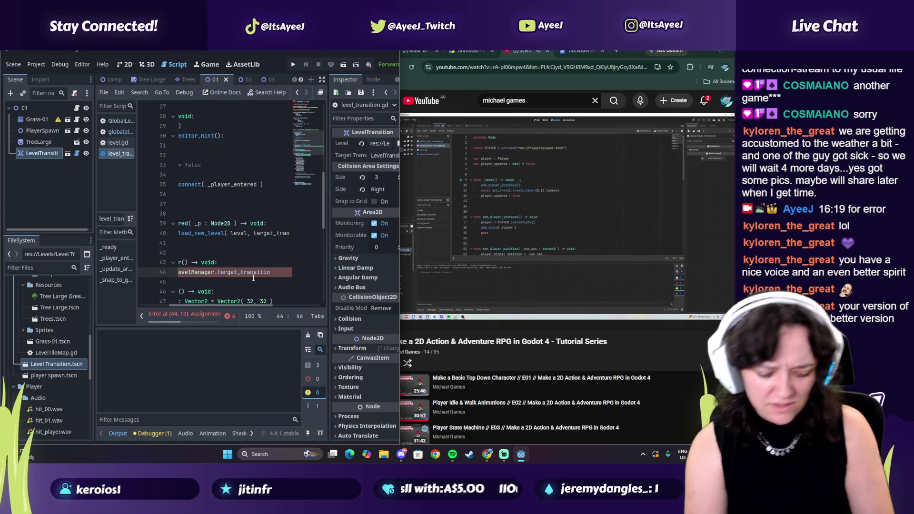
key(Return)
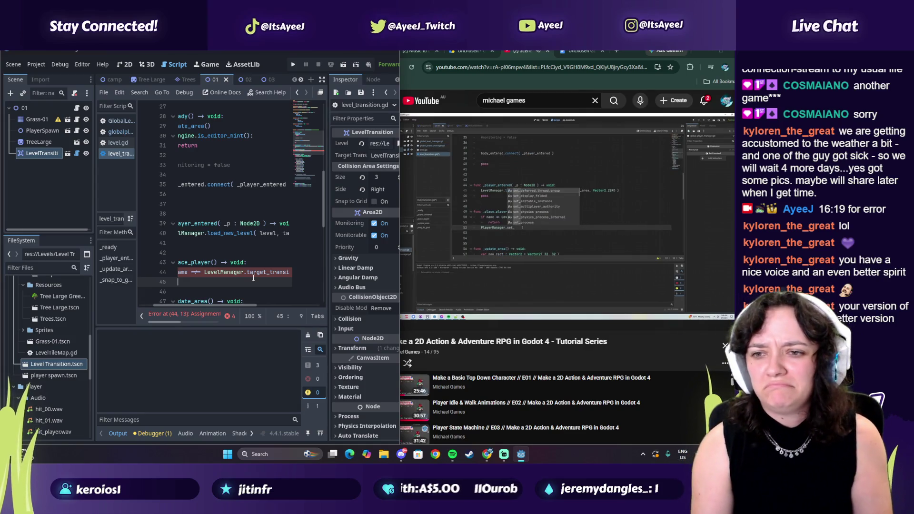
- Add a 'return' line and begin the PlayerManager.set_player_position call
text(return)
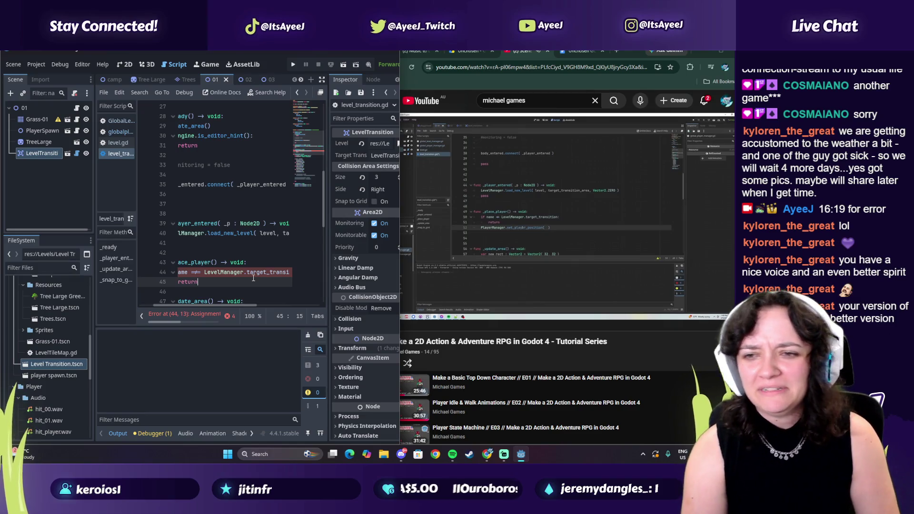
key(Return)
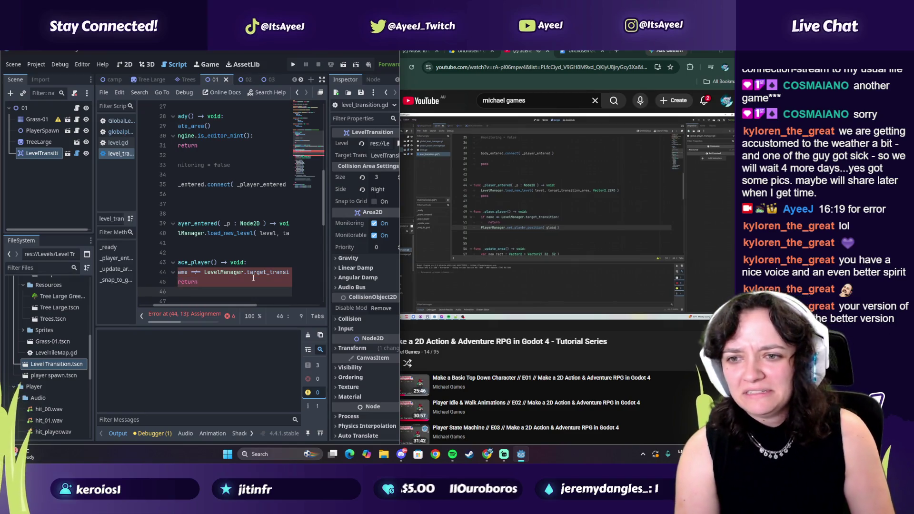
text(PlayerManager.)
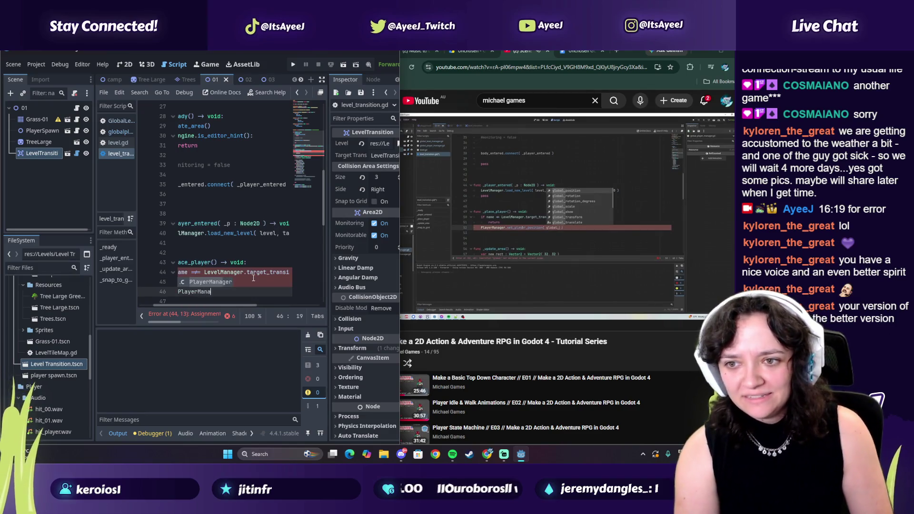
text(set)
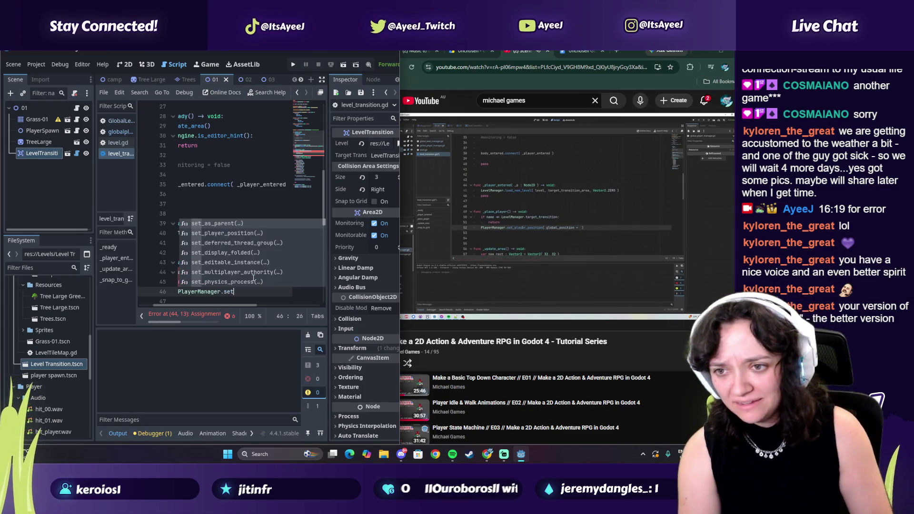
text(_()
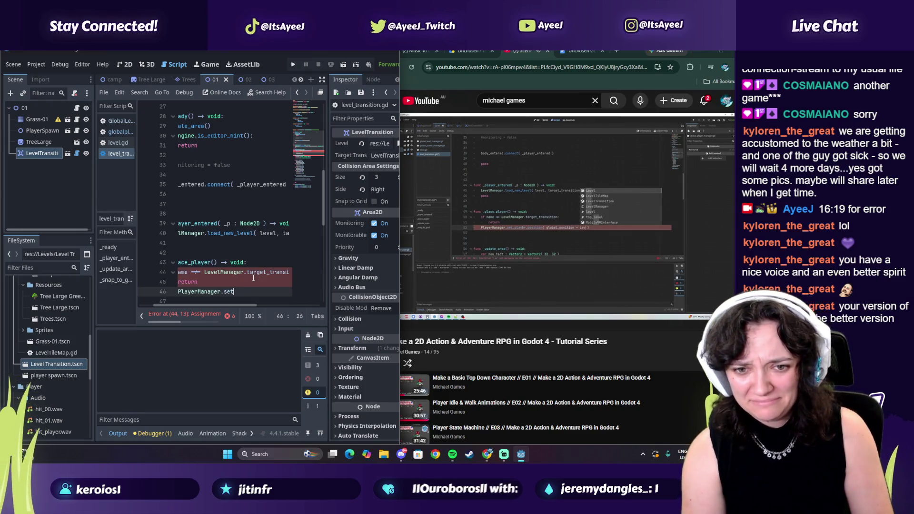
text(_player_)
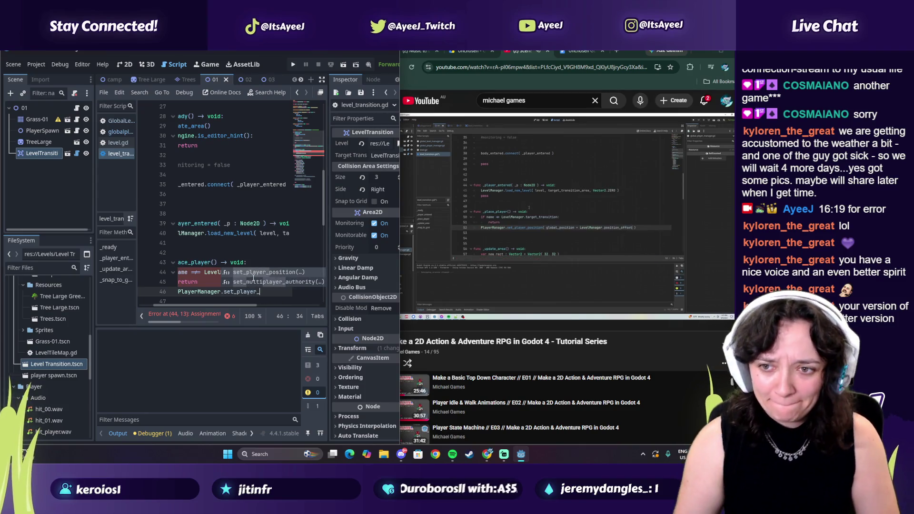
click(548, 215)
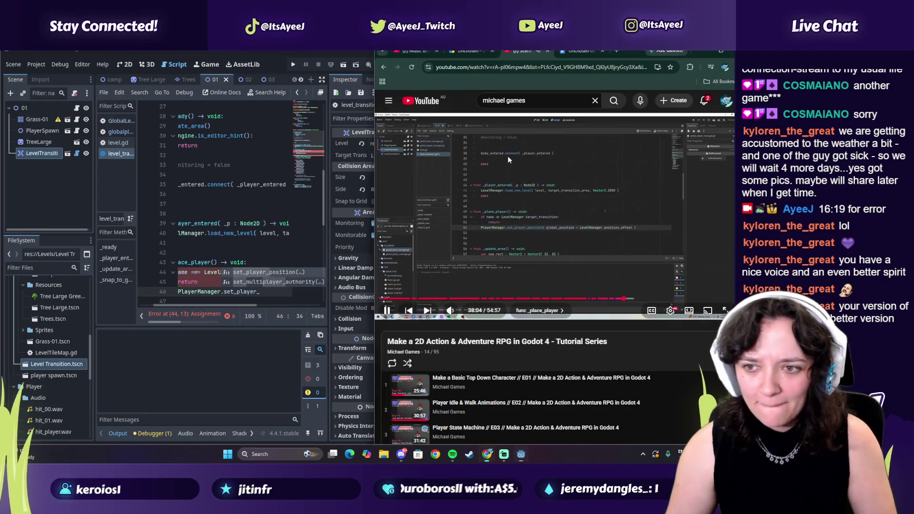
click(263, 293)
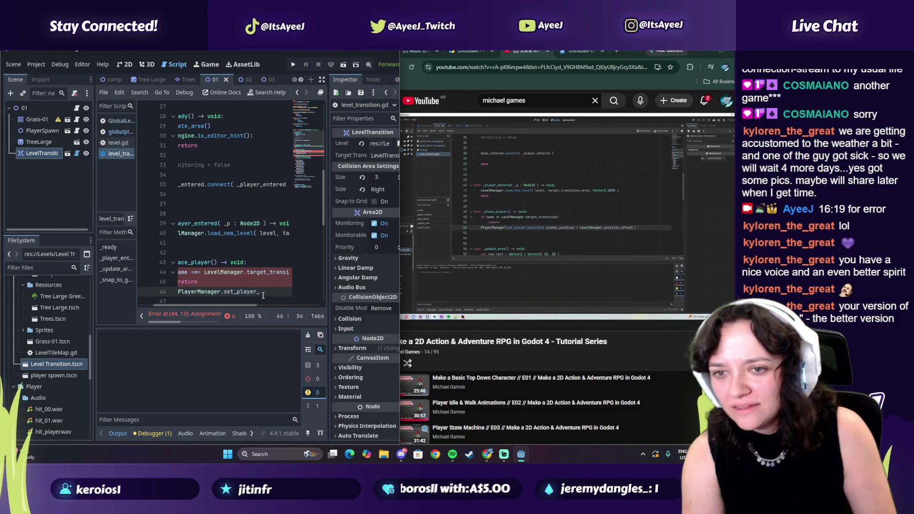
- Pass global_position + LevelManager.position_offset to the call and dedent it out of the if block
text(position()
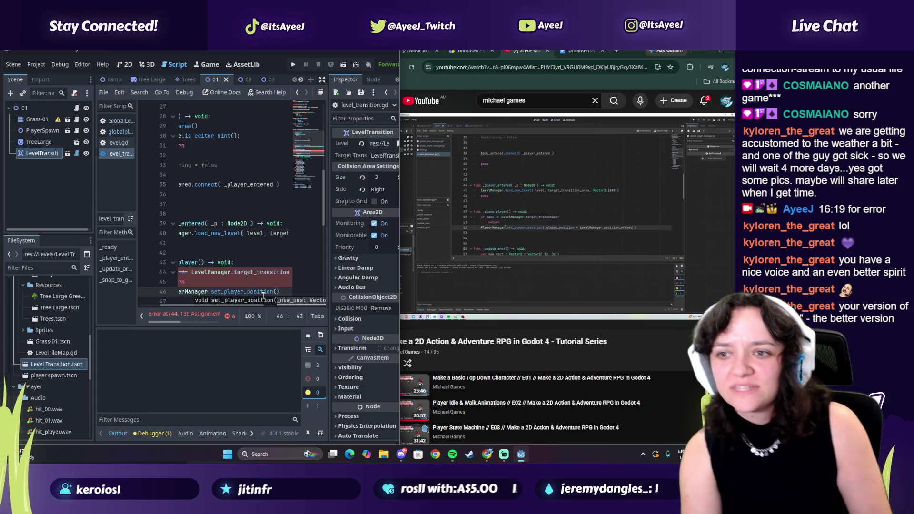
text( globa)
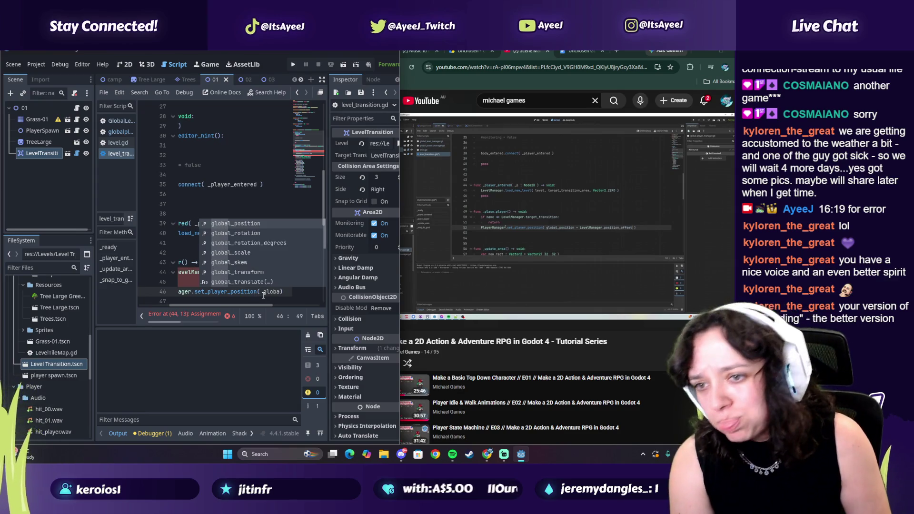
key(Return)
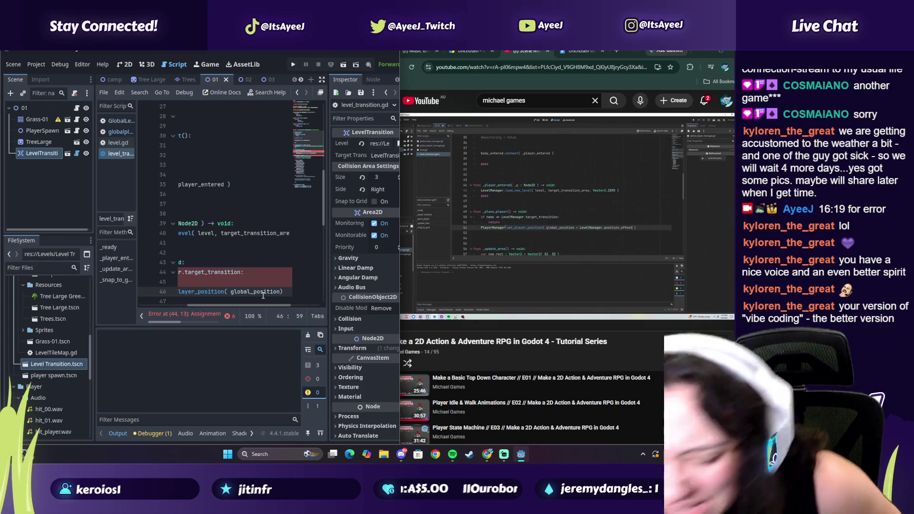
text(+)
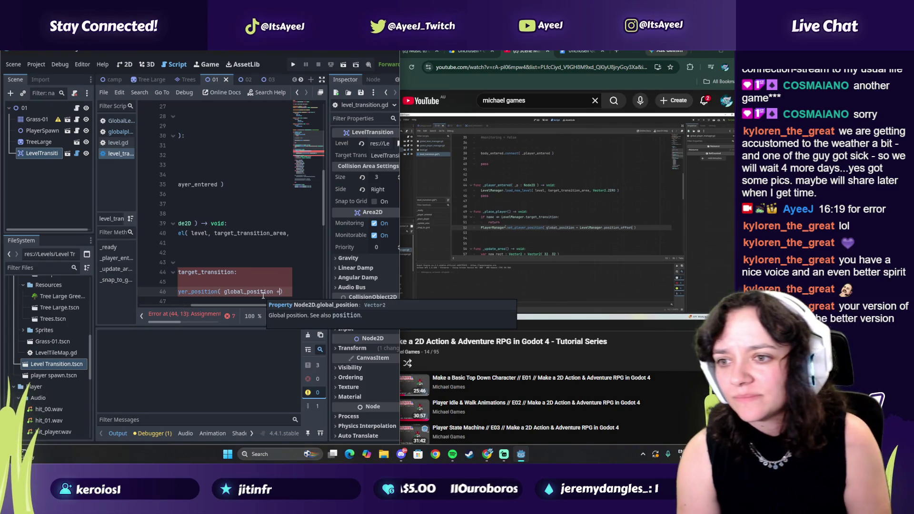
text( Level)
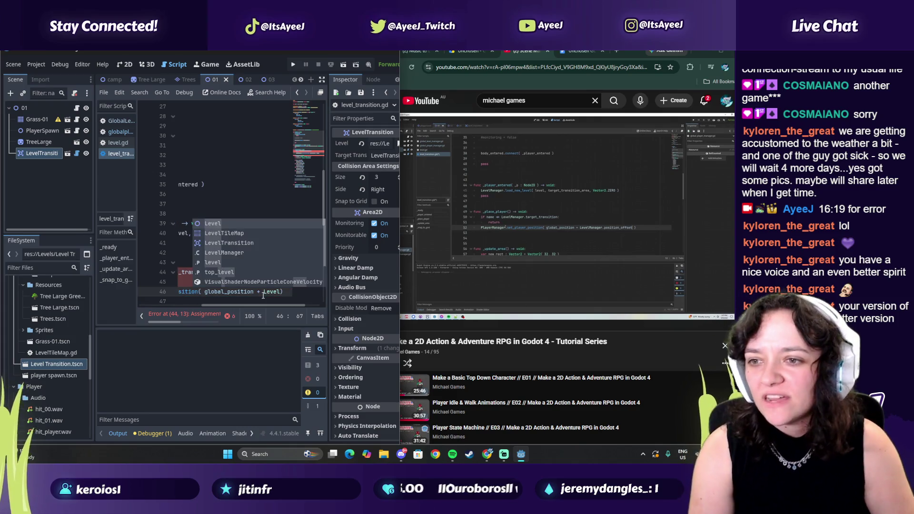
key(Down)
key(Down)
key(Down)
key(Return)
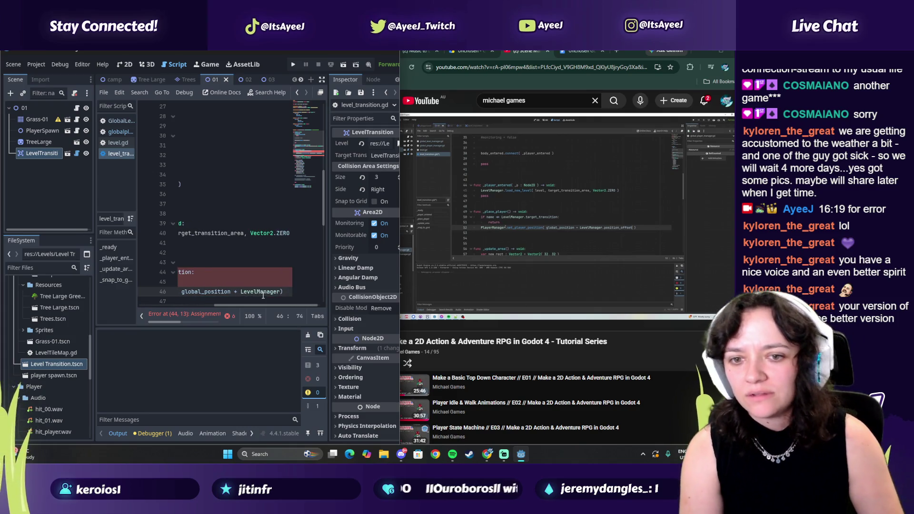
text(.position)
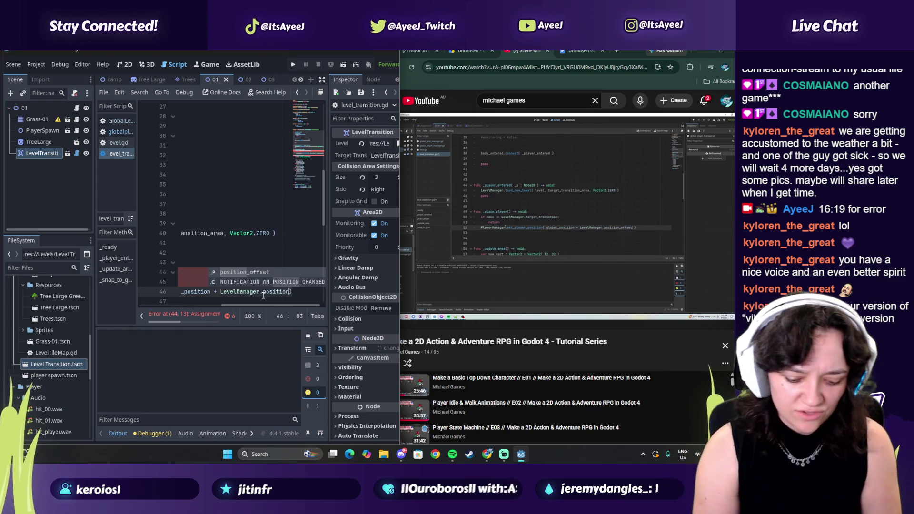
text(_offset)
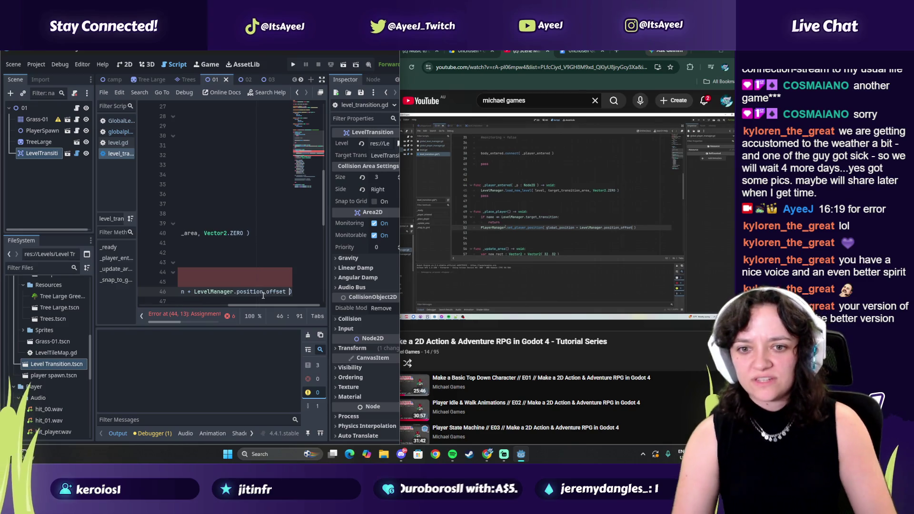
drag(257, 304, 161, 302)
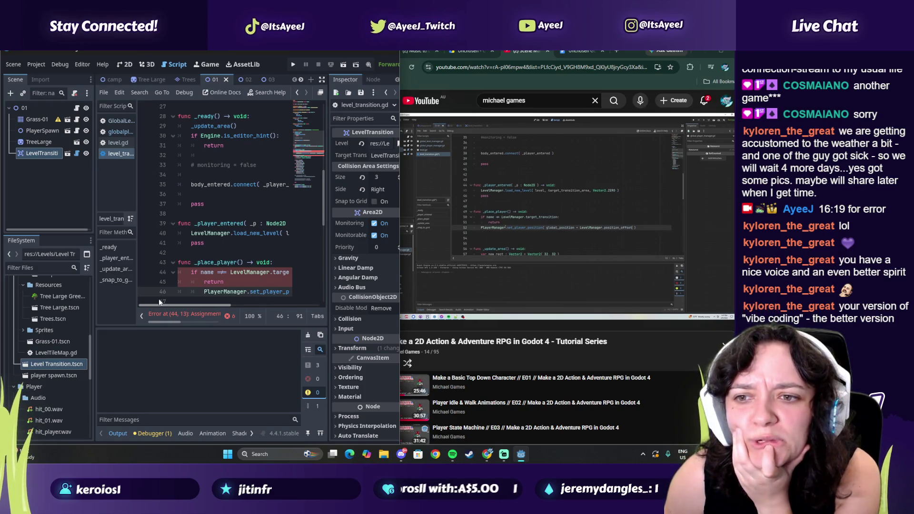
key(BackSpace)
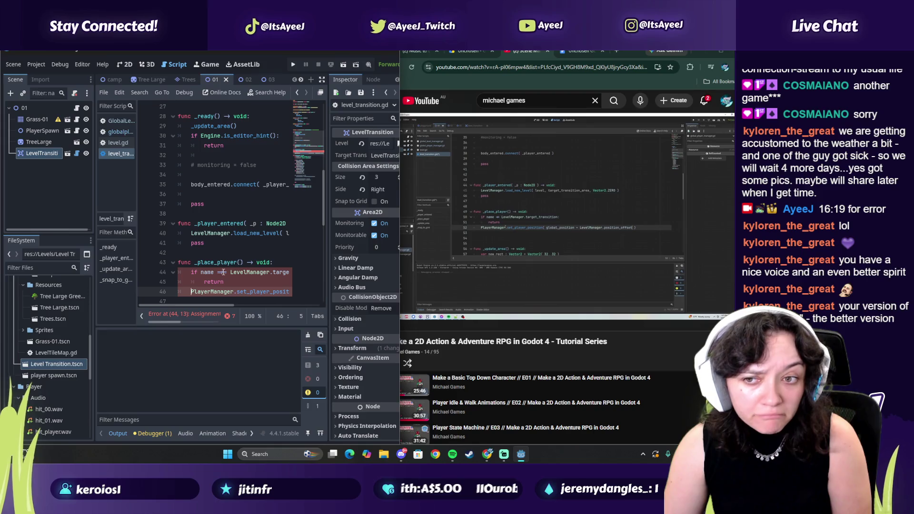
mouse_move(218, 305)
mouse_down()
mouse_move(244, 305)
mouse_move(210, 308)
mouse_up()
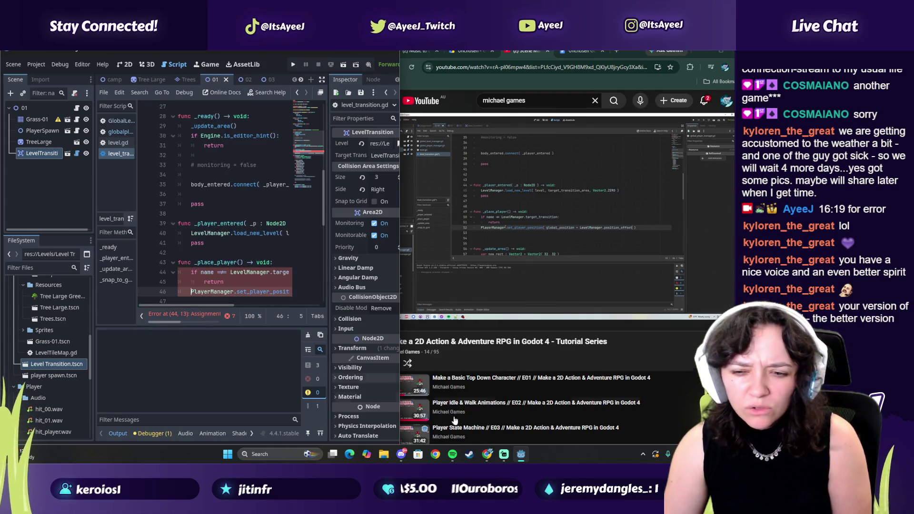
- Skip ten Spotify tracks until Landslide by The Chicks plays, then hide Spotify
click(452, 454)
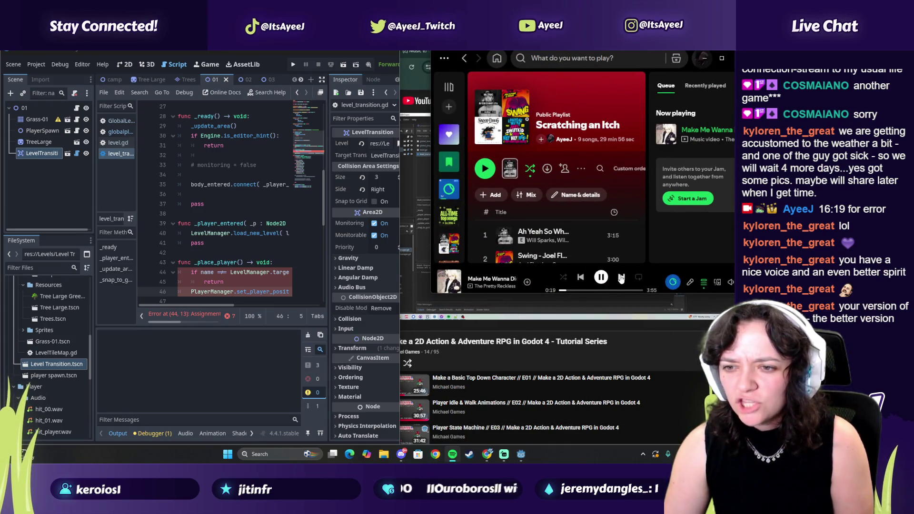
click(621, 278)
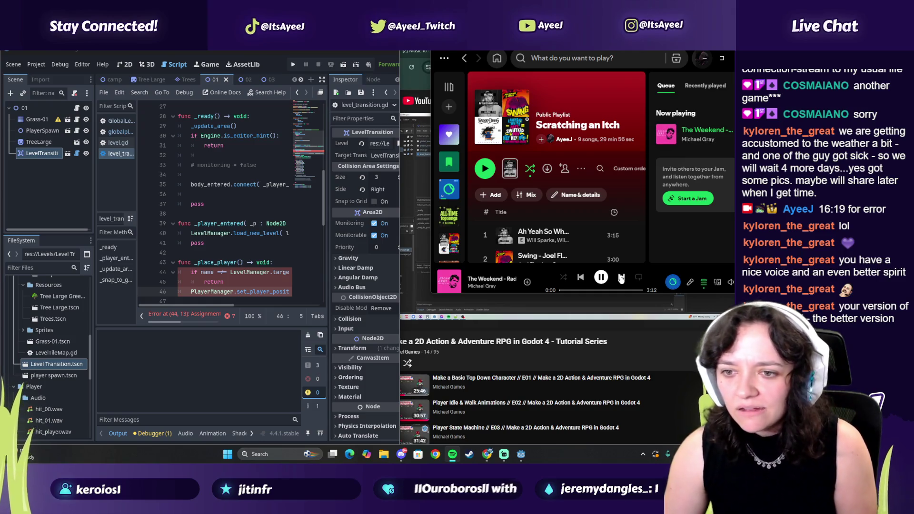
click(622, 278)
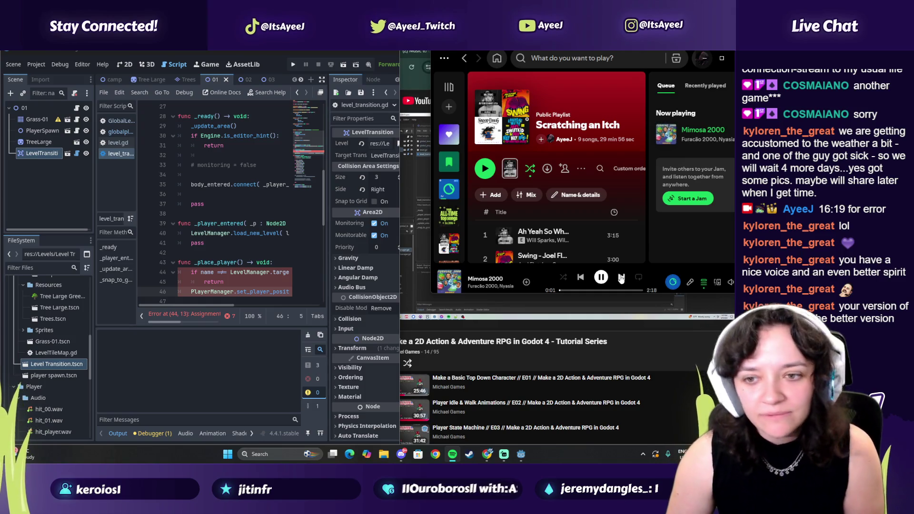
click(622, 278)
click(621, 278)
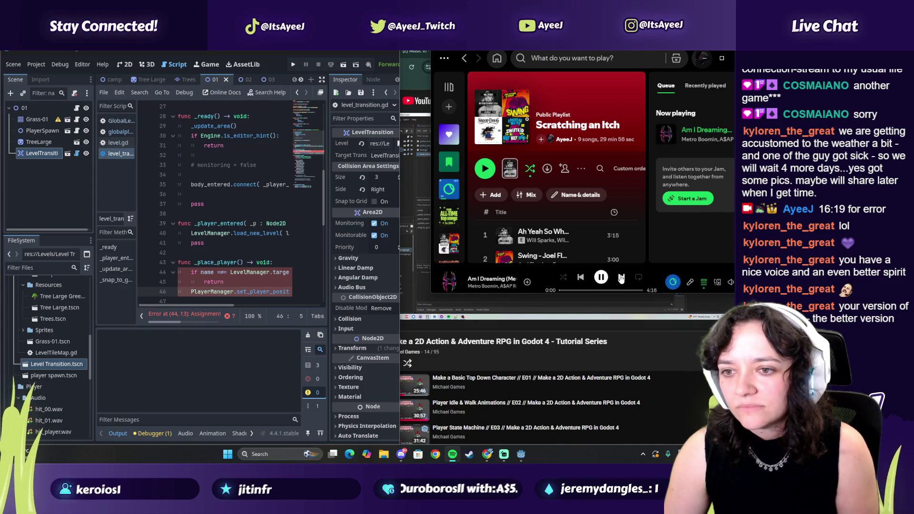
click(621, 278)
click(622, 278)
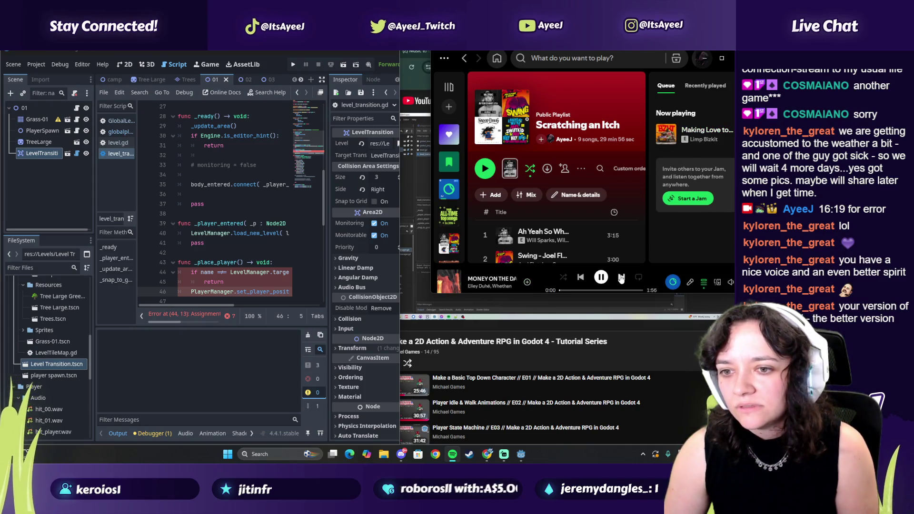
click(622, 278)
click(621, 278)
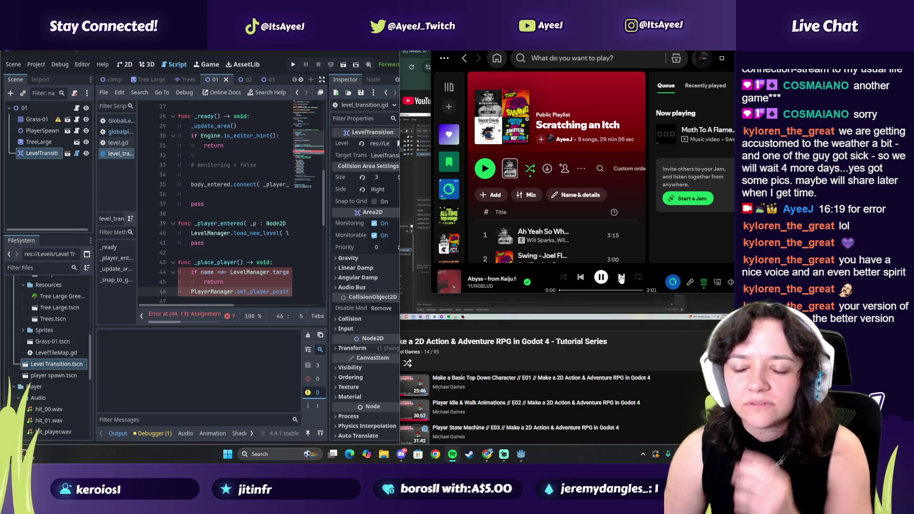
click(621, 278)
click(621, 278)
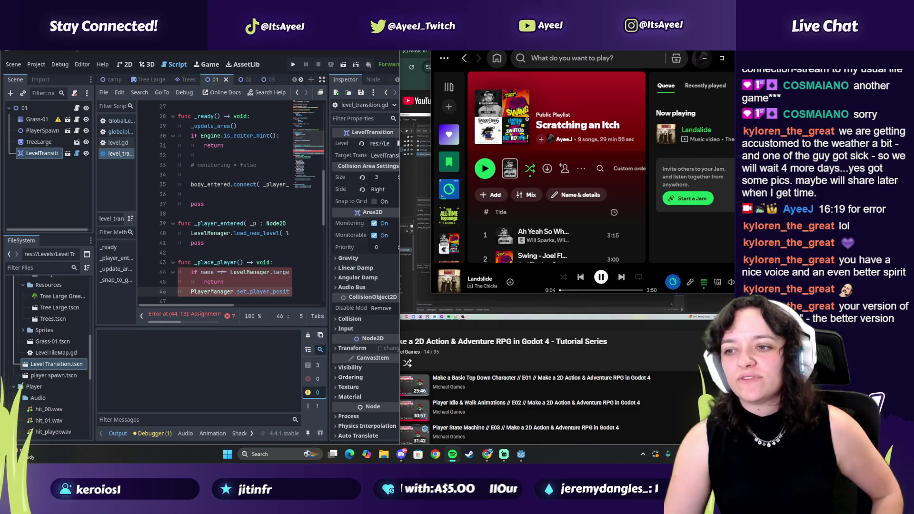
click(705, 58)
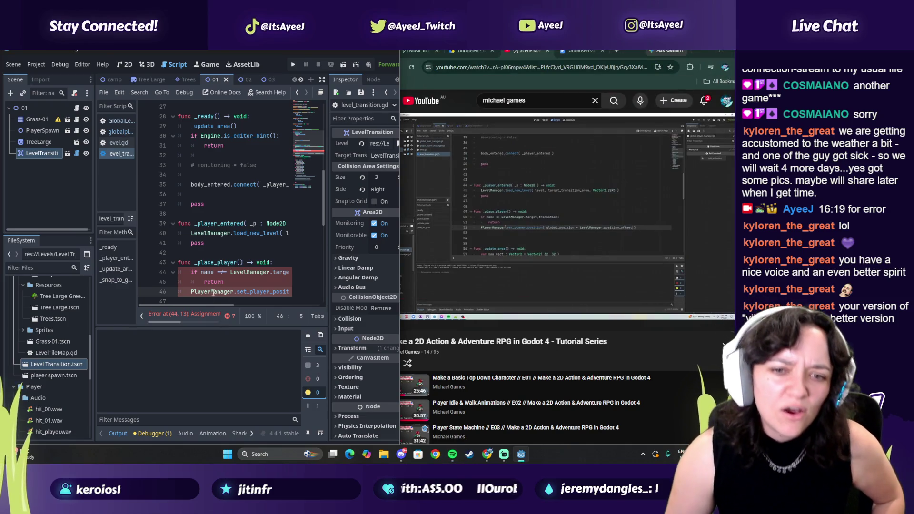
- Delete stray characters from the comparison operator on line 44
drag(209, 306, 198, 306)
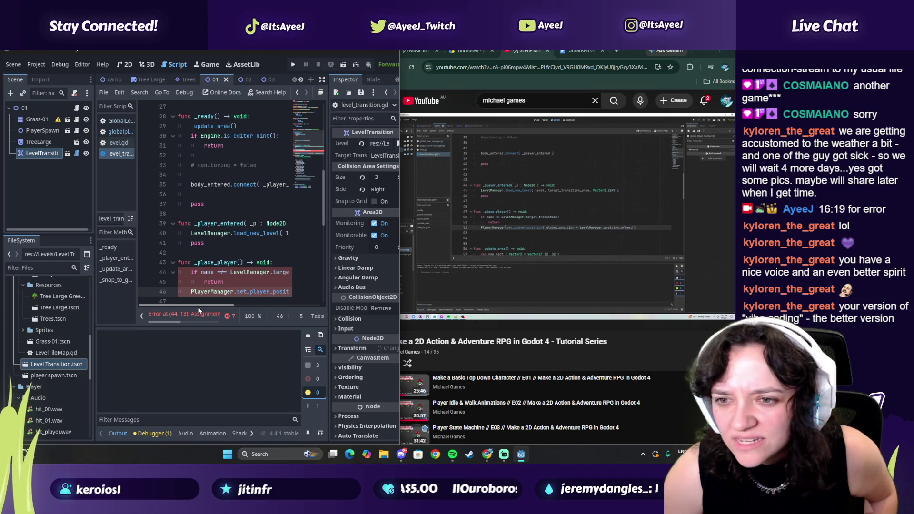
mouse_move(198, 307)
mouse_down()
mouse_move(241, 306)
mouse_move(195, 311)
mouse_up()
click(223, 274)
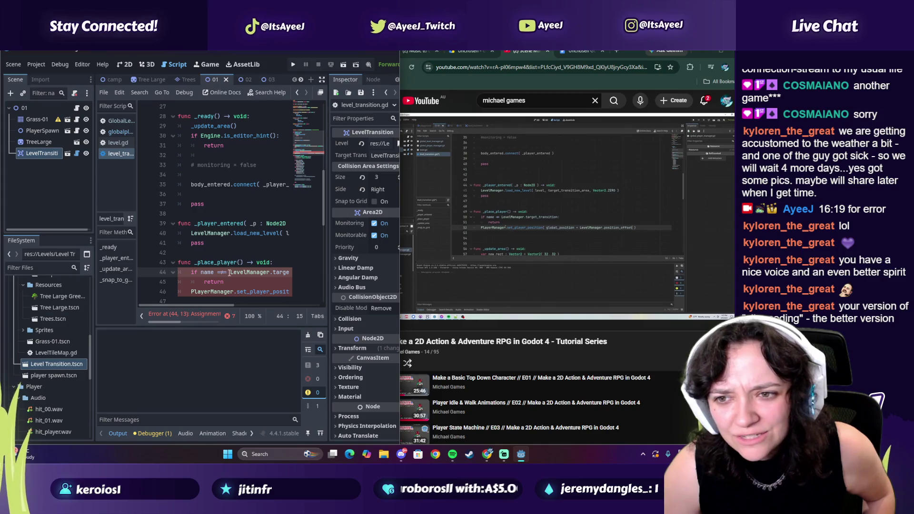
key(BackSpace)
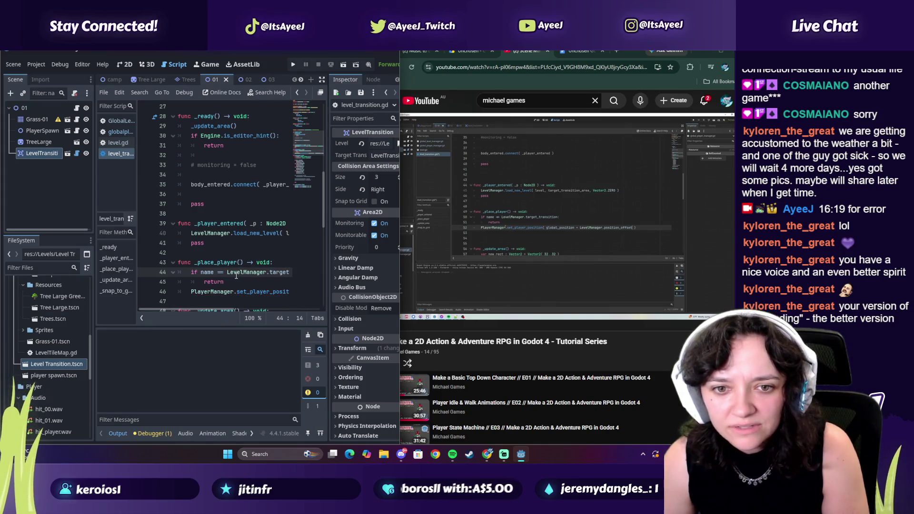
key(BackSpace)
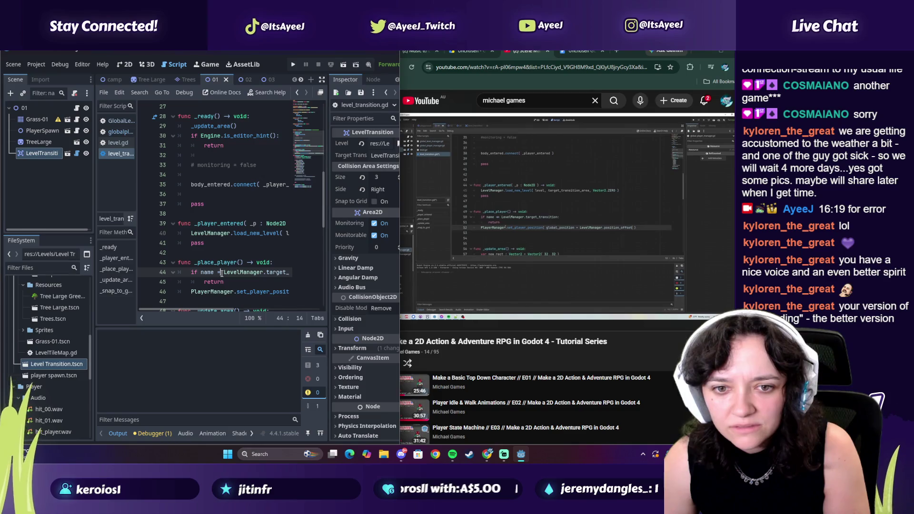
text(/)
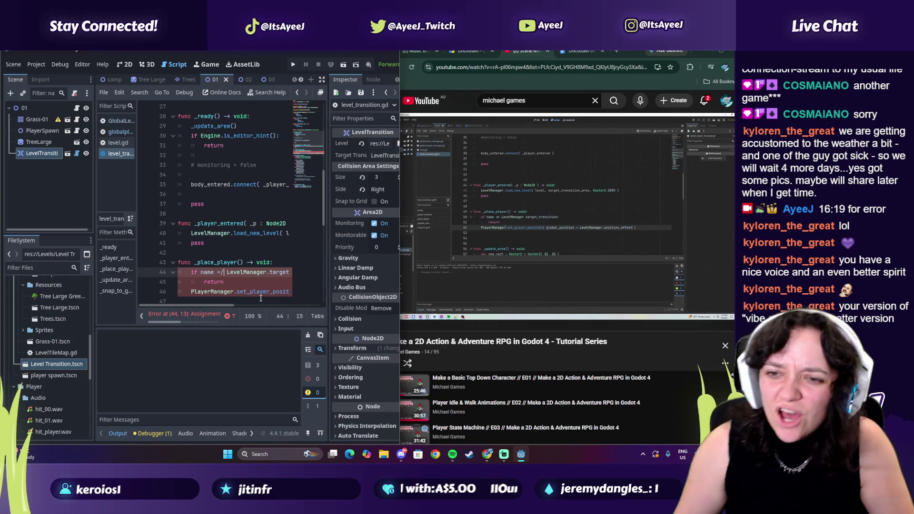
- Rewind the tutorial to 36:56 and pause it on its line 44 code
click(621, 299)
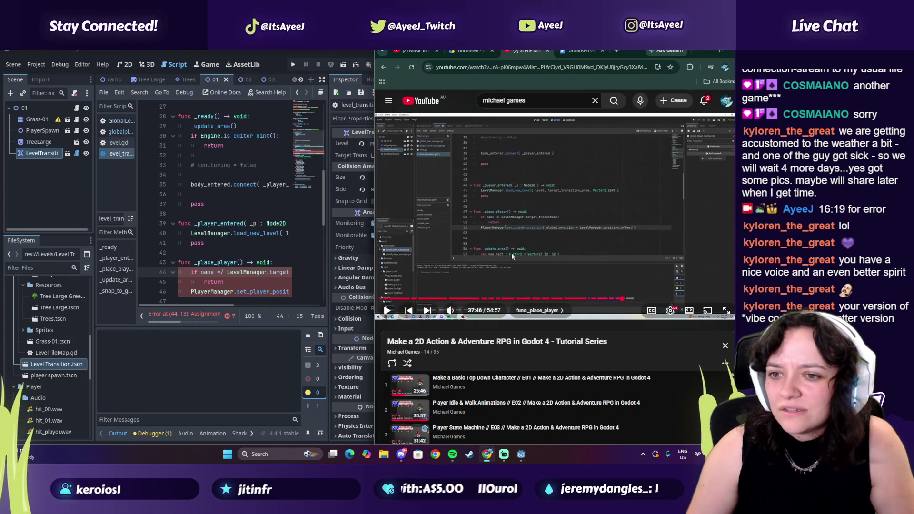
click(617, 298)
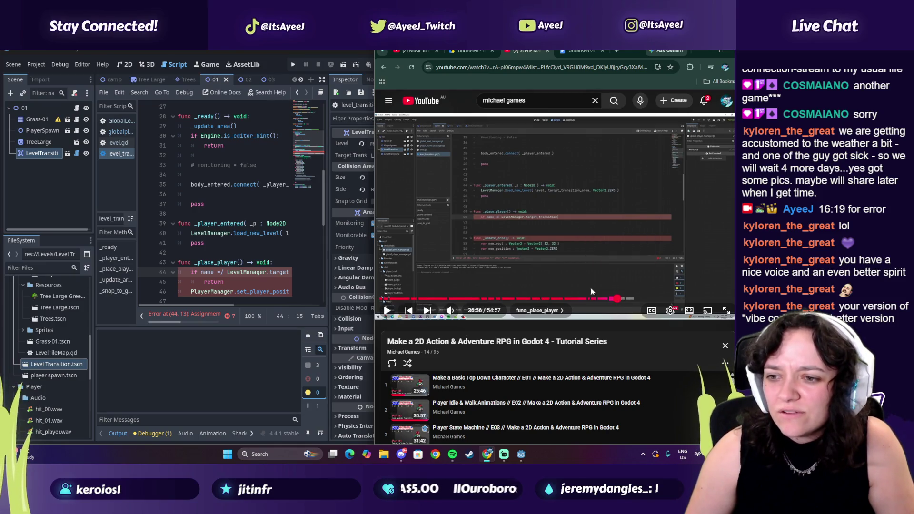
key(Left)
key(Left)
key(Left)
click(537, 282)
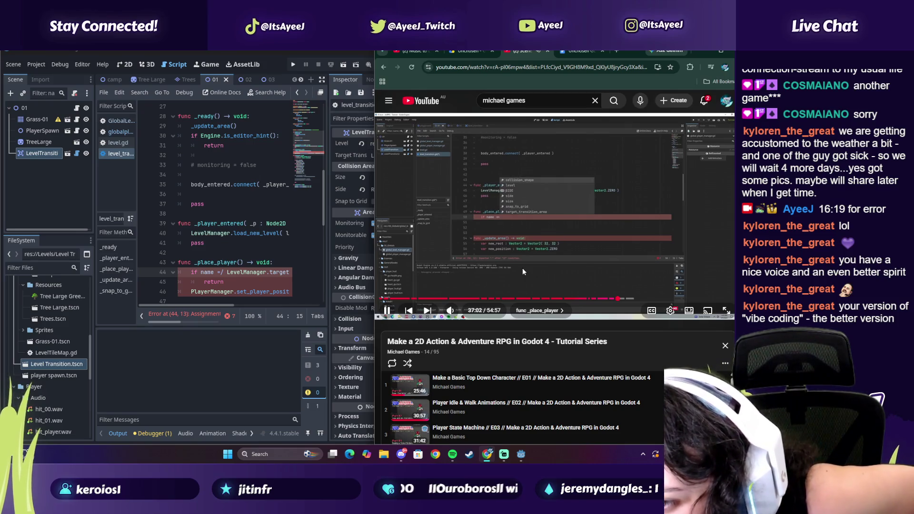
click(523, 272)
- Retype line 44's operator as '!=' and remove the leftover '=' so the error clears
click(225, 272)
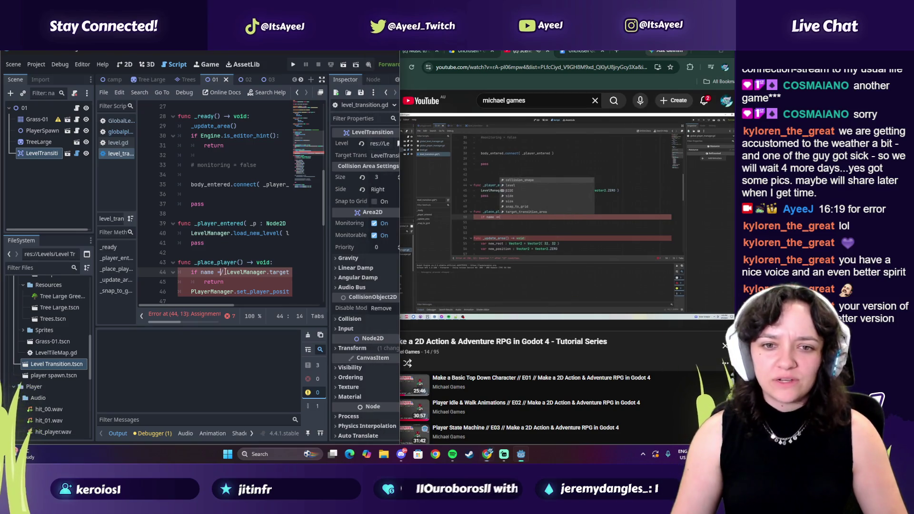
key(Delete)
text(!=)
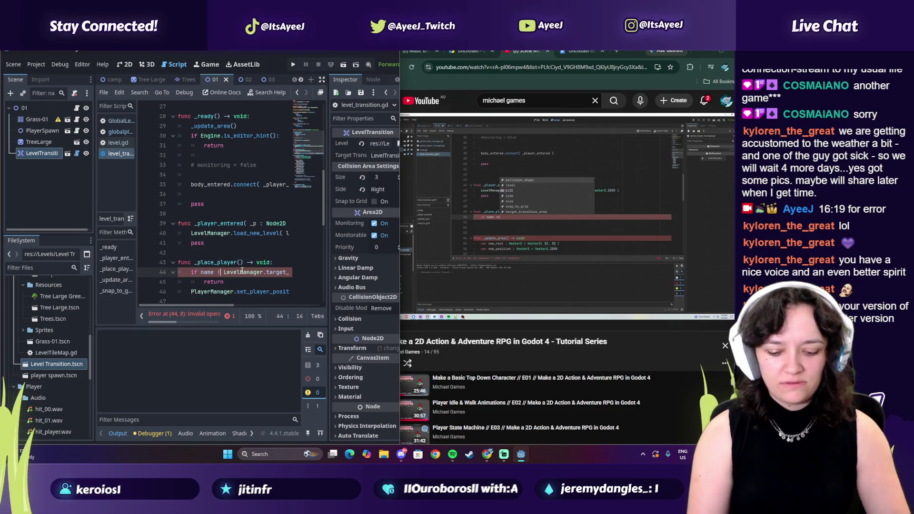
key(Left)
key(Left)
key(BackSpace)
key(Right)
key(Right)
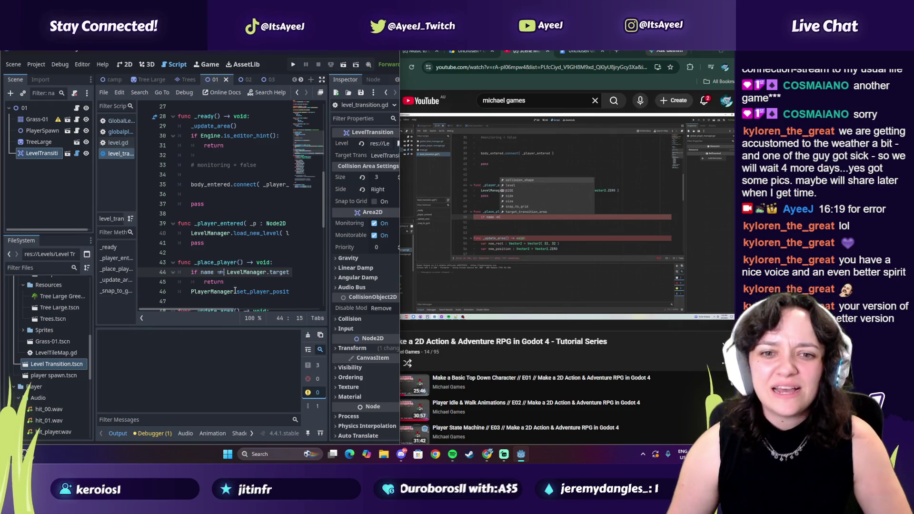
scroll(219, 283, down, 1)
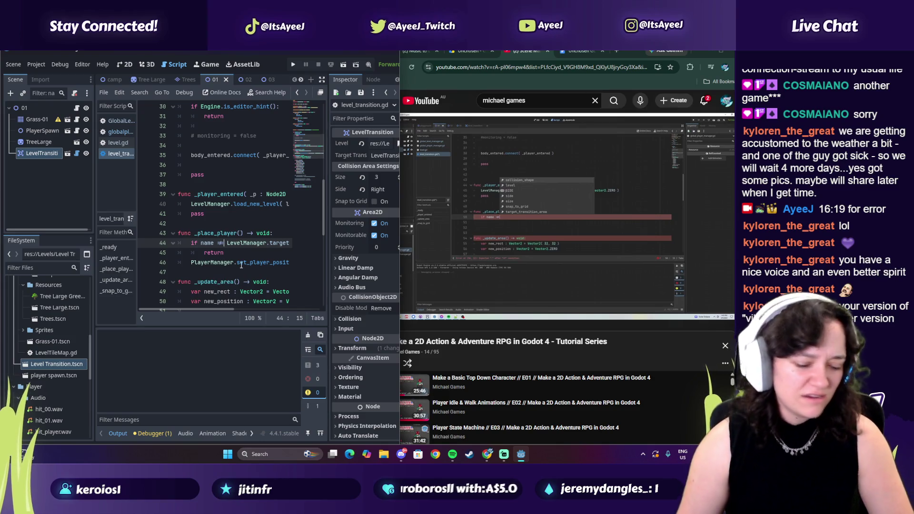
click(490, 253)
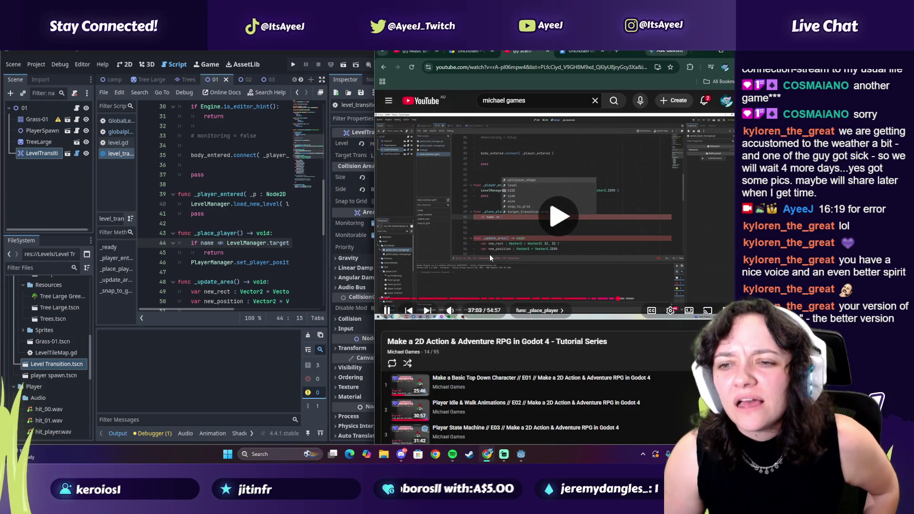
- Check the script once more, then raise the tutorial and open Spotify over it
click(220, 270)
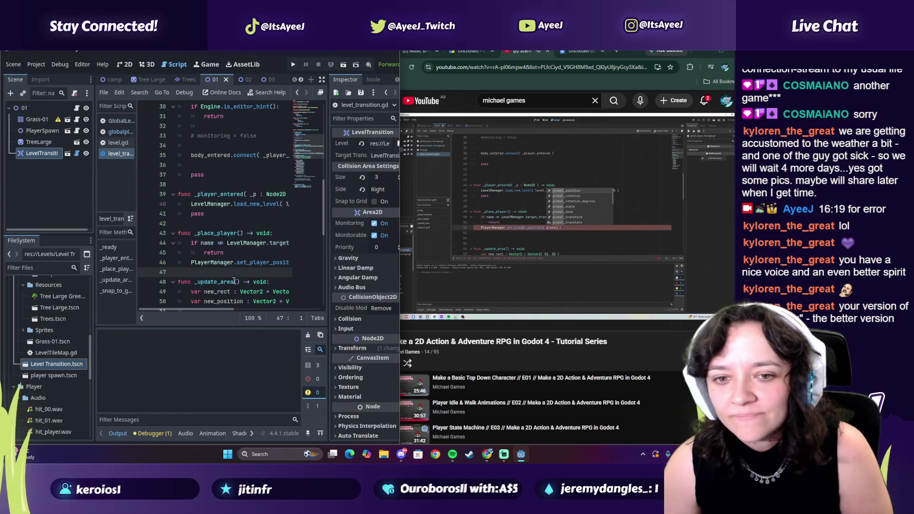
mouse_move(213, 310)
mouse_down()
mouse_move(229, 310)
mouse_move(219, 309)
mouse_up()
click(490, 237)
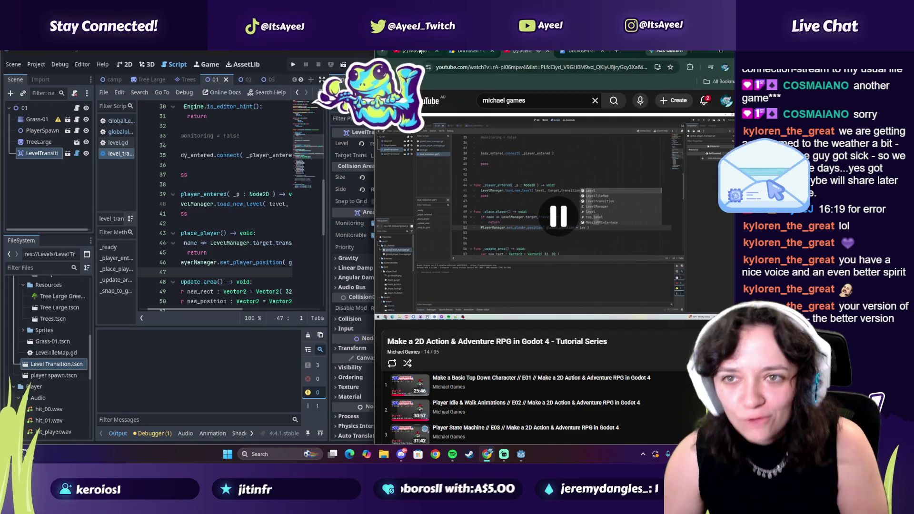
click(453, 455)
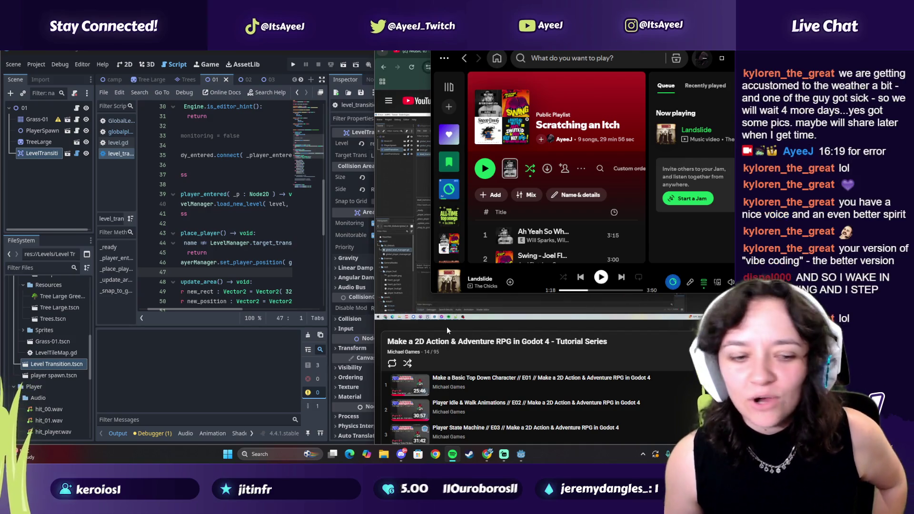
- Bring the browser forward and switch to the Music to Lock In tab
click(407, 68)
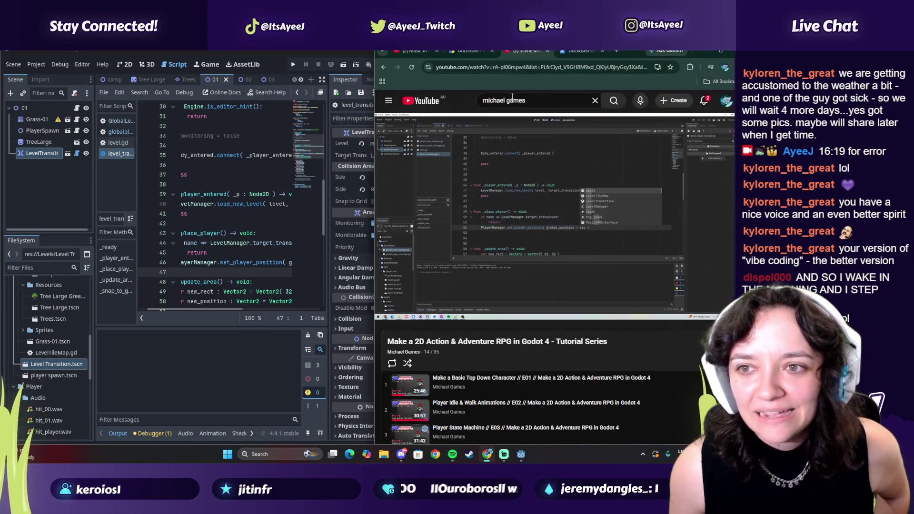
click(505, 100)
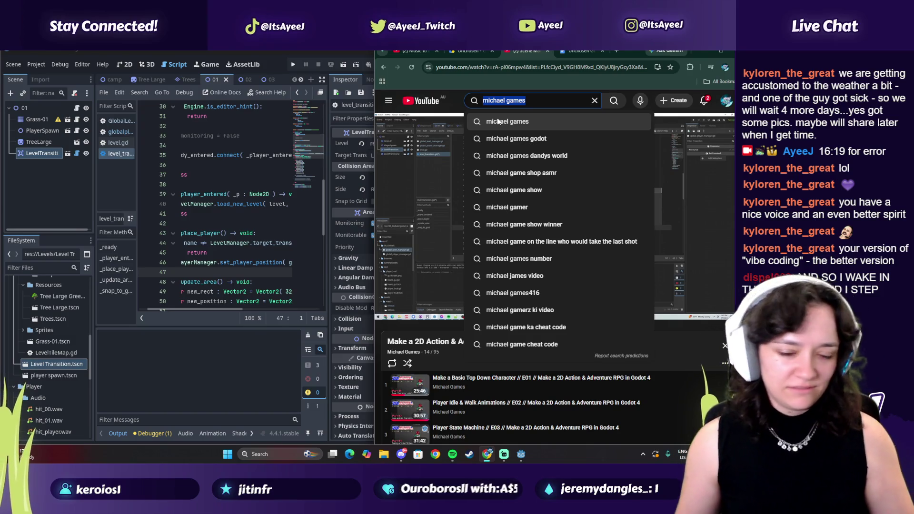
click(406, 52)
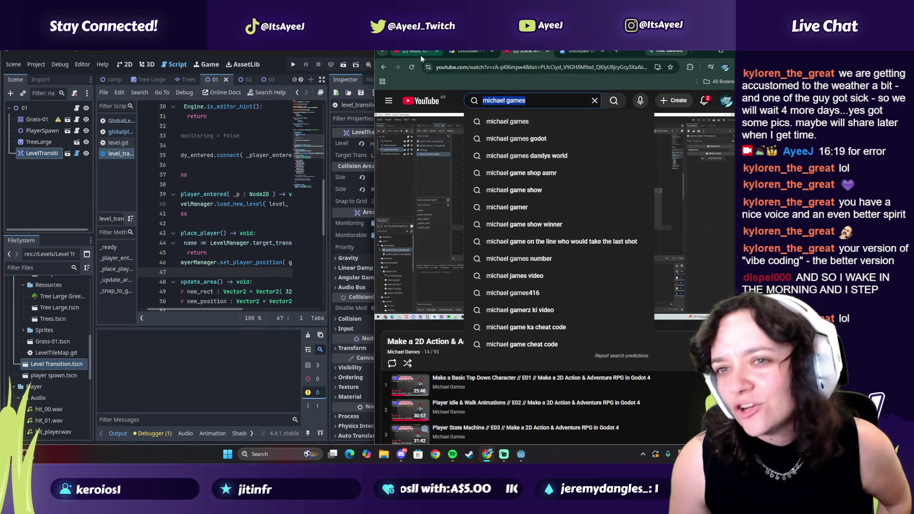
- Search YouTube for 'karaoke songs withg lyrics' and scroll through the results
click(524, 100)
text(karaoke )
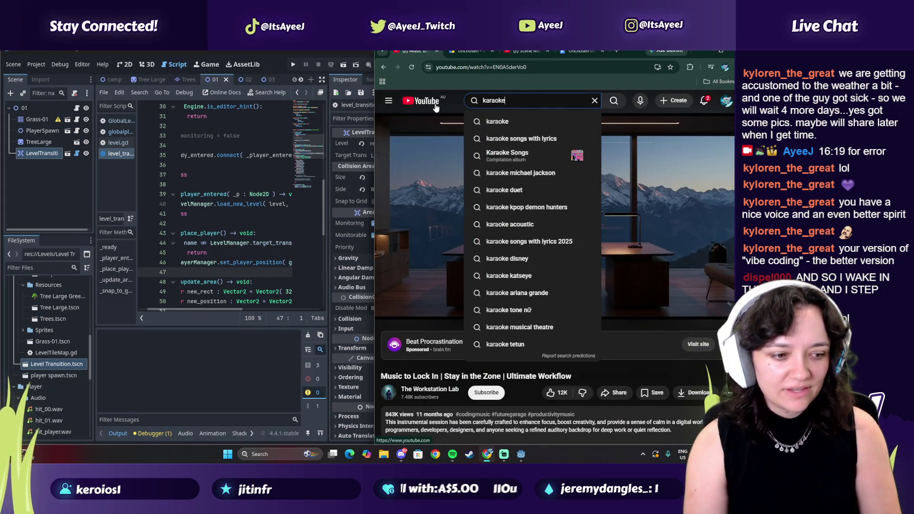
text(songs withg )
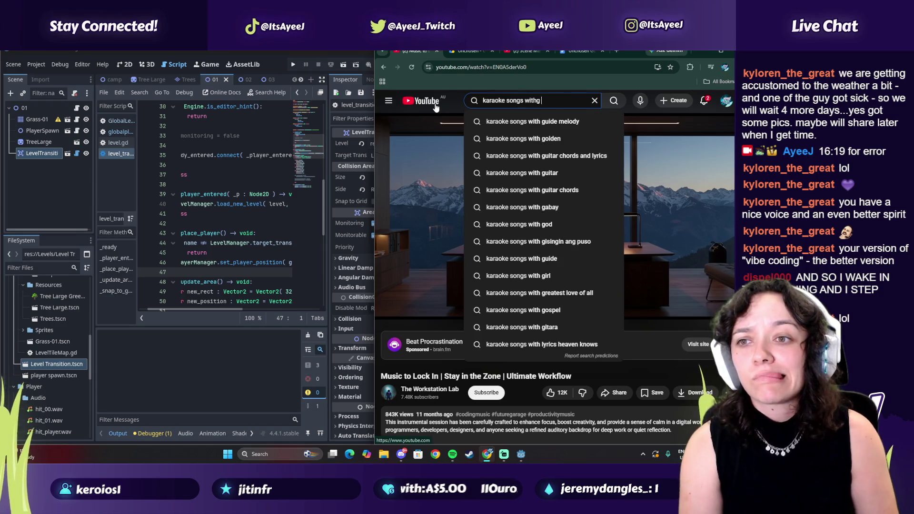
text(lyrics)
key(Return)
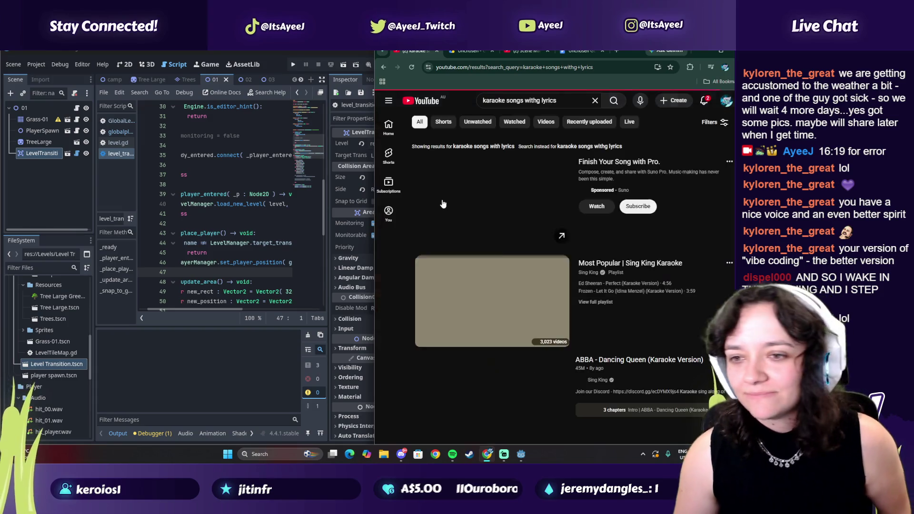
scroll(471, 205, down, 4)
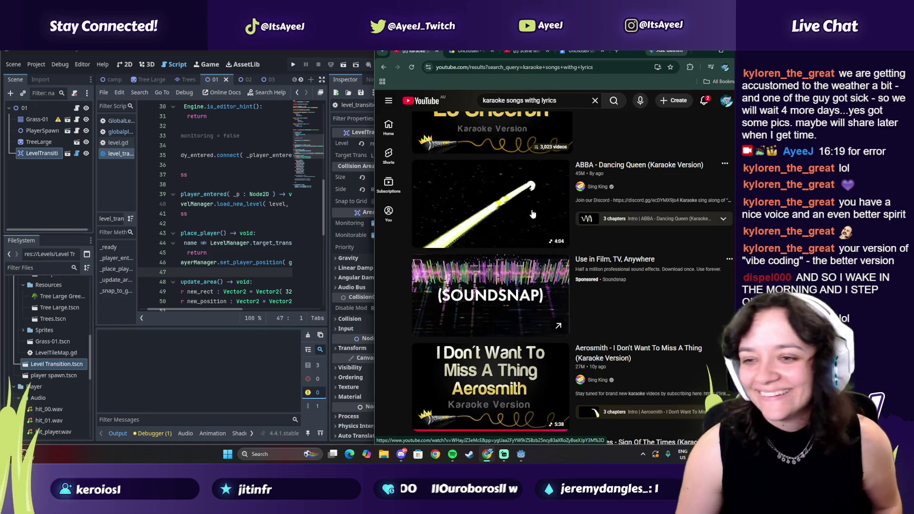
scroll(489, 222, down, 1)
scroll(491, 223, down, 6)
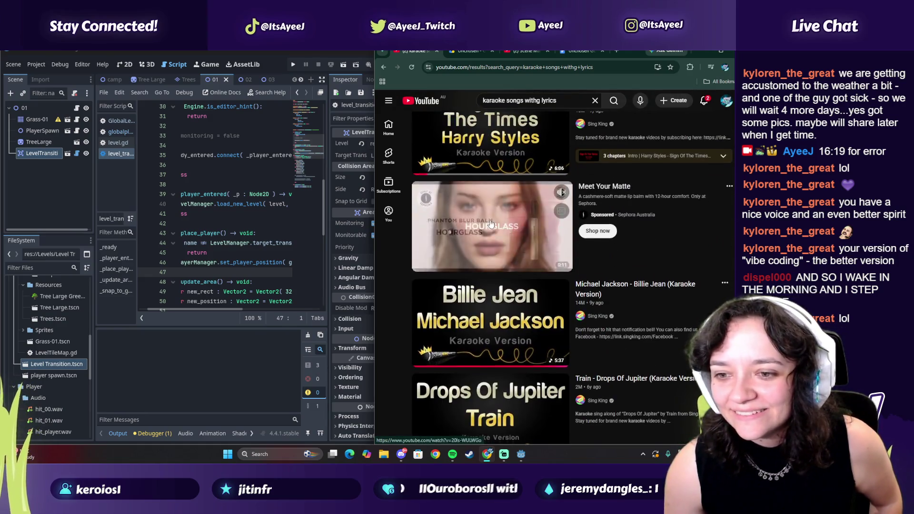
scroll(480, 210, down, 11)
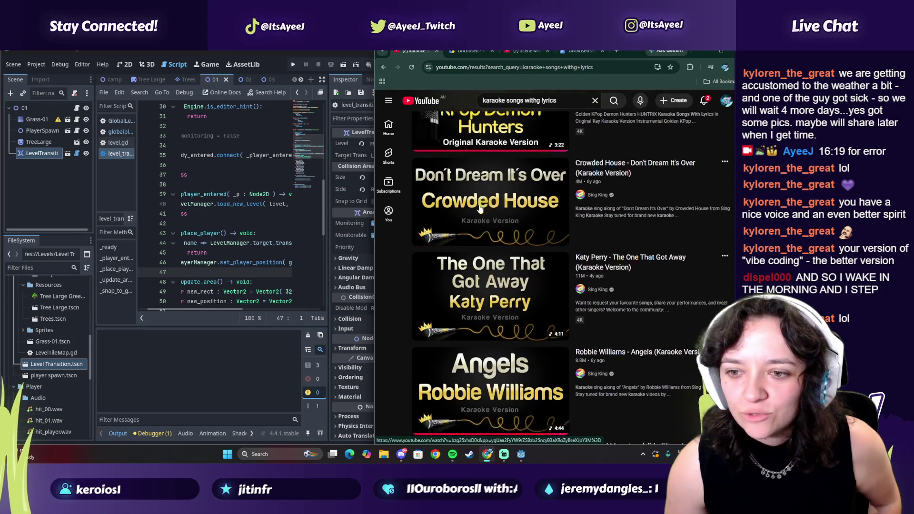
scroll(481, 210, down, 13)
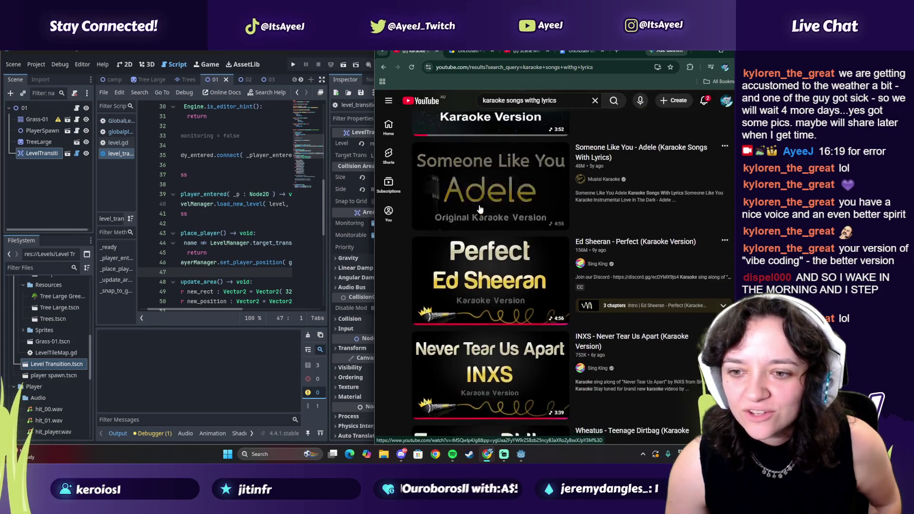
scroll(481, 209, down, 12)
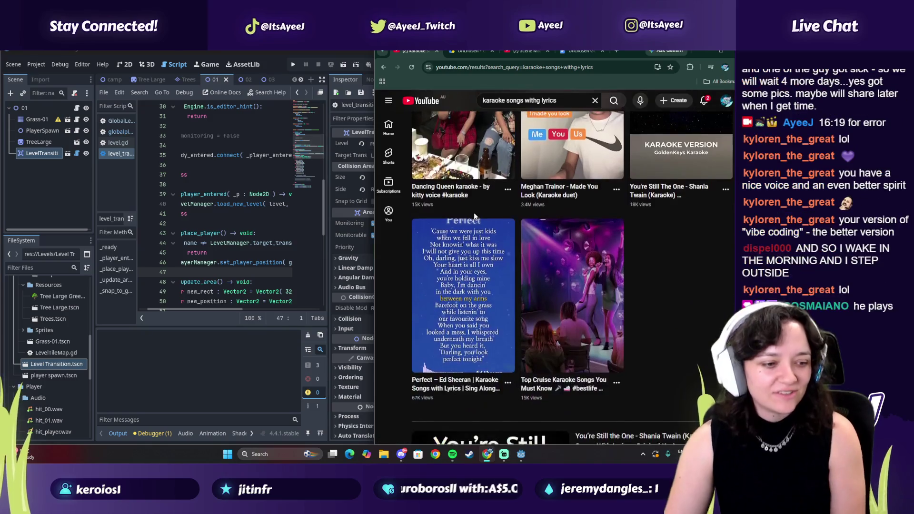